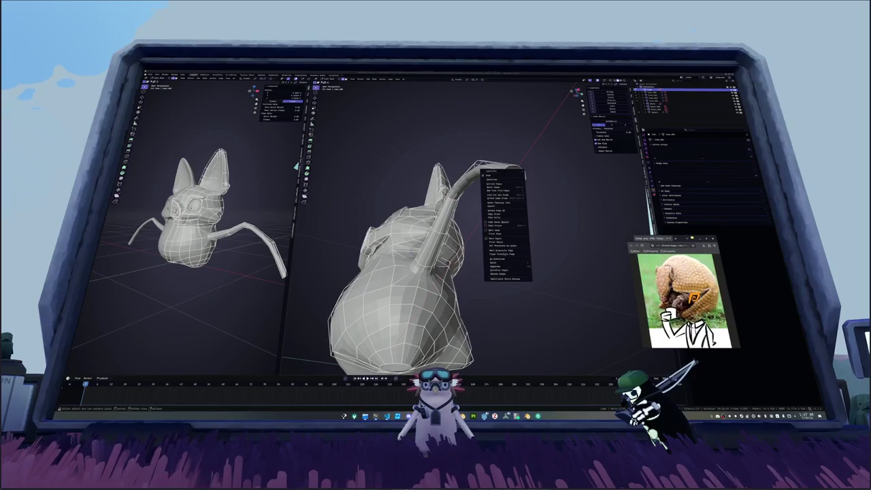
- Move the reference photo window out of the way of Blender
{"action": "left_click", "coordinate": [596, 237]}
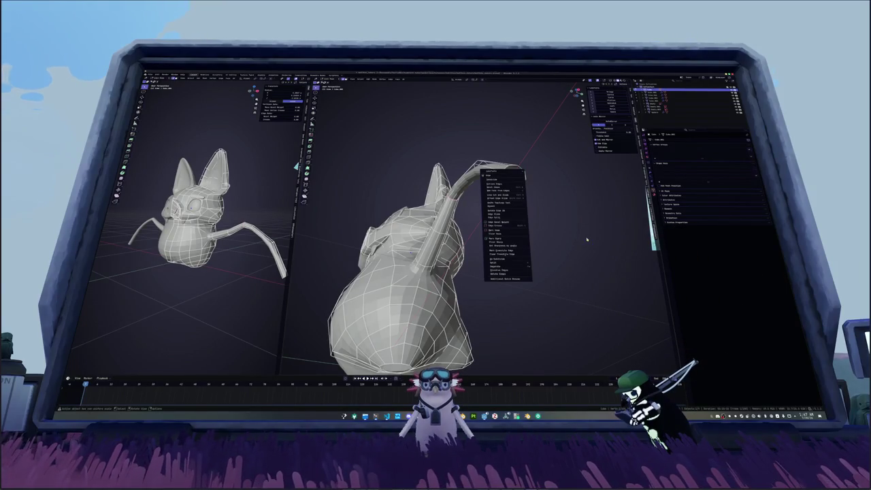
{"action": "key", "text": "alt+Tab"}
{"action": "mouse_move", "coordinate": [661, 230]}
{"action": "left_mouse_down"}
{"action": "mouse_move", "coordinate": [758, 314]}
{"action": "mouse_move", "coordinate": [773, 300]}
{"action": "left_mouse_up"}
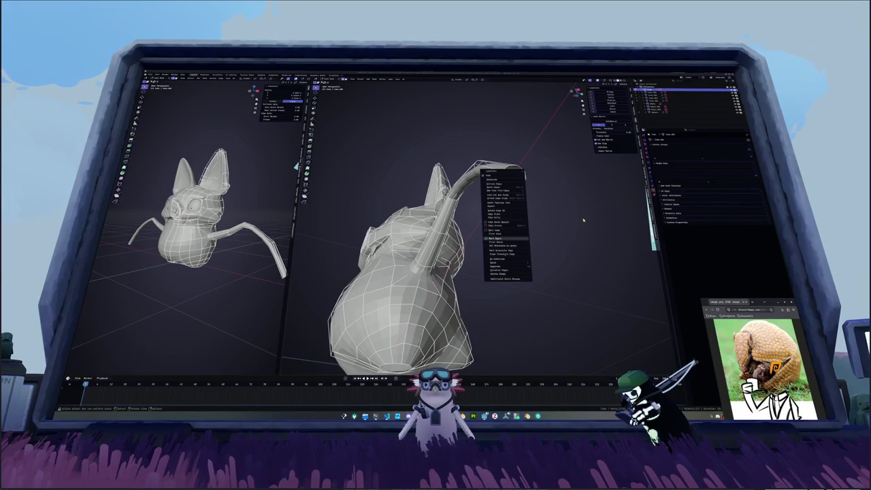
- Undo the recent arm edits with Ctrl+Z and apply an Edge menu operation
{"action": "key", "text": "Escape"}
{"action": "key", "text": "ctrl+z"}
{"action": "key", "text": "ctrl+z"}
{"action": "key", "text": "ctrl+e"}
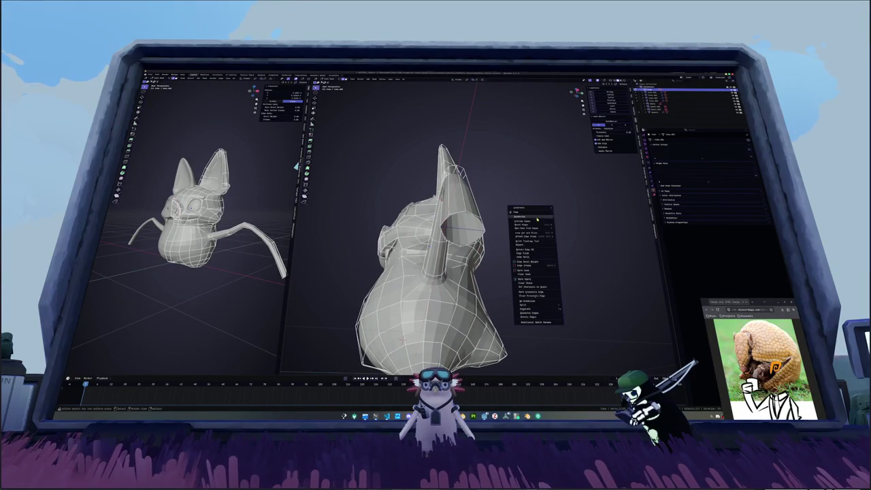
{"action": "left_click", "coordinate": [534, 222]}
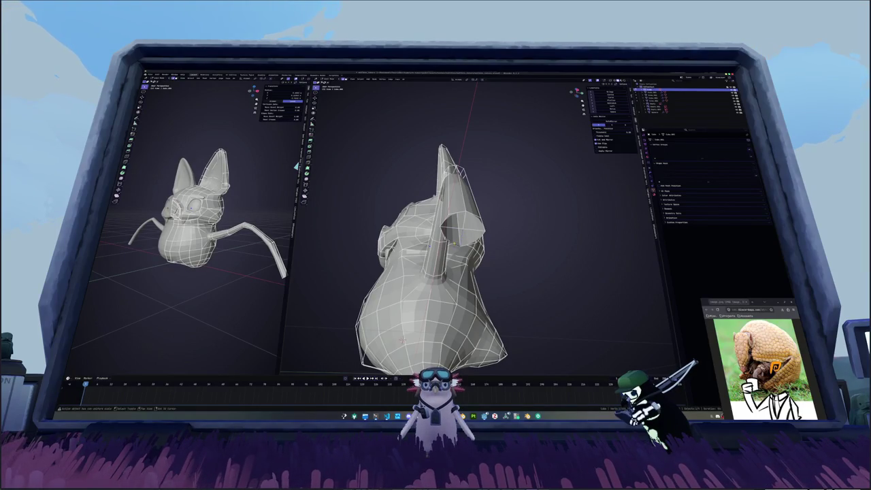
- Orbit around the body to select the arm-tip face, cancelling a Shrink/Fatten
{"action": "middle_click_drag", "start_coordinate": [401, 340], "coordinate": [289, 364]}
{"action": "mouse_move", "coordinate": [477, 285]}
{"action": "middle_mouse_down"}
{"action": "mouse_move", "coordinate": [448, 286]}
{"action": "mouse_move", "coordinate": [455, 272]}
{"action": "mouse_move", "coordinate": [442, 272]}
{"action": "middle_mouse_up"}
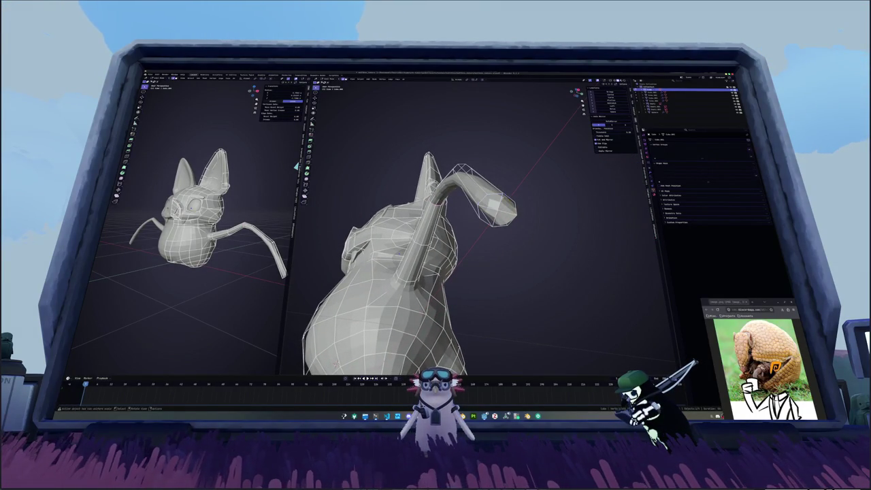
{"action": "middle_click_drag", "start_coordinate": [511, 204], "coordinate": [511, 223]}
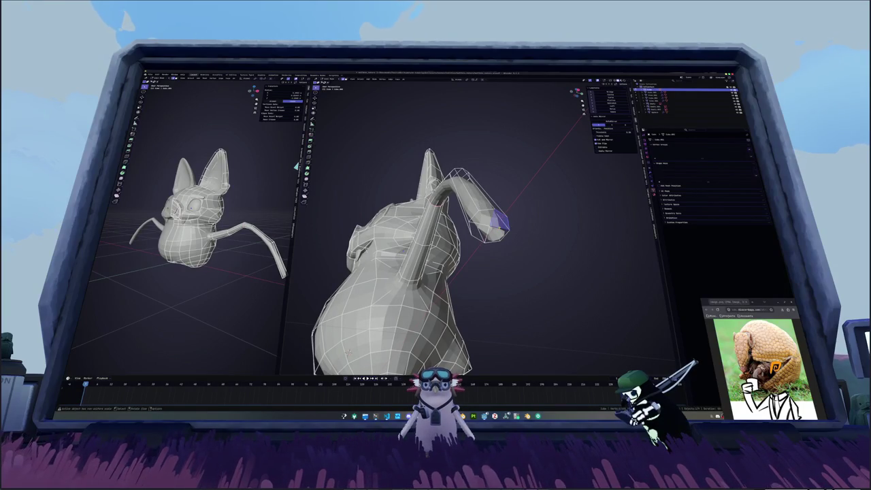
{"action": "left_click", "coordinate": [497, 233]}
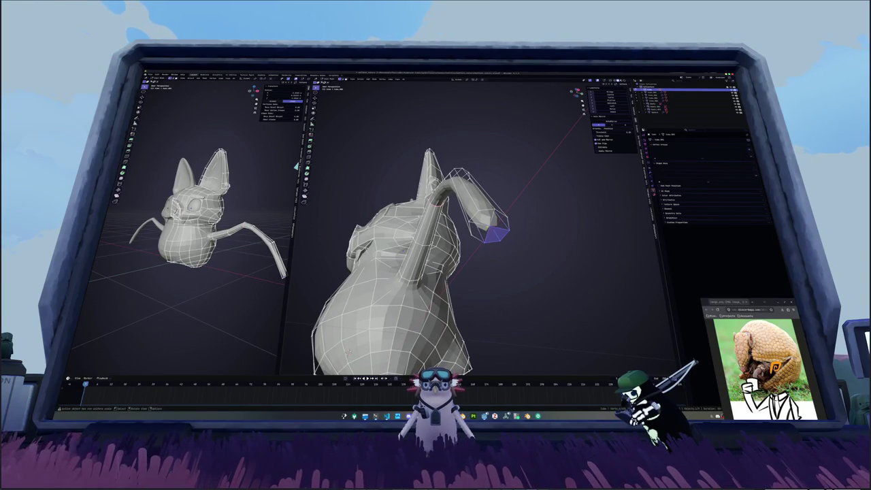
{"action": "left_click", "coordinate": [534, 233]}
{"action": "key", "text": "alt+s"}
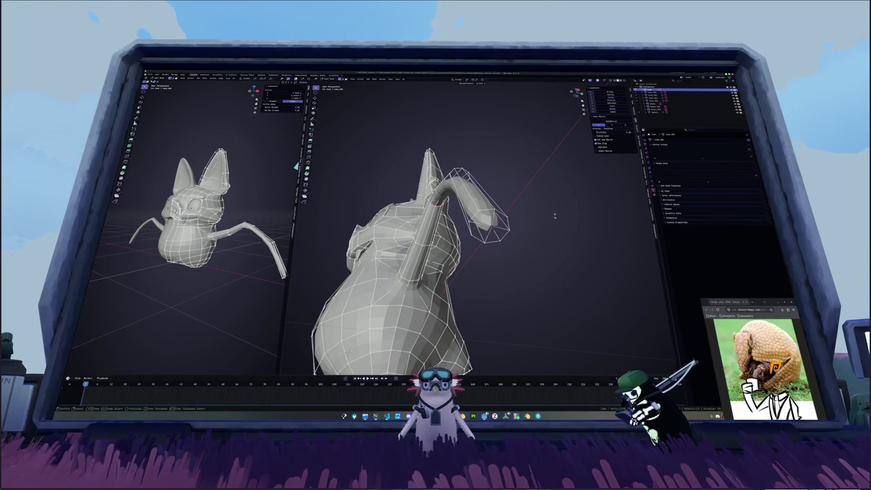
{"action": "left_click", "coordinate": [547, 231]}
- Isolate the selected arm in local view, then return to the full bat
{"action": "key", "text": "KP_Decimal"}
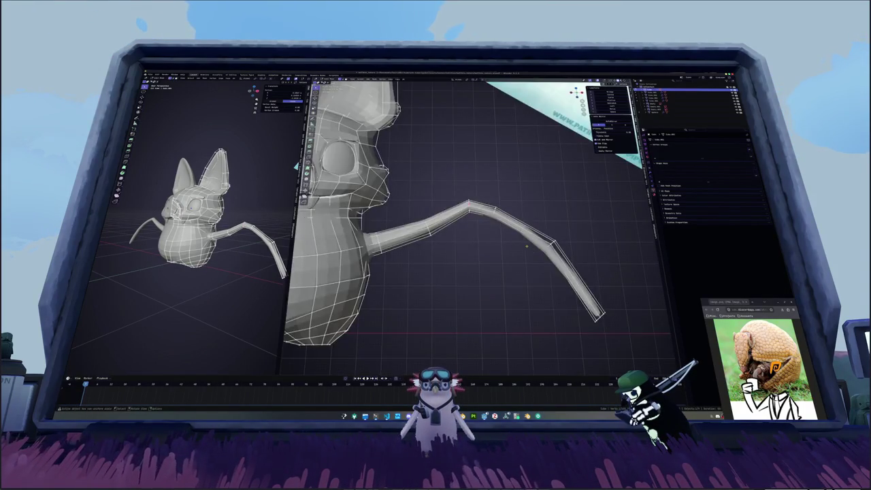
{"action": "key", "text": "shift+h"}
{"action": "key", "text": "g"}
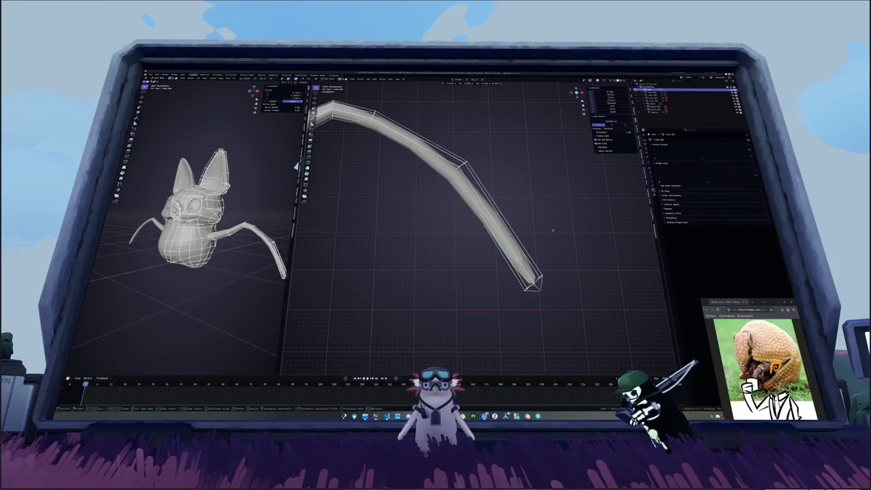
{"action": "key", "text": "Escape"}
{"action": "key", "text": "KP_Divide"}
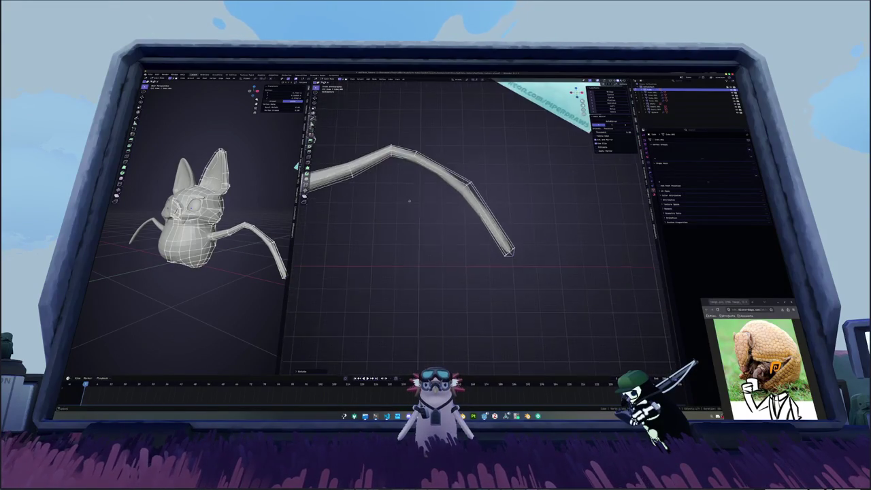
{"action": "mouse_move", "coordinate": [509, 259]}
{"action": "middle_mouse_down"}
{"action": "mouse_move", "coordinate": [408, 218]}
{"action": "mouse_move", "coordinate": [495, 204]}
{"action": "mouse_move", "coordinate": [474, 221]}
{"action": "mouse_move", "coordinate": [476, 211]}
{"action": "middle_mouse_up"}
- Loop-cut the arm near the elbow, then extrude and scale the tip into a point
{"action": "key", "text": "ctrl+r"}
{"action": "left_click", "coordinate": [457, 230]}
{"action": "key", "text": "e"}
{"action": "key", "text": "Escape"}
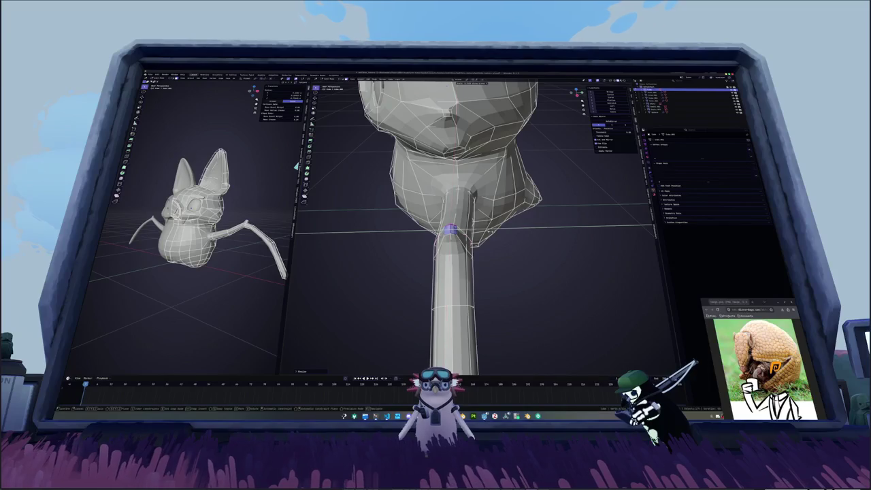
{"action": "middle_click_drag", "start_coordinate": [491, 231], "coordinate": [483, 224]}
{"action": "key", "text": "s"}
{"action": "left_click", "coordinate": [576, 197]}
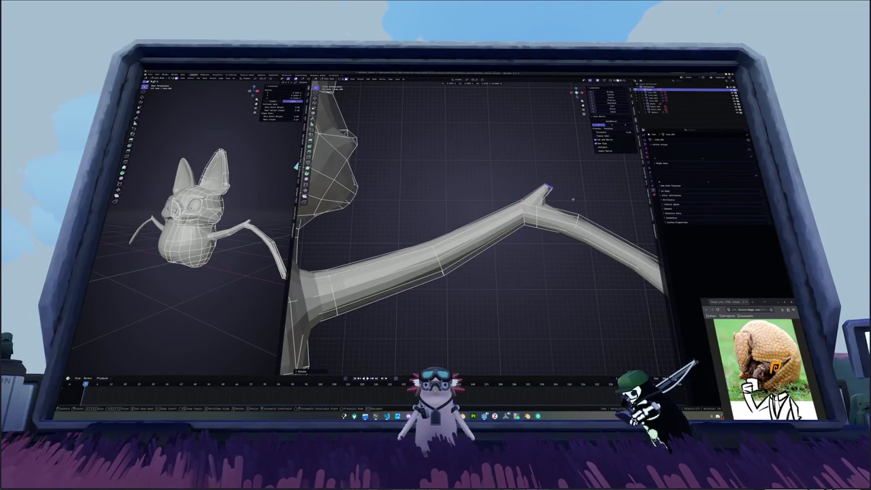
- Check the whole bat from a side angle, then box-select the arm tip
{"action": "key", "text": "Tab"}
{"action": "scroll", "coordinate": [563, 218], "scroll_direction": "down", "scroll_amount": 3}
{"action": "middle_click_drag", "start_coordinate": [563, 218], "coordinate": [522, 218]}
{"action": "key", "text": "Tab"}
{"action": "left_click_drag", "start_coordinate": [523, 218], "coordinate": [559, 275]}
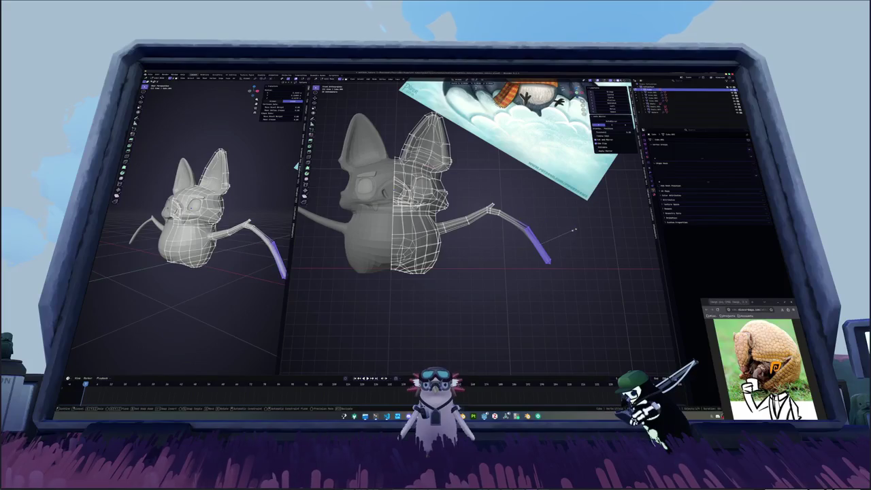
- In front view, shift the right arm tip slightly along the X axis
{"action": "key", "text": "Tab"}
{"action": "key", "text": "KP_1"}
{"action": "scroll", "coordinate": [498, 252], "scroll_direction": "down", "scroll_amount": 1}
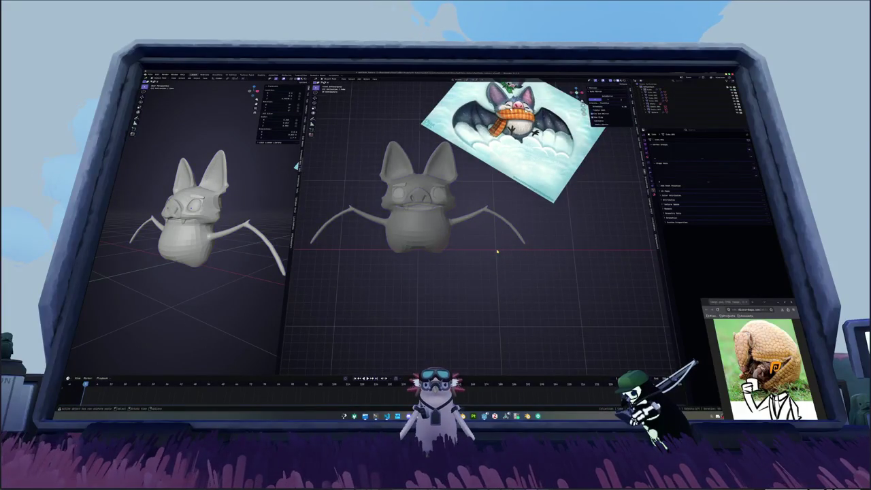
{"action": "key", "text": "Tab"}
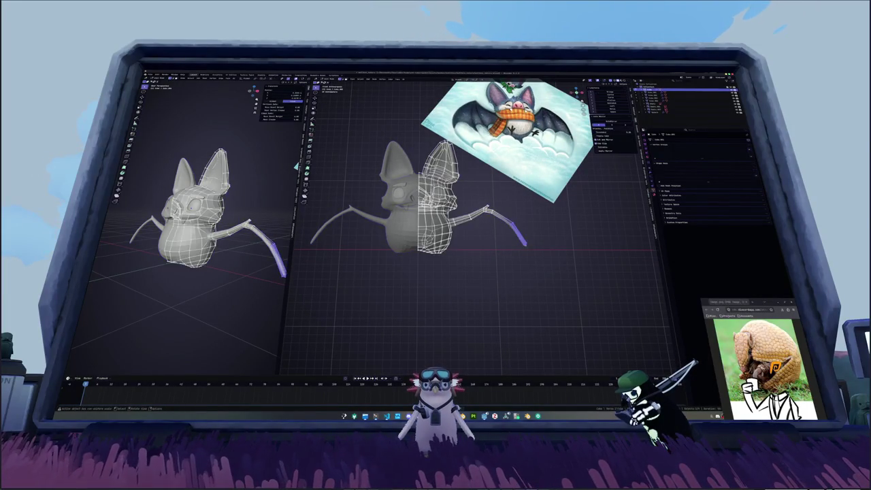
{"action": "mouse_move", "coordinate": [534, 258]}
{"action": "left_mouse_down"}
{"action": "mouse_move", "coordinate": [471, 188]}
{"action": "mouse_move", "coordinate": [548, 278]}
{"action": "left_mouse_up"}
{"action": "key", "text": "g"}
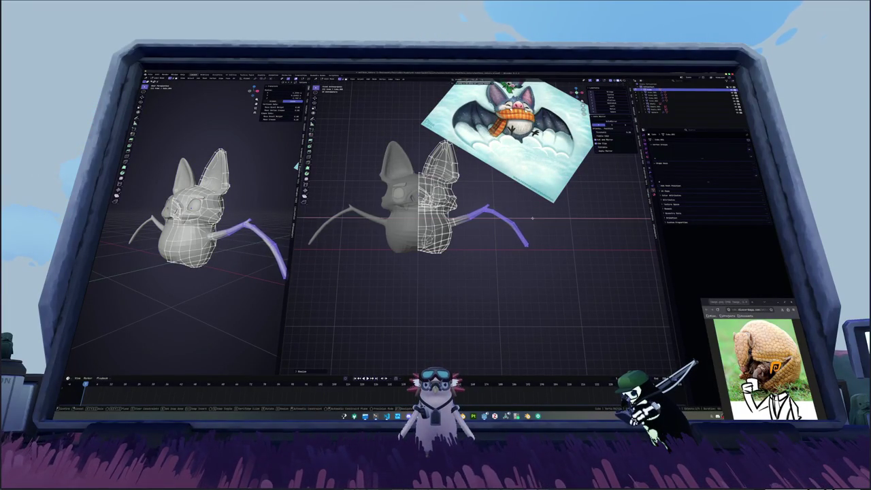
{"action": "key", "text": "x"}
{"action": "left_click", "coordinate": [534, 218]}
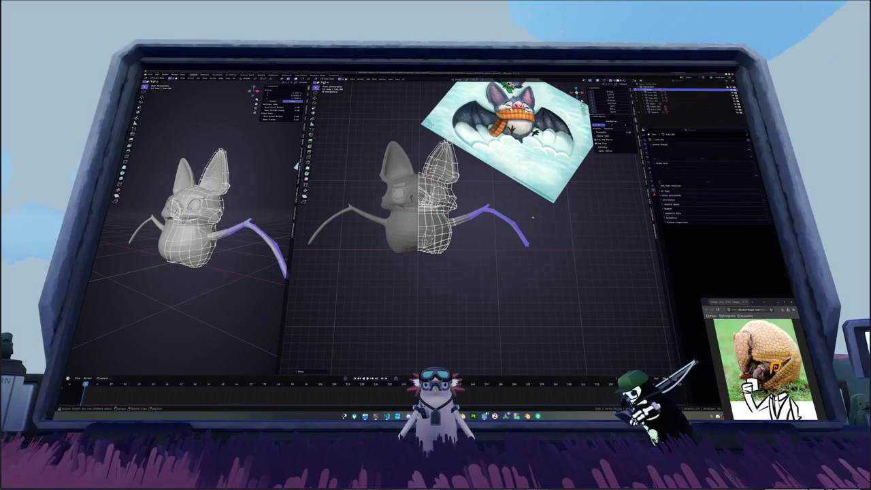
{"action": "scroll", "coordinate": [533, 217], "scroll_direction": "up", "scroll_amount": 2}
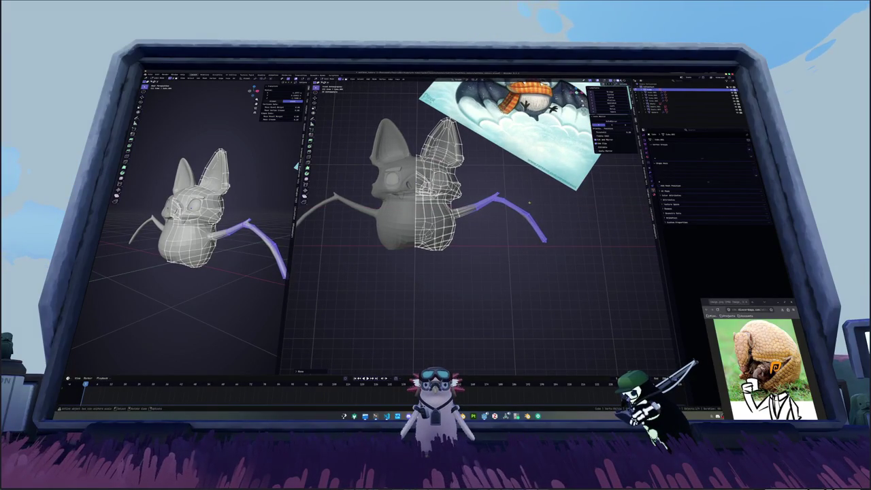
{"action": "scroll", "coordinate": [530, 207], "scroll_direction": "down", "scroll_amount": 2}
- Orbit to a perspective view and turn off X-ray for a solid display
{"action": "key", "text": "Tab"}
{"action": "right_click", "coordinate": [536, 219]}
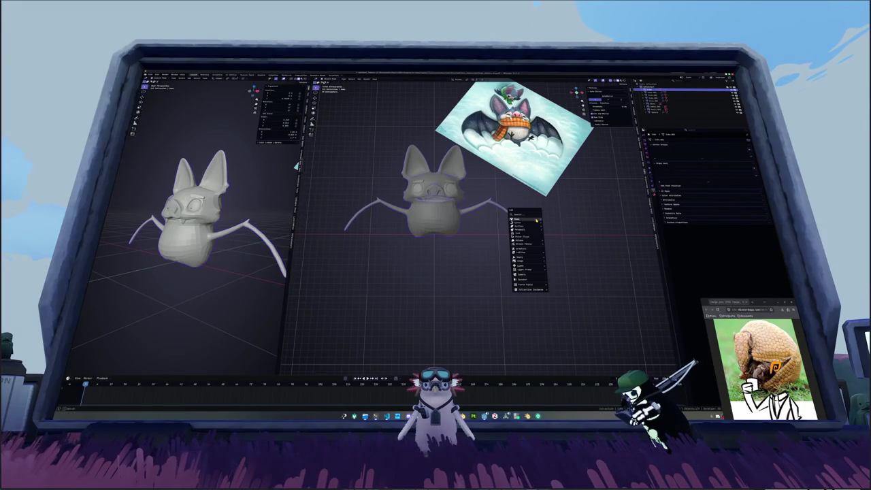
{"action": "key", "text": "Escape"}
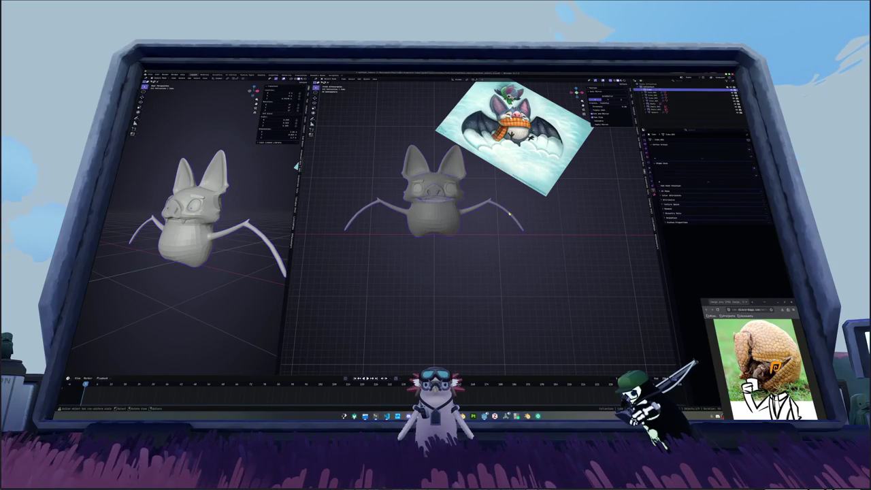
{"action": "key", "text": "Tab"}
{"action": "mouse_move", "coordinate": [509, 214]}
{"action": "middle_mouse_down"}
{"action": "mouse_move", "coordinate": [489, 201]}
{"action": "mouse_move", "coordinate": [482, 210]}
{"action": "mouse_move", "coordinate": [504, 208]}
{"action": "mouse_move", "coordinate": [506, 199]}
{"action": "mouse_move", "coordinate": [537, 238]}
{"action": "middle_mouse_up"}
{"action": "scroll", "coordinate": [507, 209], "scroll_direction": "up", "scroll_amount": 2}
{"action": "scroll", "coordinate": [511, 209], "scroll_direction": "up", "scroll_amount": 2}
{"action": "key", "text": "alt+z"}
{"action": "right_click", "coordinate": [539, 239]}
{"action": "mouse_move", "coordinate": [520, 343]}
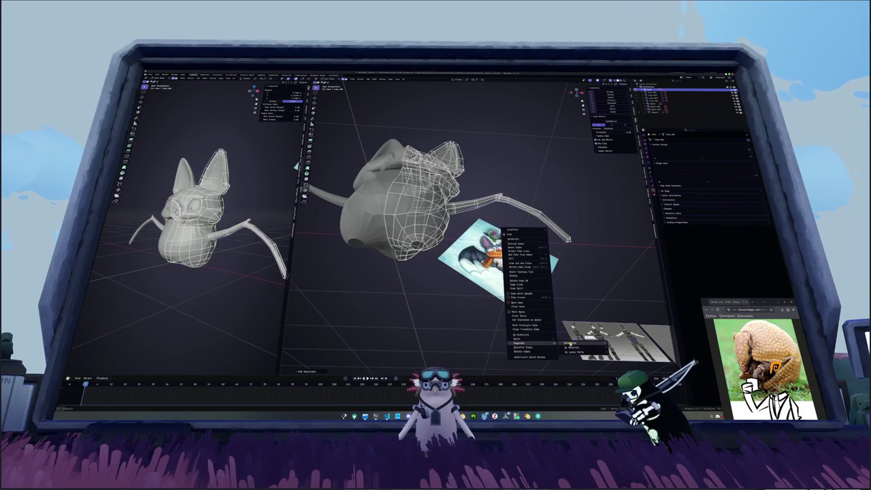
- Separate the selected wing part into its own object and edit it in front view
{"action": "left_click", "coordinate": [570, 342]}
{"action": "key", "text": "Tab"}
{"action": "left_click", "coordinate": [488, 204]}
{"action": "key", "text": "KP_1"}
{"action": "key", "text": "Tab"}
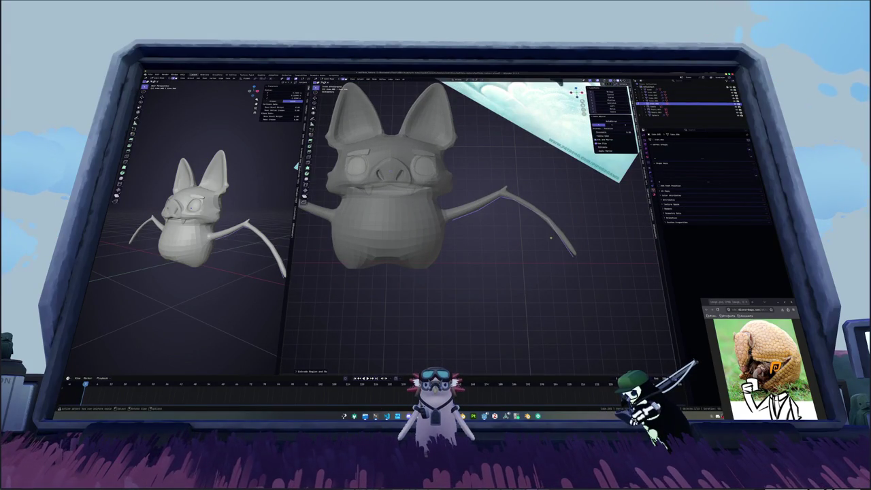
- Extrude a membrane strip, clear the old faces, and fill the wing outline with F
{"action": "key", "text": "g"}
{"action": "left_click", "coordinate": [539, 251]}
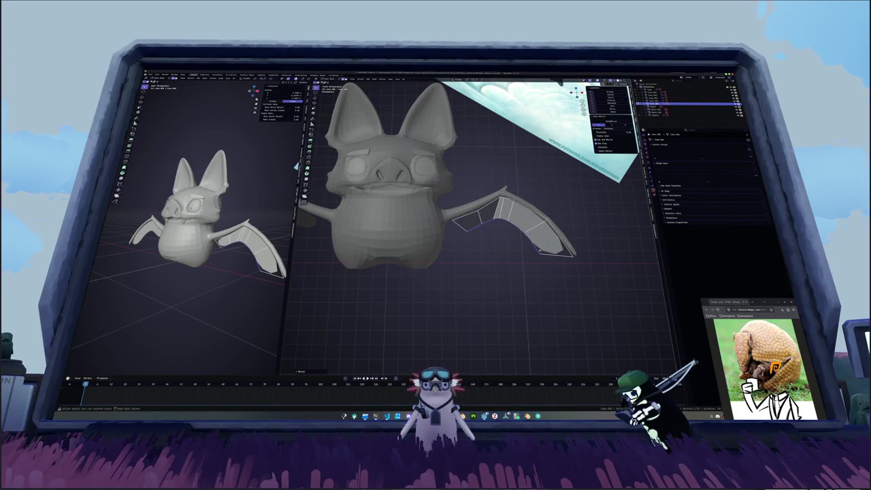
{"action": "key", "text": "a"}
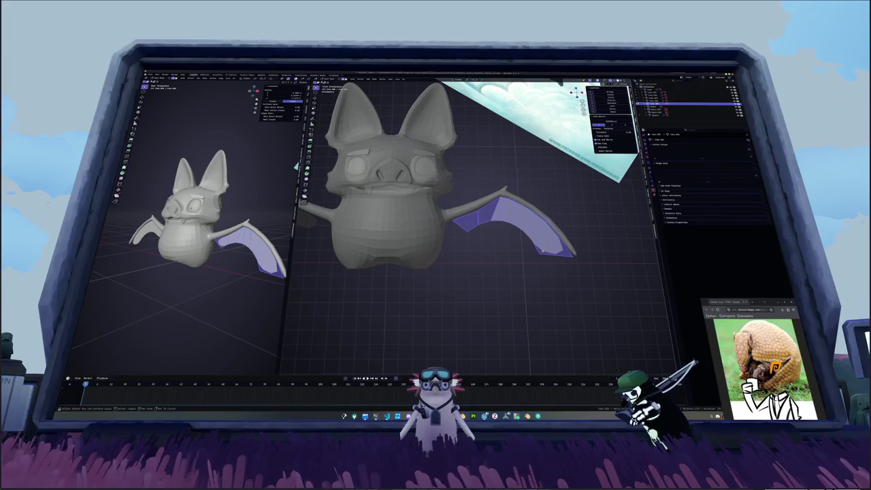
{"action": "key", "text": "ctrl+t"}
{"action": "key", "text": "x"}
{"action": "left_click", "coordinate": [503, 246]}
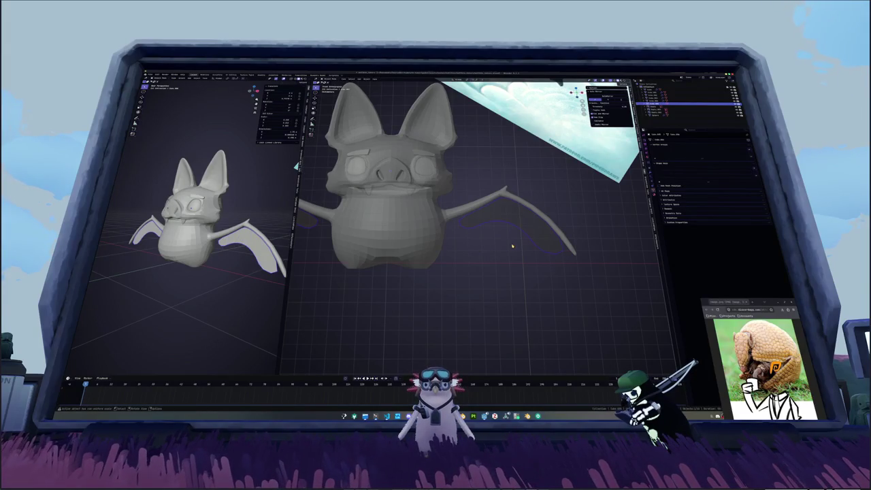
{"action": "key", "text": "f"}
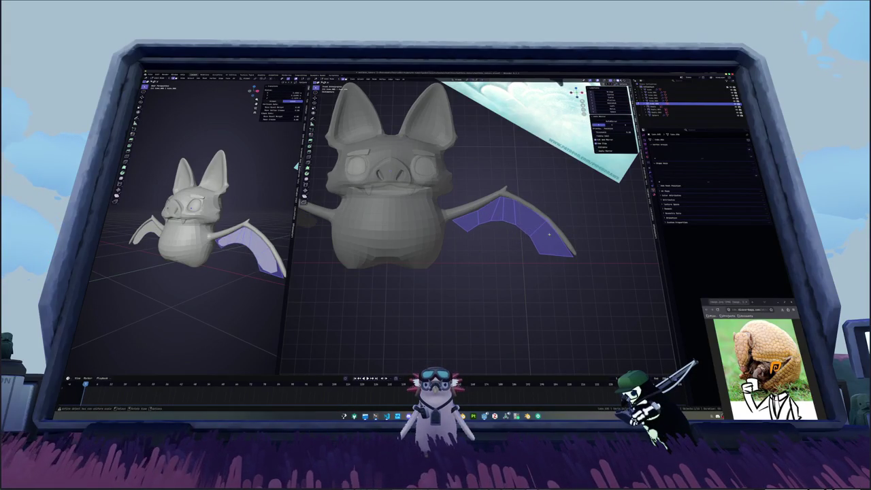
{"action": "left_click", "coordinate": [533, 242], "text": "alt"}
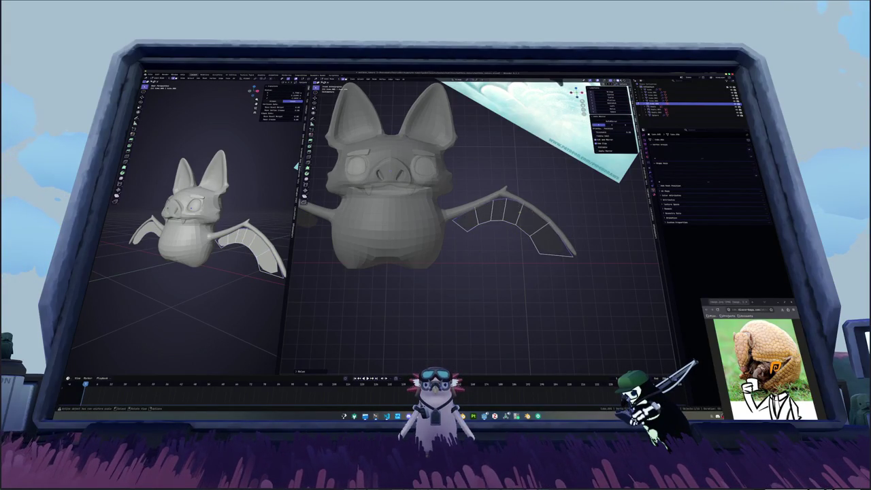
- Extrude a wing vertex and reposition the vertices at the wing root
{"action": "scroll", "coordinate": [517, 202], "scroll_direction": "up", "scroll_amount": 2}
{"action": "key", "text": "e"}
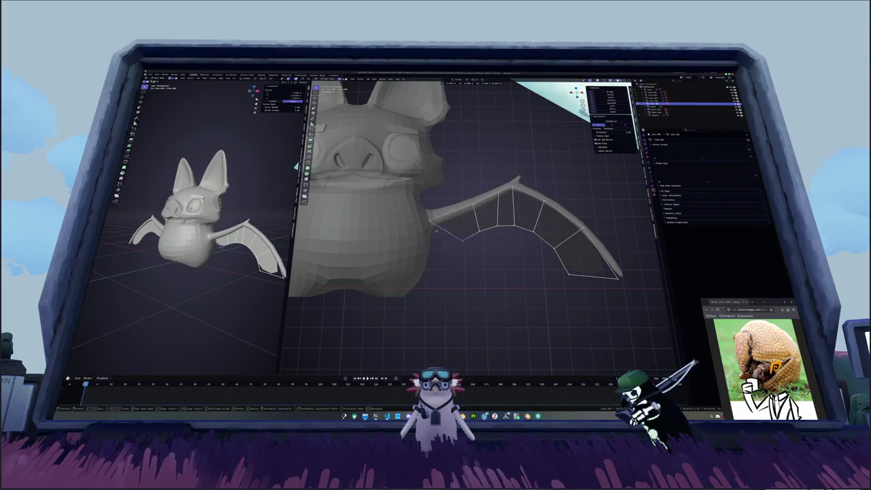
{"action": "key", "text": "Return"}
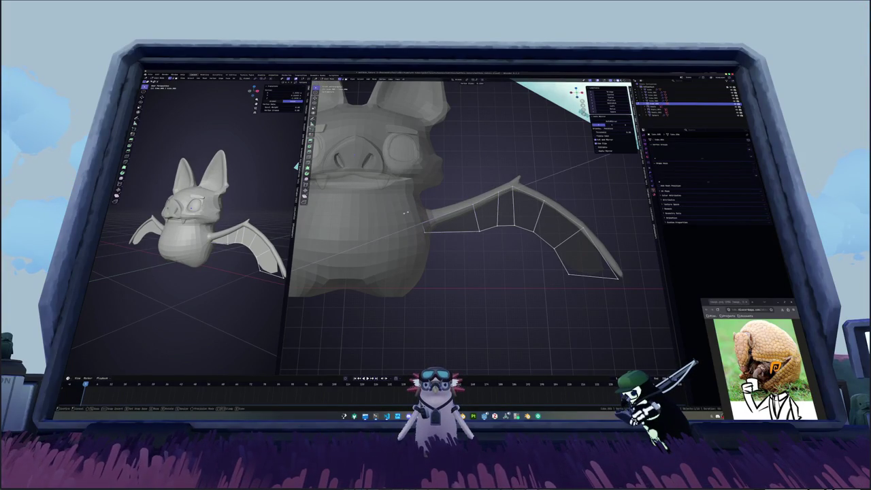
{"action": "left_click_drag", "start_coordinate": [433, 246], "coordinate": [404, 214]}
{"action": "key", "text": "e"}
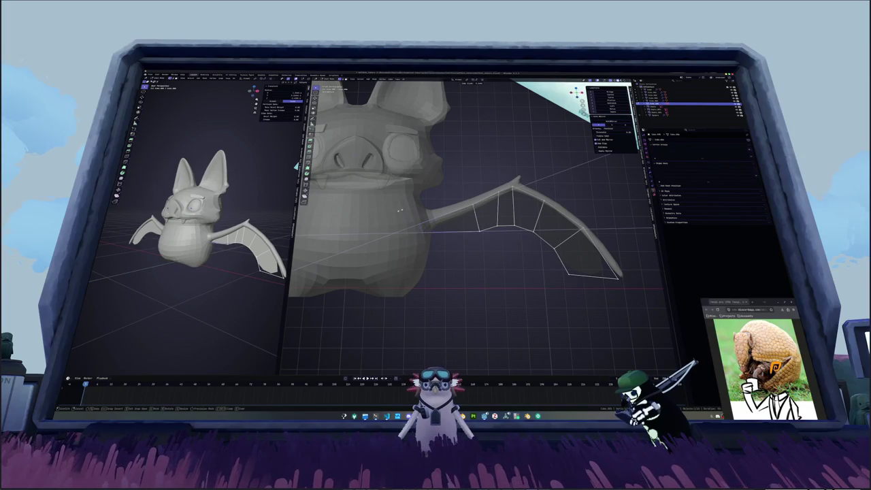
{"action": "left_click", "coordinate": [420, 225]}
- Slide the inner edge loop and a vertex to space the root panels evenly
{"action": "left_click", "coordinate": [474, 218], "text": "alt"}
{"action": "key", "text": "g"}
{"action": "key", "text": "g"}
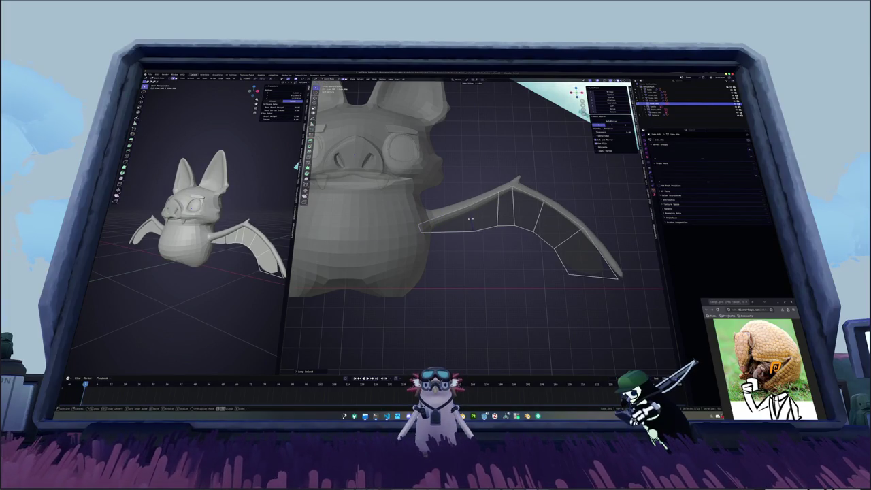
{"action": "left_click", "coordinate": [488, 195]}
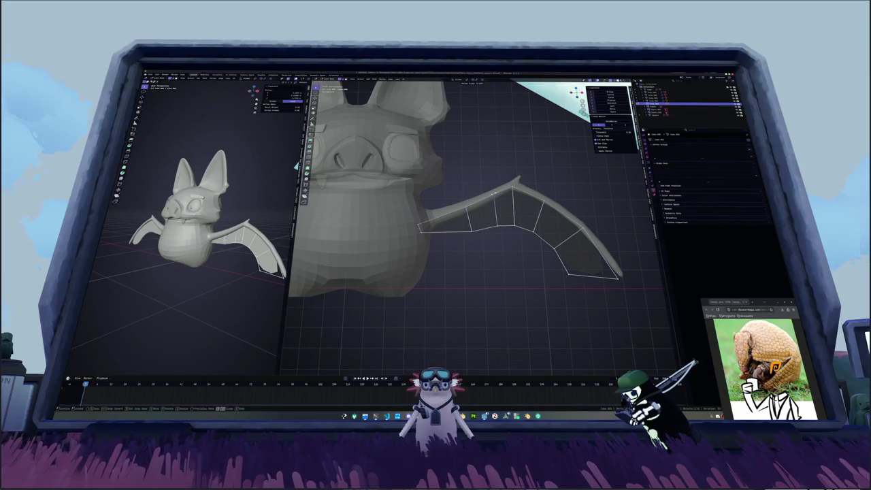
{"action": "key", "text": "g"}
{"action": "key", "text": "g"}
{"action": "left_click", "coordinate": [545, 241]}
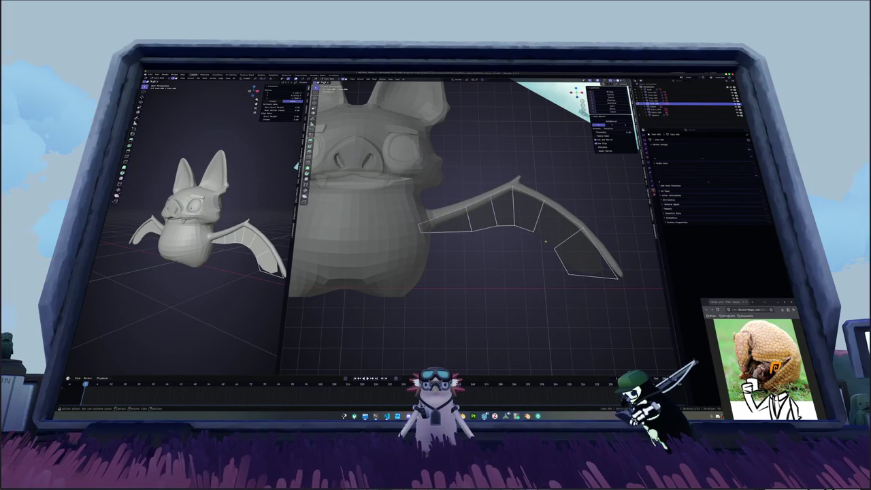
{"action": "scroll", "coordinate": [544, 240], "scroll_direction": "down", "scroll_amount": 5}
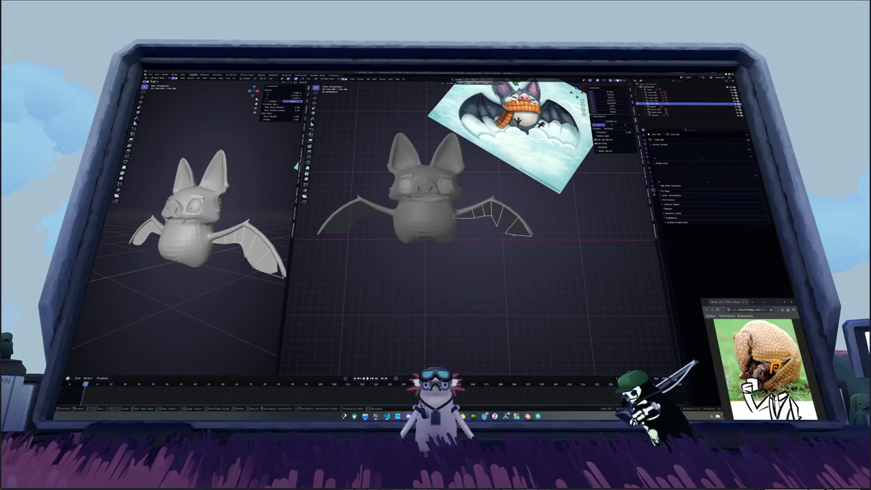
- Slide and move wing vertices so the ribs fan out evenly
{"action": "key", "text": "g"}
{"action": "key", "text": "g"}
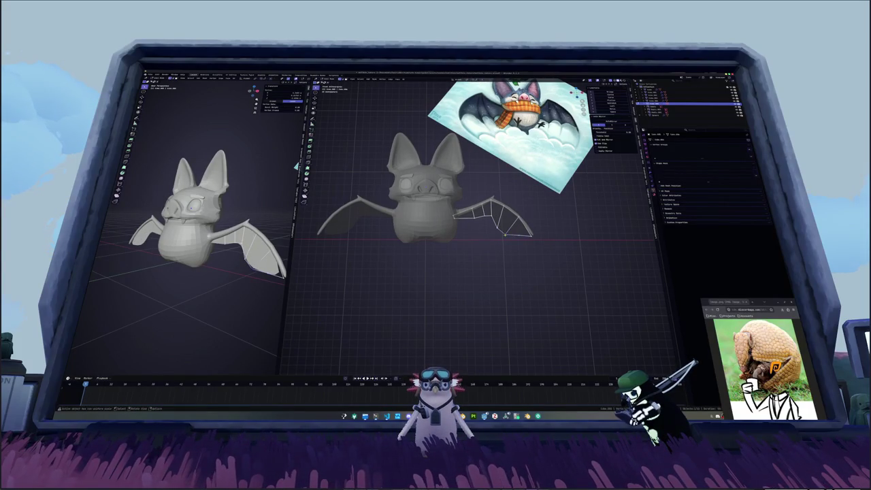
{"action": "left_click", "coordinate": [490, 227]}
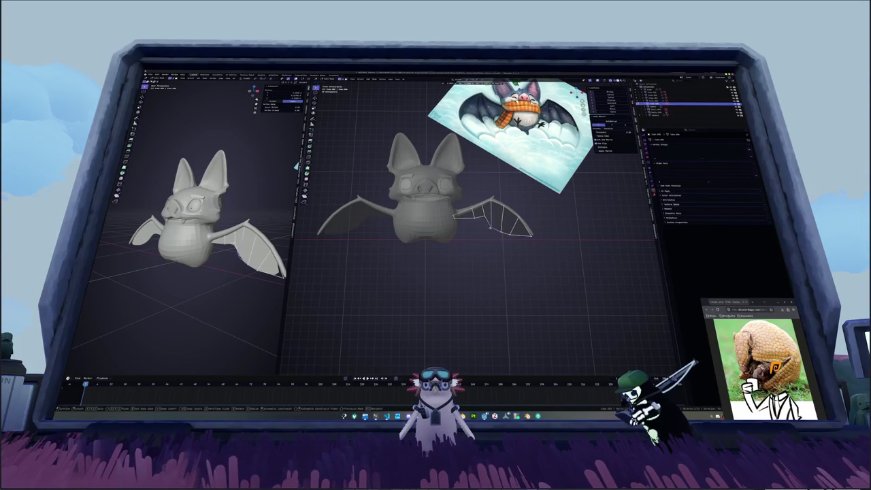
{"action": "left_click", "coordinate": [482, 230]}
{"action": "key", "text": "g"}
{"action": "left_click", "coordinate": [472, 224]}
- Select the lower wing edge toward the tip and slide its vertex along it
{"action": "left_click", "coordinate": [488, 230], "text": "alt"}
{"action": "left_click", "coordinate": [521, 235], "text": "alt"}
{"action": "left_click", "coordinate": [497, 228]}
{"action": "left_click", "coordinate": [520, 234]}
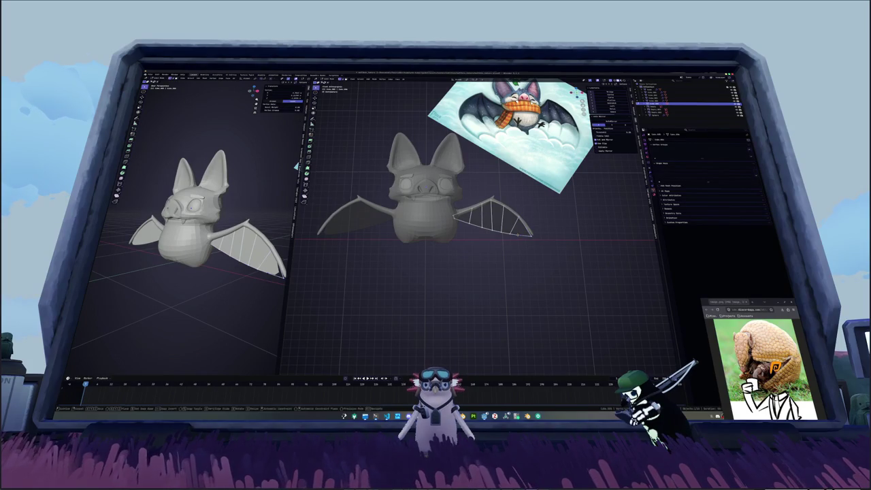
{"action": "key", "text": "shift+v"}
{"action": "key", "text": "shift+v"}
{"action": "left_click", "coordinate": [533, 235]}
{"action": "scroll", "coordinate": [527, 237], "scroll_direction": "up", "scroll_amount": 2}
{"action": "scroll", "coordinate": [517, 239], "scroll_direction": "up", "scroll_amount": 2}
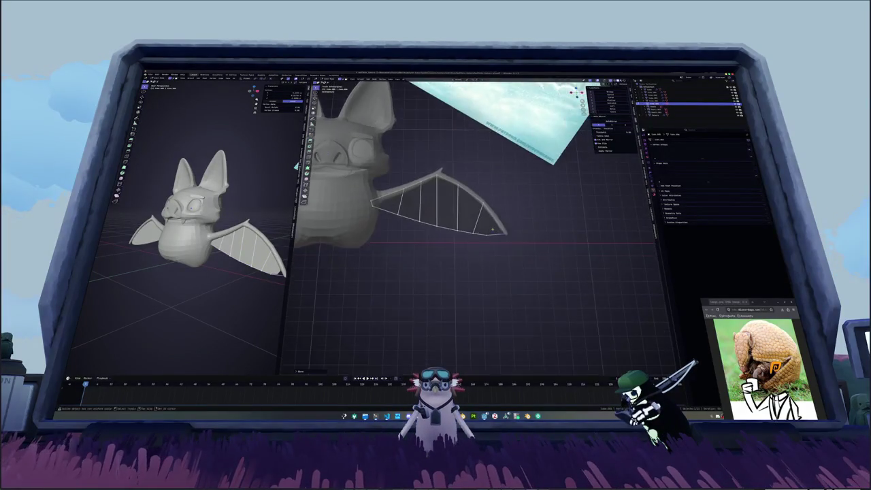
{"action": "scroll", "coordinate": [503, 243], "scroll_direction": "up", "scroll_amount": 2}
- Reposition a wing vertex and the wing tip, cancelling a stray extrusion
{"action": "key", "text": "g"}
{"action": "left_click", "coordinate": [508, 241]}
{"action": "key", "text": "g"}
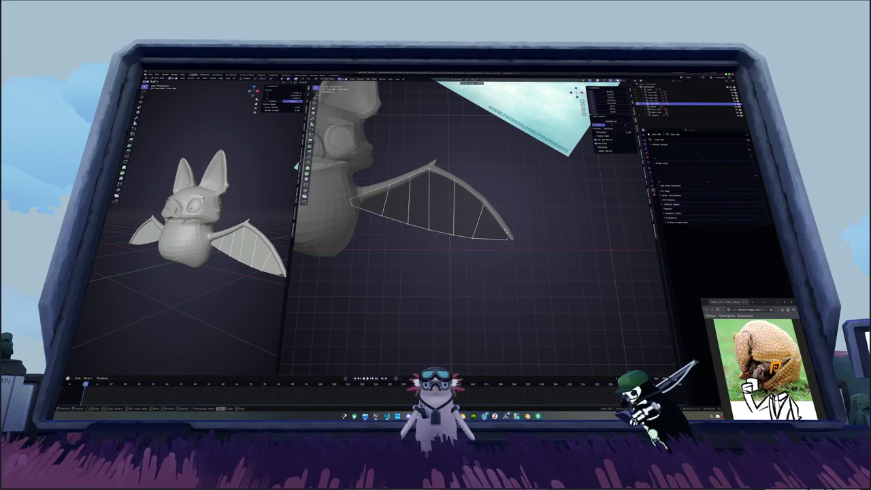
{"action": "left_click", "coordinate": [504, 234]}
{"action": "key", "text": "e"}
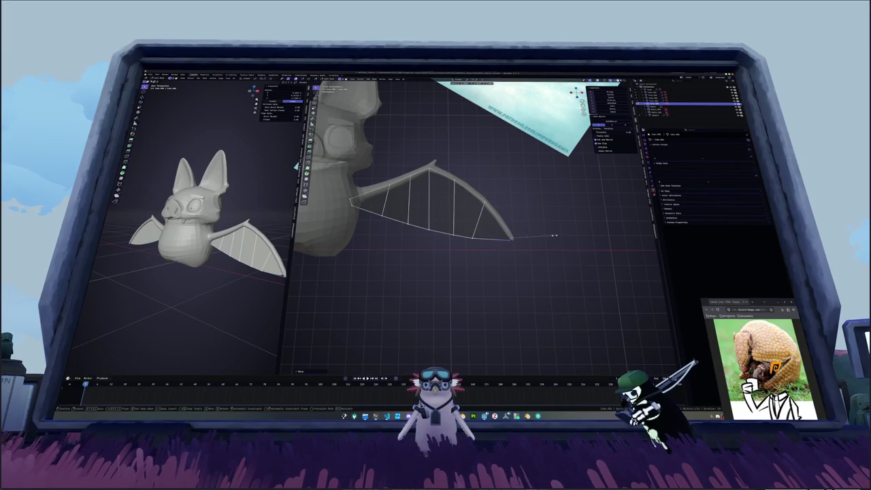
{"action": "key", "text": "Escape"}
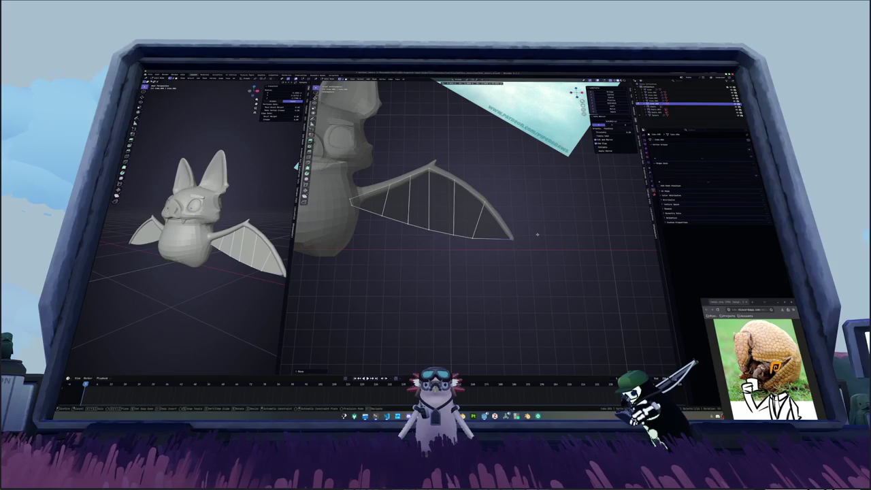
{"action": "middle_click_drag", "start_coordinate": [538, 234], "coordinate": [560, 235], "text": "shift"}
- Slide the lower vertex along the bottom edge and check both wings in front view
{"action": "left_click", "coordinate": [497, 232]}
{"action": "key", "text": "g"}
{"action": "key", "text": "g"}
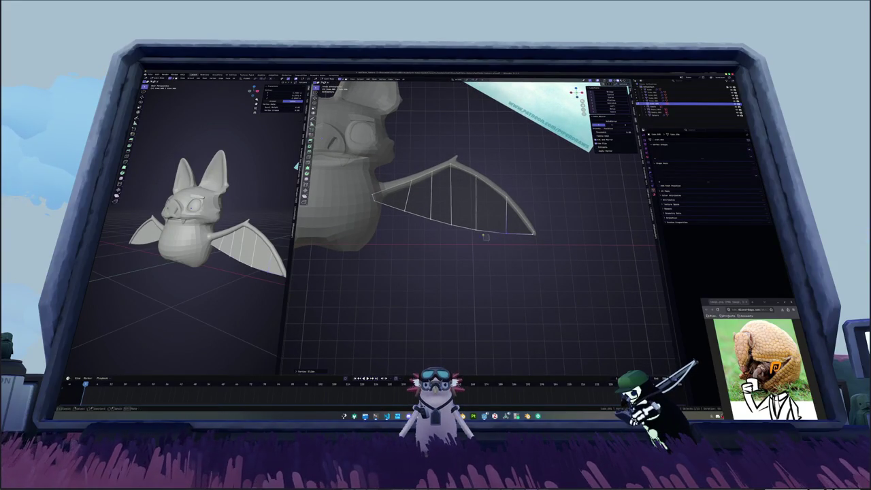
{"action": "left_click", "coordinate": [472, 223]}
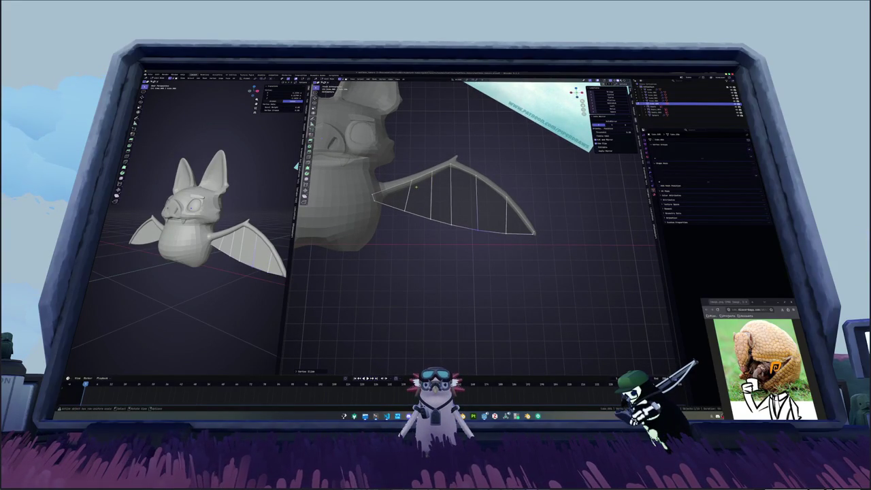
{"action": "key", "text": "KP_1"}
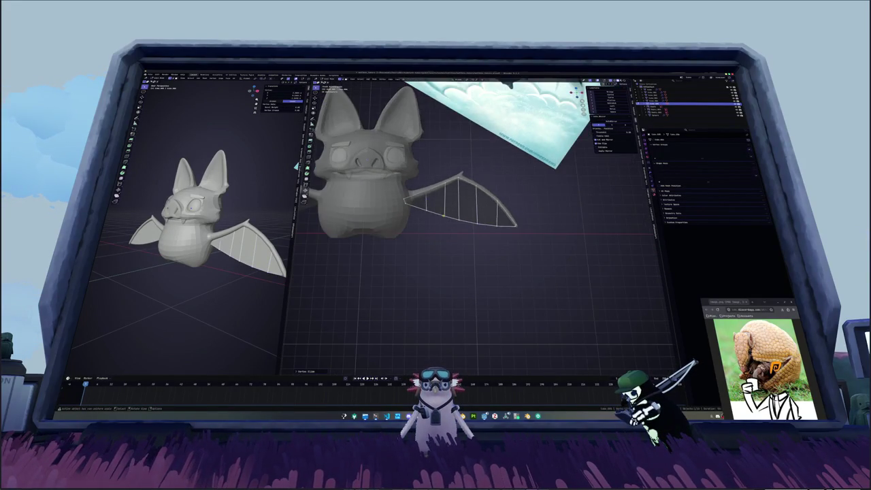
{"action": "key", "text": "Tab"}
{"action": "scroll", "coordinate": [447, 219], "scroll_direction": "down", "scroll_amount": 2}
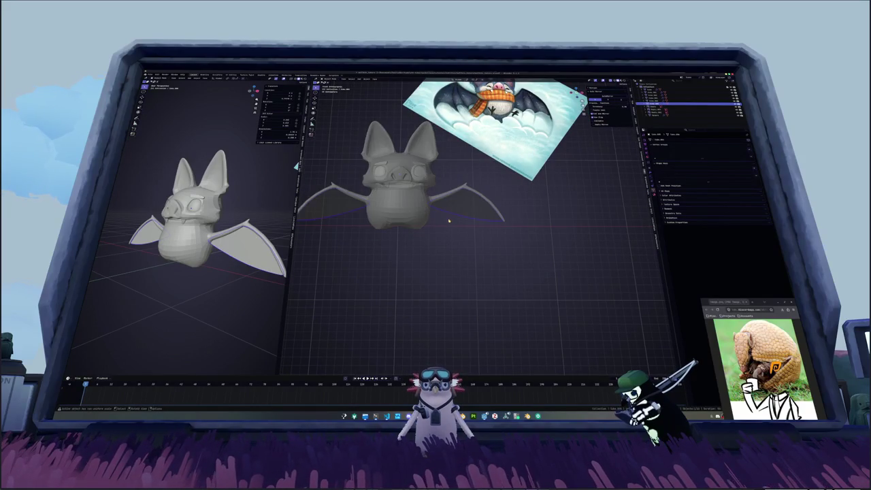
{"action": "key", "text": "Tab"}
{"action": "scroll", "coordinate": [448, 219], "scroll_direction": "up", "scroll_amount": 2}
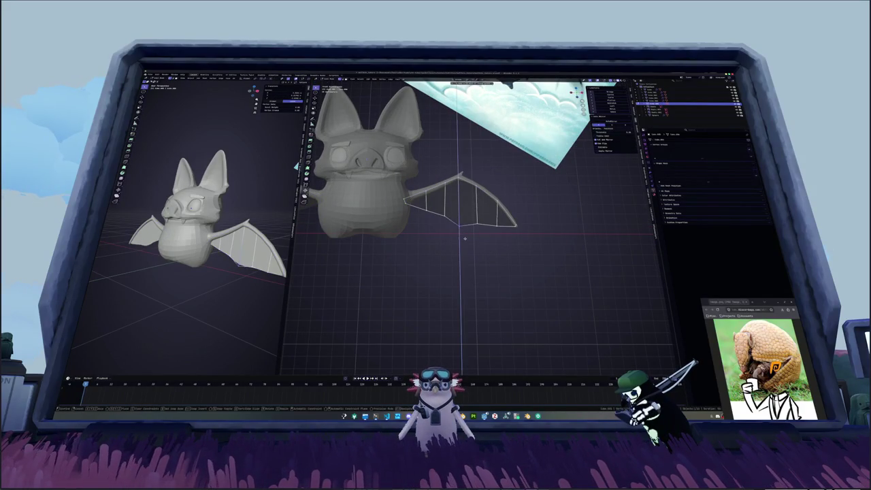
{"action": "left_click", "coordinate": [494, 228]}
- Loop-cut across the wing and reposition a mid-wing vertex
{"action": "left_click", "coordinate": [450, 218]}
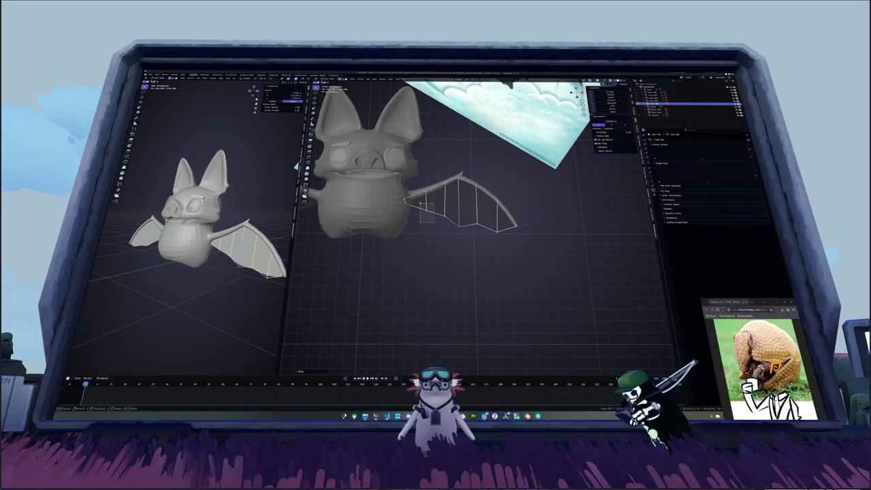
{"action": "key", "text": "ctrl+r"}
{"action": "left_click", "coordinate": [408, 202]}
{"action": "key", "text": "g"}
{"action": "key", "text": "z"}
{"action": "key", "text": "z"}
{"action": "key", "text": "x"}
{"action": "left_click", "coordinate": [443, 229]}
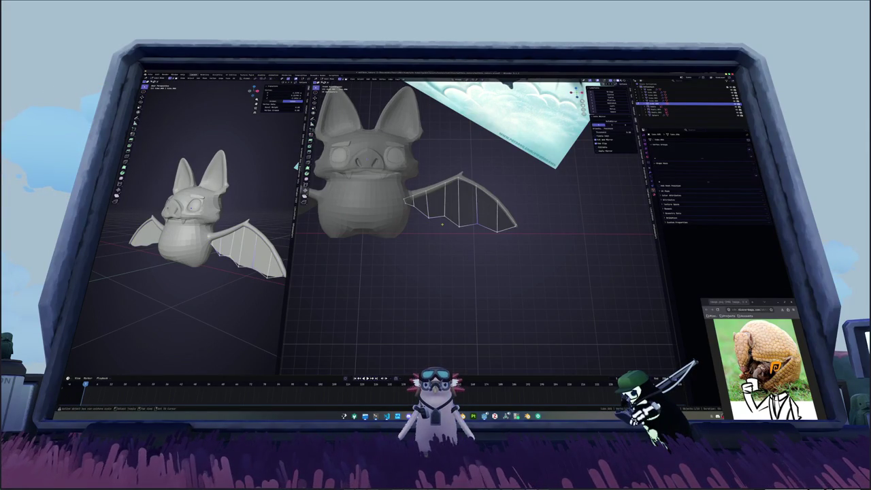
- Drop lower-edge vertices along Z to form dips and select the bottom vertices
{"action": "scroll", "coordinate": [482, 234], "scroll_direction": "up", "scroll_amount": 1}
{"action": "key", "text": "g"}
{"action": "key", "text": "z"}
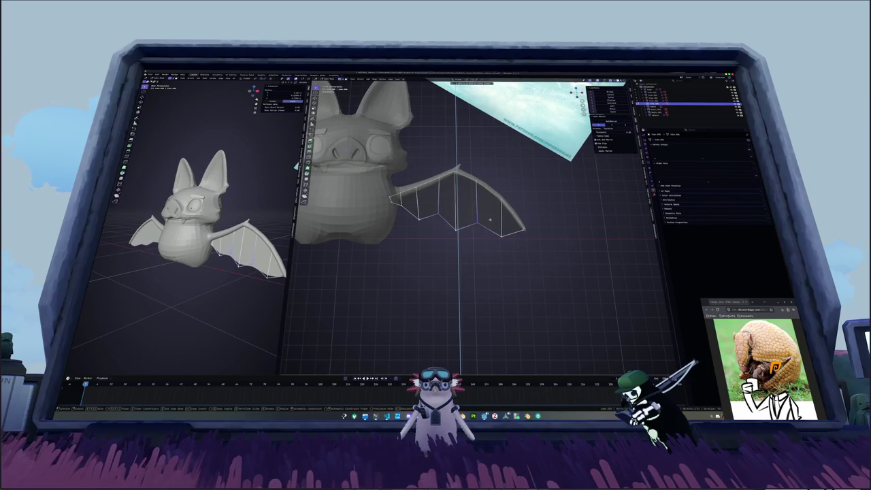
{"action": "left_click", "coordinate": [452, 233]}
{"action": "left_click_drag", "start_coordinate": [442, 227], "coordinate": [460, 238]}
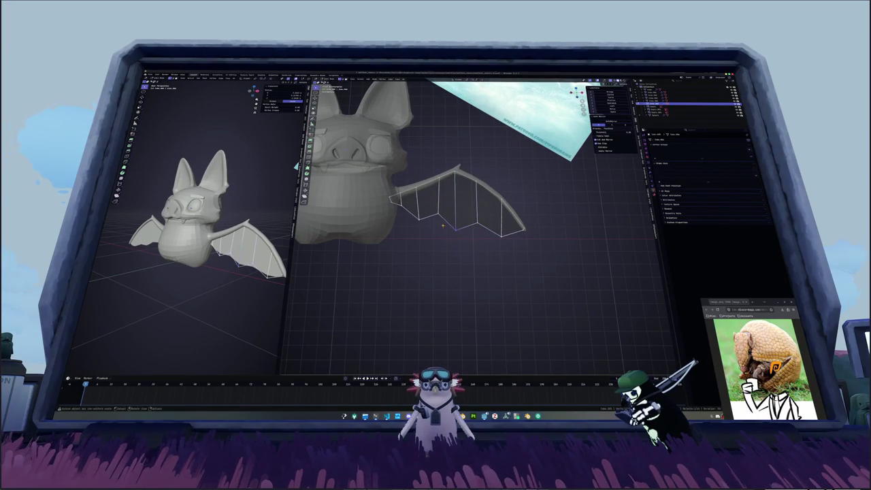
{"action": "left_click", "coordinate": [501, 238], "text": "shift"}
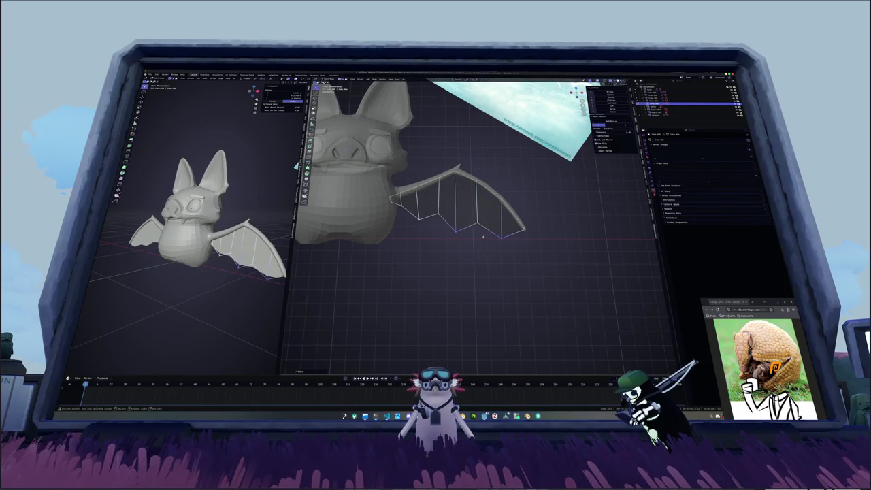
{"action": "middle_click_drag", "start_coordinate": [449, 240], "coordinate": [403, 228]}
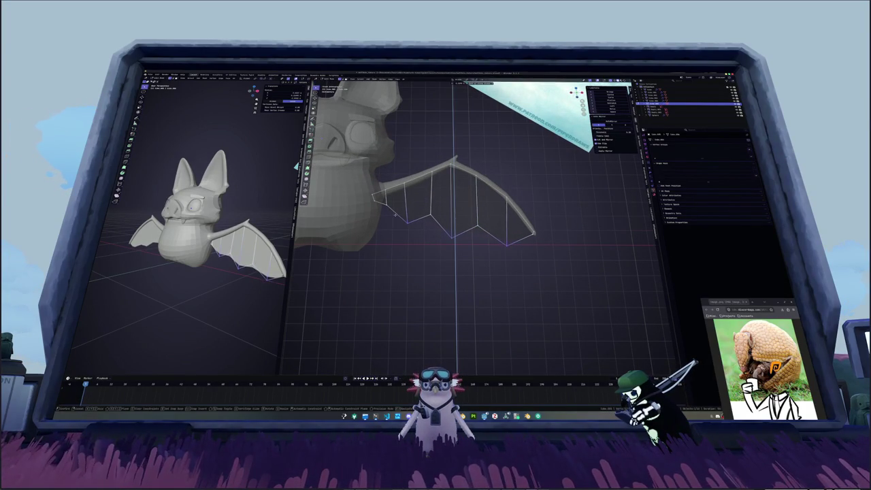
{"action": "key", "text": "KP_1"}
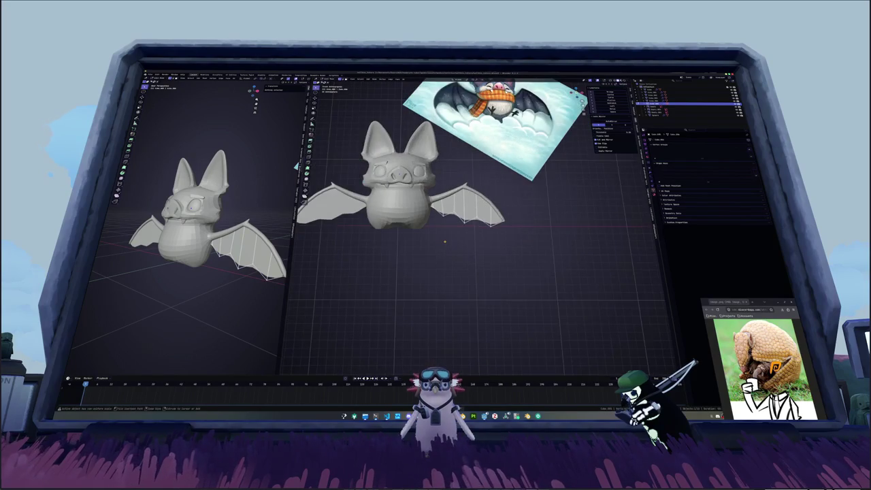
{"action": "scroll", "coordinate": [450, 218], "scroll_direction": "up", "scroll_amount": 2}
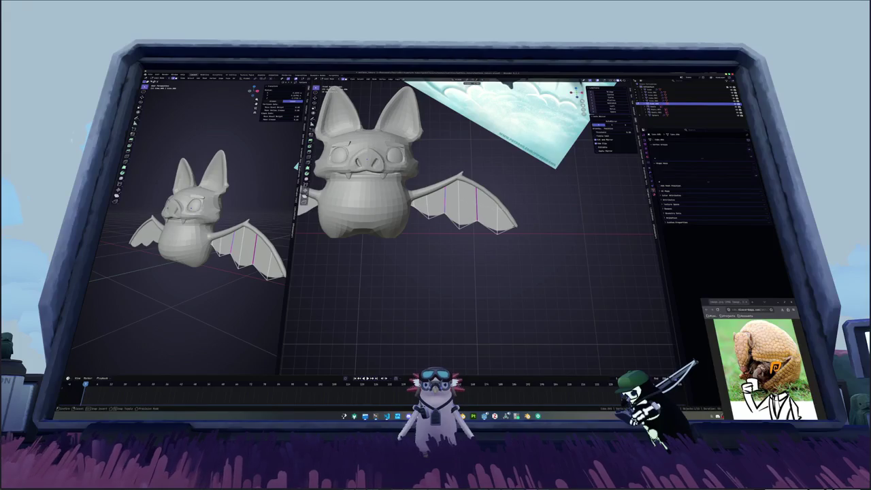
- Clear creases on the wing edges, then select and scale the lower edge loop
{"action": "key", "text": "shift+e"}
{"action": "key", "text": "alt+a"}
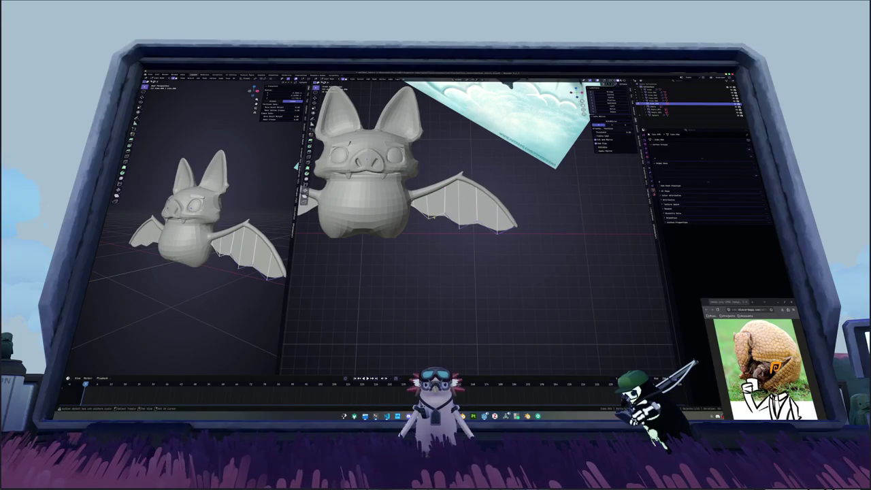
{"action": "left_click", "coordinate": [541, 223], "text": "alt"}
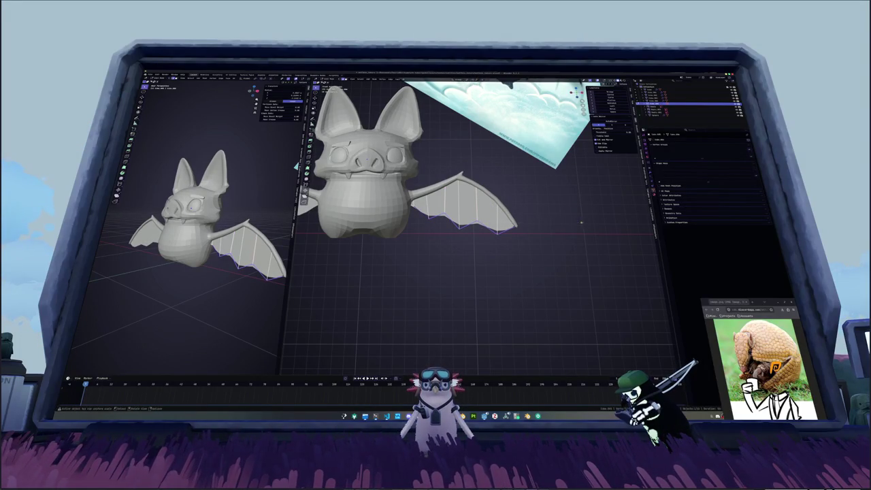
{"action": "key", "text": "ctrl+KP_Add"}
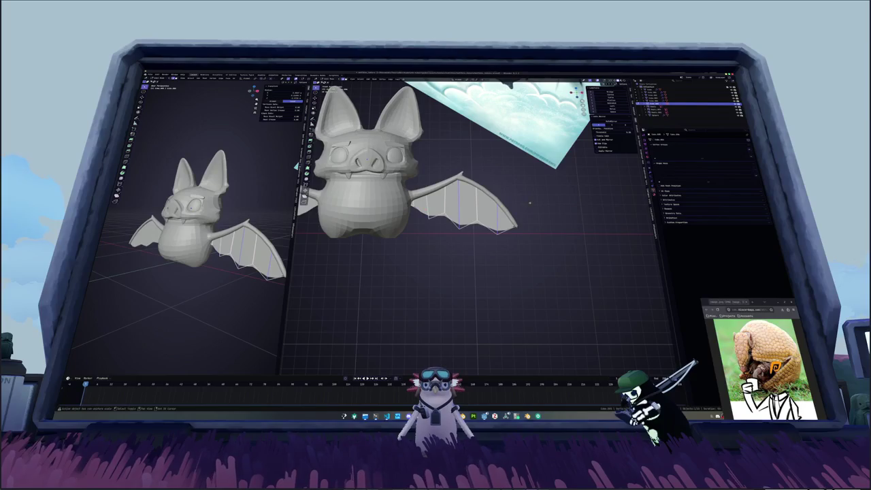
{"action": "key", "text": "s"}
{"action": "left_click", "coordinate": [570, 210]}
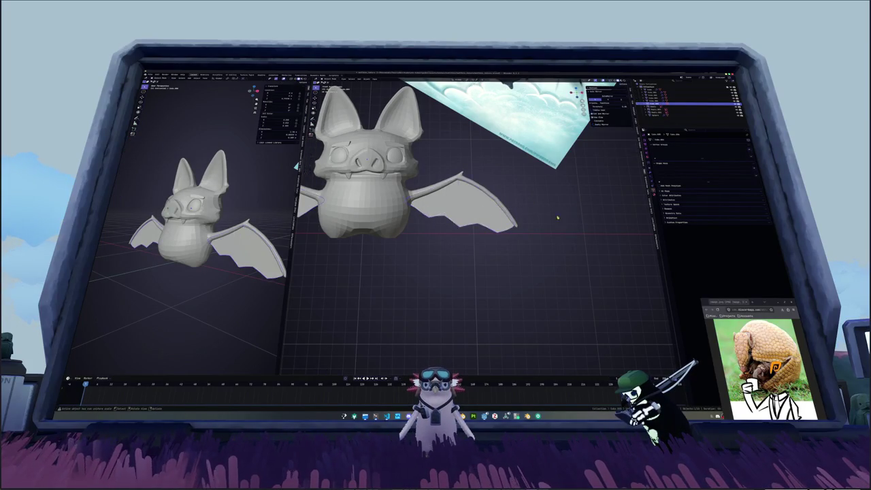
- Select the wing object and add a Solidify modifier to it
{"action": "key", "text": "KP_1"}
{"action": "left_click", "coordinate": [472, 182]}
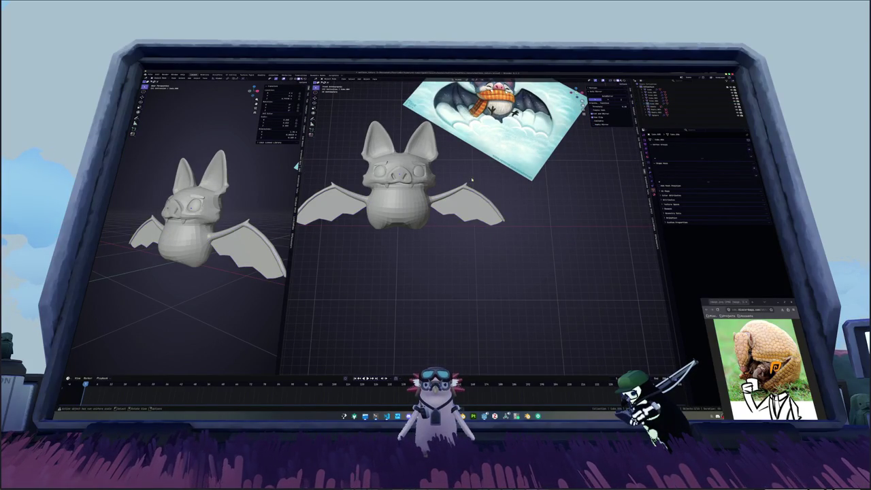
{"action": "middle_click_drag", "start_coordinate": [483, 222], "coordinate": [526, 226]}
{"action": "left_click", "coordinate": [481, 215]}
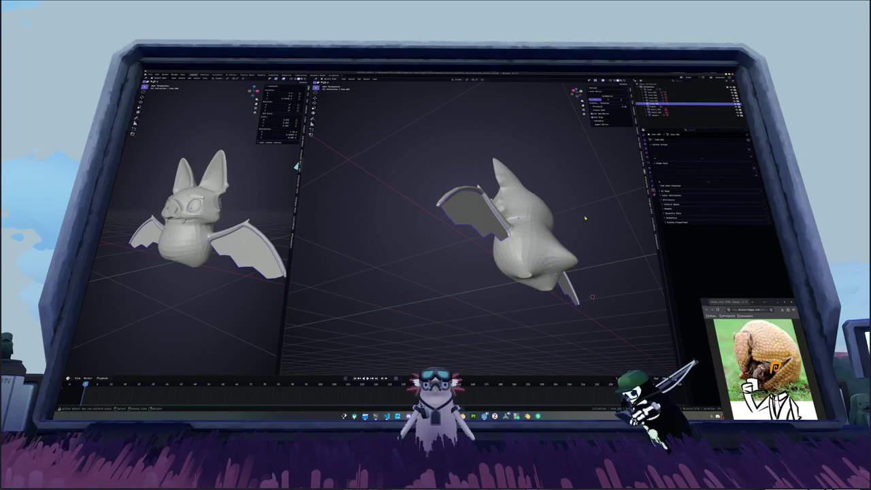
{"action": "left_click", "coordinate": [651, 178]}
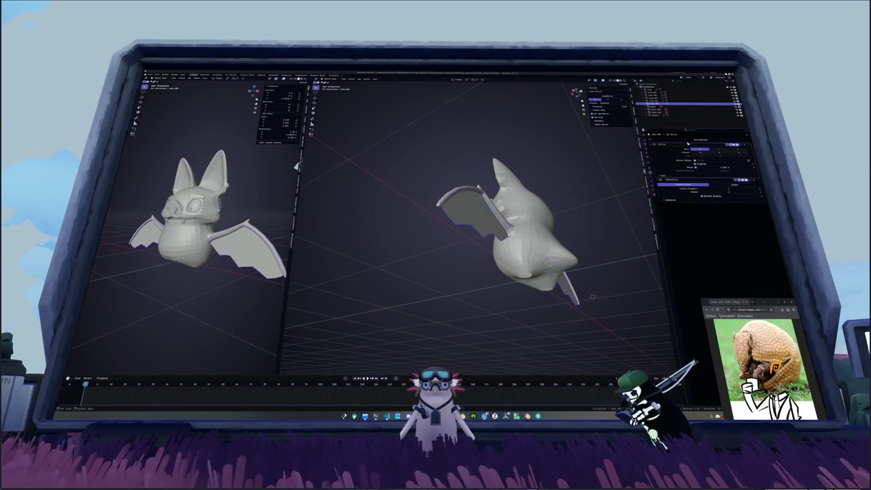
{"action": "left_click", "coordinate": [687, 140]}
{"action": "left_click", "coordinate": [681, 168]}
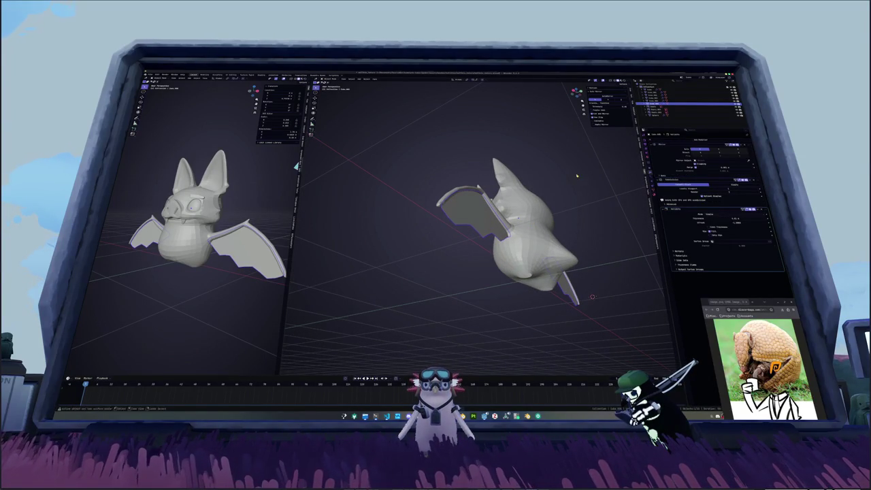
- Raise the Solidify offset and set thickness to 0.3, then thin it slightly
{"action": "left_click_drag", "start_coordinate": [708, 218], "coordinate": [728, 219]}
{"action": "left_click", "coordinate": [727, 214]}
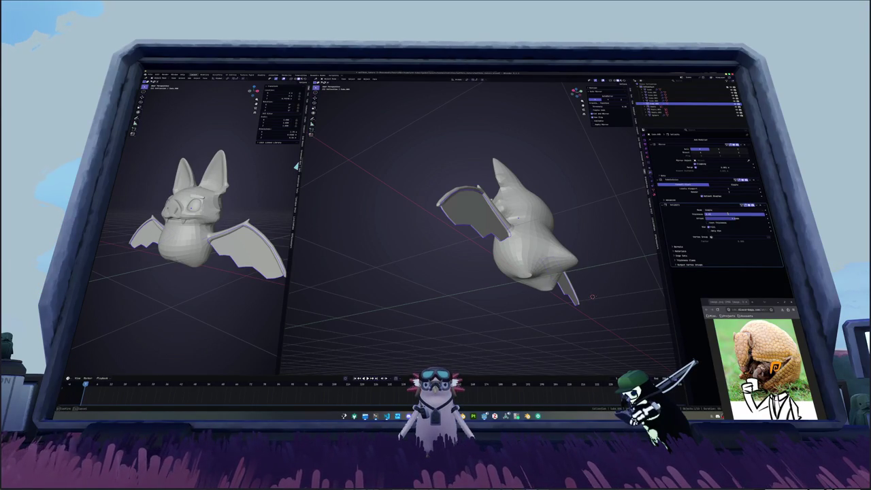
{"action": "type", "text": "0.3"}
{"action": "key", "text": "Return"}
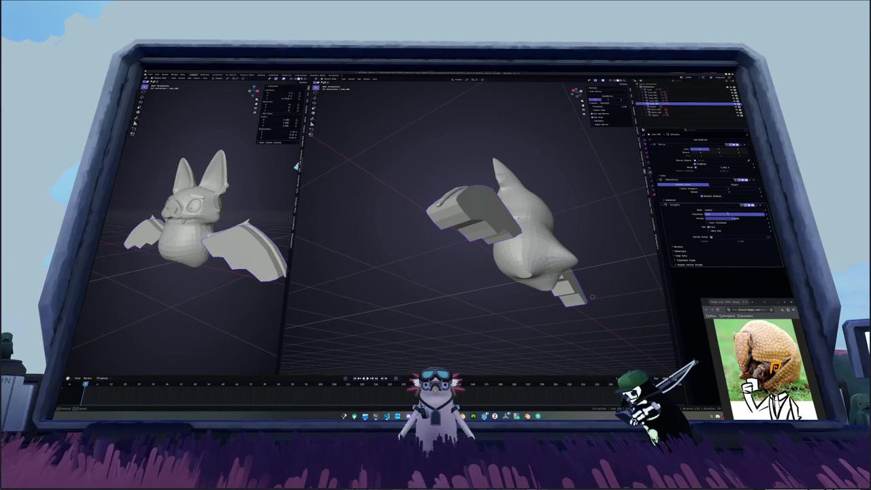
{"action": "left_click_drag", "start_coordinate": [726, 214], "coordinate": [721, 214]}
{"action": "left_click", "coordinate": [726, 214]}
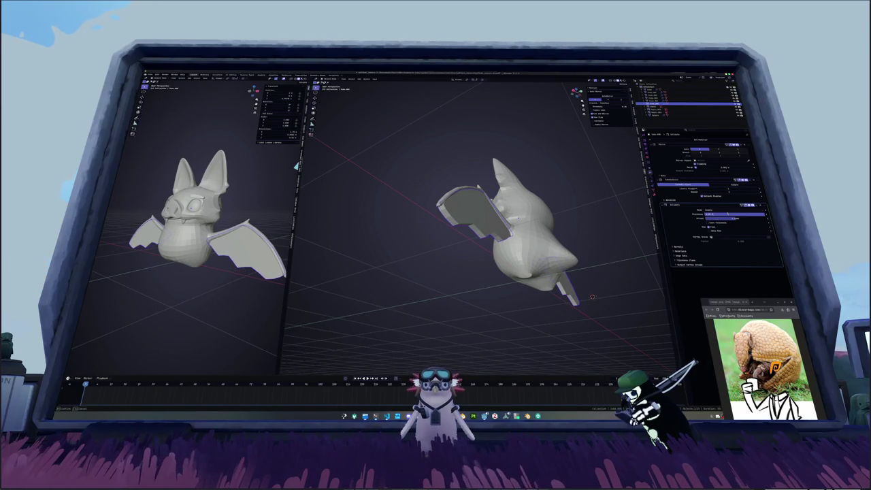
{"action": "key", "text": "Return"}
- Apply the Solidify modifier so the wing thickness becomes permanent geometry
{"action": "mouse_move", "coordinate": [490, 237]}
{"action": "middle_mouse_down"}
{"action": "mouse_move", "coordinate": [497, 197]}
{"action": "mouse_move", "coordinate": [653, 242]}
{"action": "middle_mouse_up"}
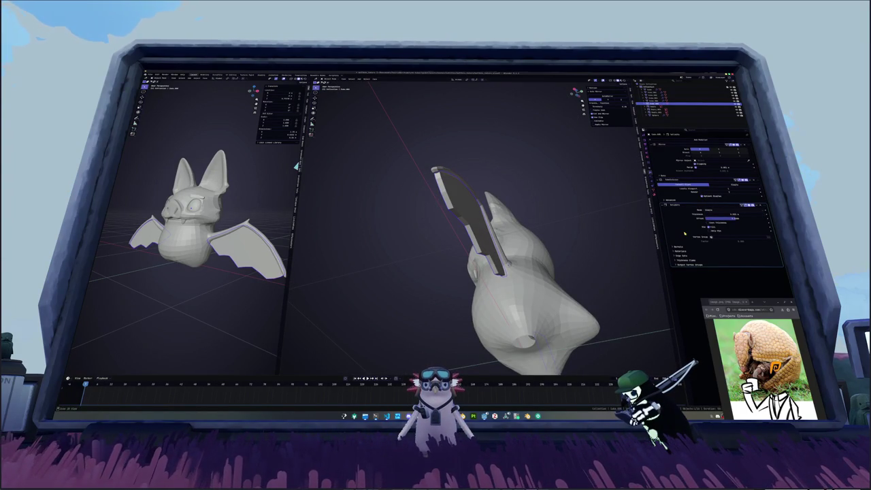
{"action": "key", "text": "ctrl+a"}
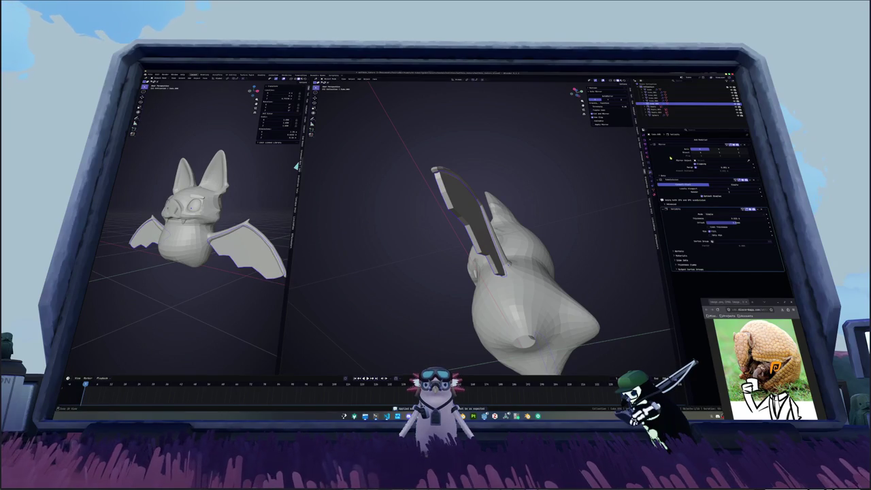
{"action": "key", "text": "KP_Divide"}
{"action": "key", "text": "Tab"}
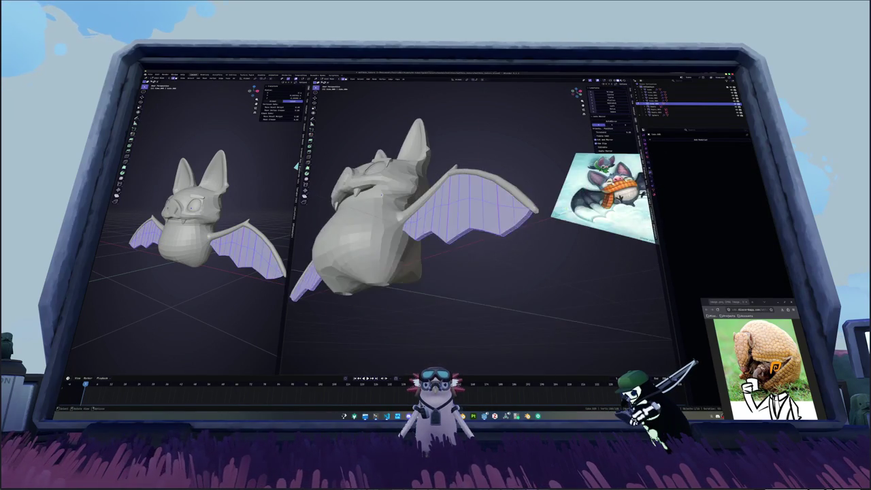
- Enter Edit Mode on the wing with X-ray on and all faces deselected
{"action": "scroll", "coordinate": [476, 224], "scroll_direction": "down", "scroll_amount": 2}
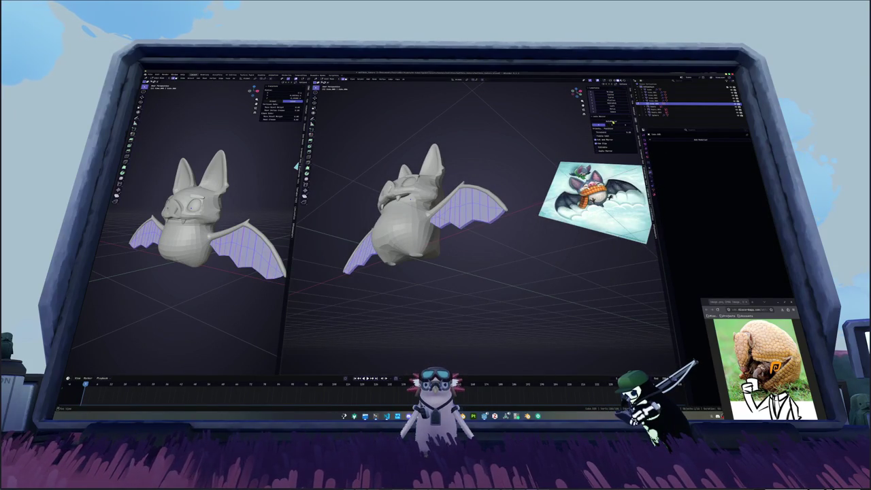
{"action": "key", "text": "Tab"}
{"action": "scroll", "coordinate": [476, 204], "scroll_direction": "up", "scroll_amount": 3}
{"action": "middle_click_drag", "start_coordinate": [477, 204], "coordinate": [435, 197]}
{"action": "key", "text": "Tab"}
{"action": "middle_click_drag", "start_coordinate": [476, 224], "coordinate": [502, 255]}
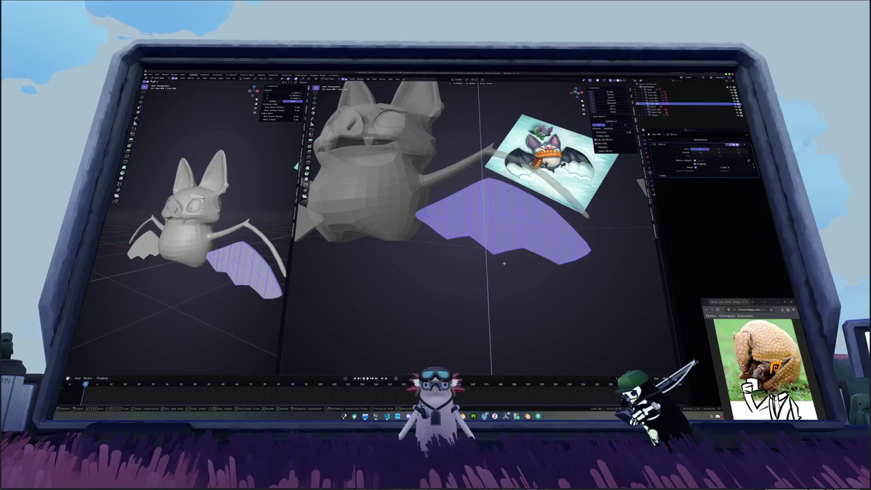
{"action": "mouse_move", "coordinate": [512, 347]}
{"action": "middle_mouse_down"}
{"action": "mouse_move", "coordinate": [394, 224]}
{"action": "mouse_move", "coordinate": [405, 235]}
{"action": "mouse_move", "coordinate": [435, 218]}
{"action": "mouse_move", "coordinate": [487, 218]}
{"action": "middle_mouse_up"}
{"action": "scroll", "coordinate": [422, 252], "scroll_direction": "up", "scroll_amount": 3}
{"action": "key", "text": "alt+z"}
{"action": "key", "text": "alt+a"}
- Pick the edge path along the wing's lower and outer edges and delete the interior edges
{"action": "left_click", "coordinate": [442, 238], "text": "ctrl"}
{"action": "key", "text": "alt+z"}
{"action": "left_click", "coordinate": [496, 337], "text": "ctrl"}
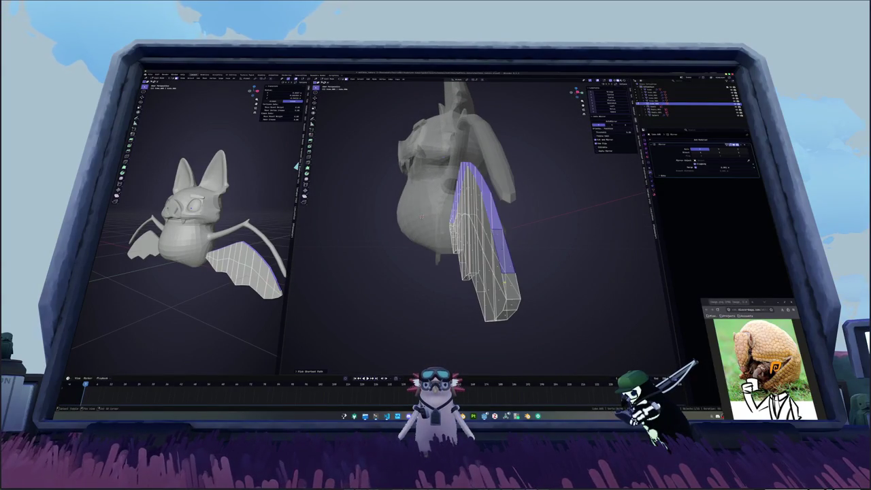
{"action": "mouse_move", "coordinate": [504, 279]}
{"action": "middle_mouse_down"}
{"action": "mouse_move", "coordinate": [513, 289]}
{"action": "mouse_move", "coordinate": [502, 271]}
{"action": "middle_mouse_up"}
{"action": "key", "text": "x"}
{"action": "left_click", "coordinate": [514, 288]}
{"action": "key", "text": "KP_7"}
{"action": "middle_click_drag", "start_coordinate": [456, 167], "coordinate": [313, 290]}
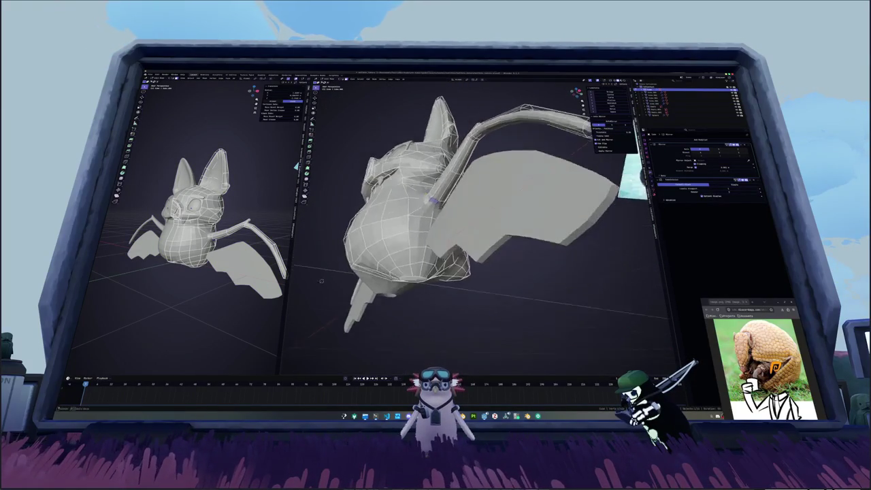
- Select the arm's face loops out to its tip and delete those faces
{"action": "left_click", "coordinate": [435, 201], "text": "alt"}
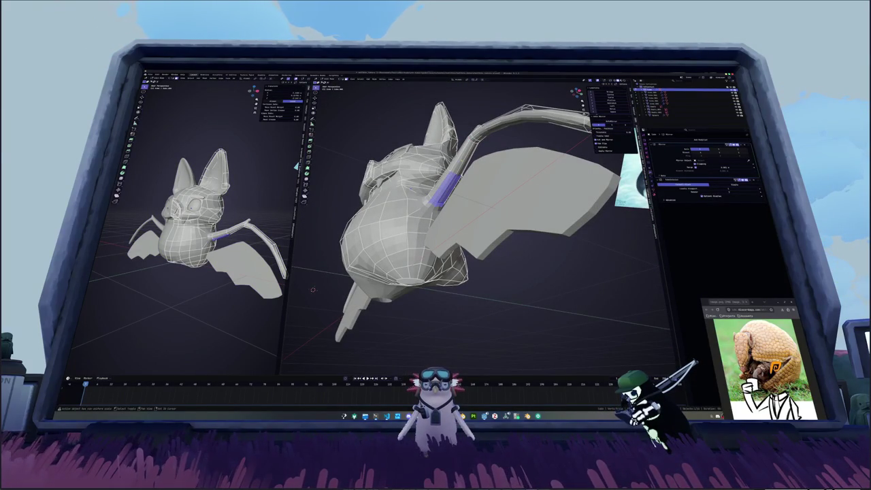
{"action": "key", "text": "ctrl+KP_Add"}
{"action": "key", "text": "ctrl+KP_Add"}
{"action": "key", "text": "ctrl+KP_Add"}
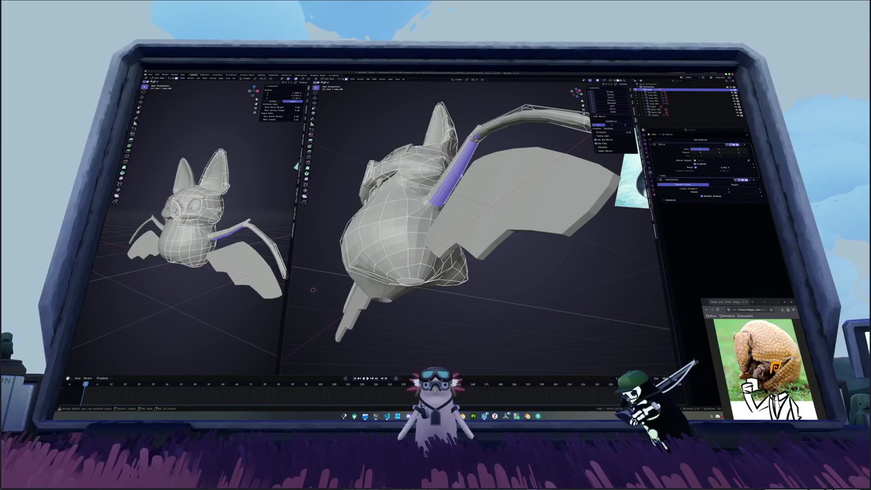
{"action": "middle_click_drag", "start_coordinate": [313, 289], "coordinate": [367, 204]}
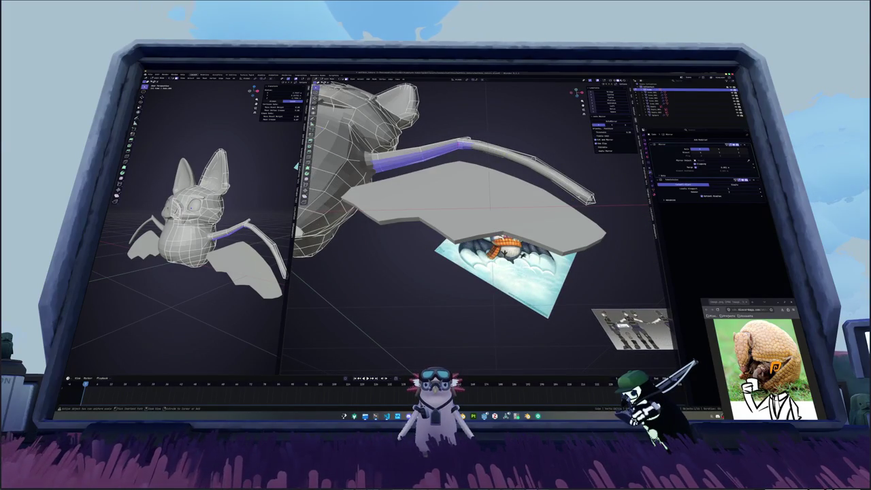
{"action": "left_click", "coordinate": [582, 180], "text": "ctrl"}
{"action": "middle_click_drag", "start_coordinate": [582, 180], "coordinate": [565, 174]}
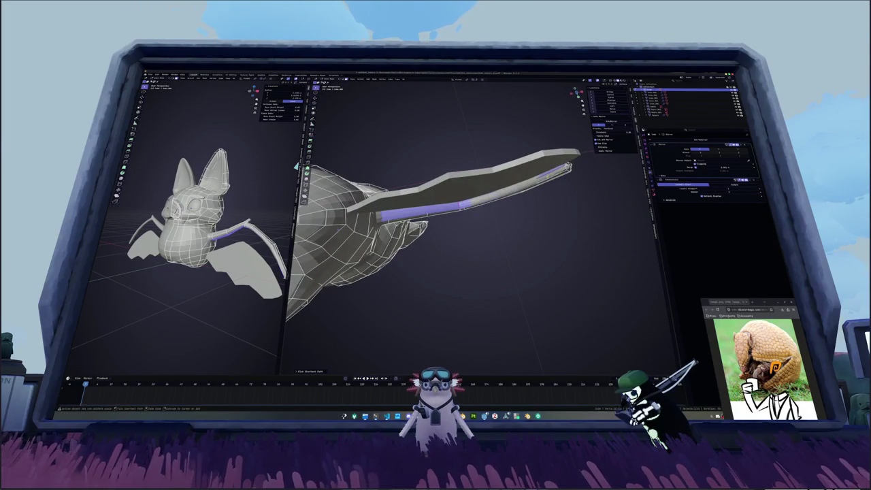
{"action": "key", "text": "alt+z"}
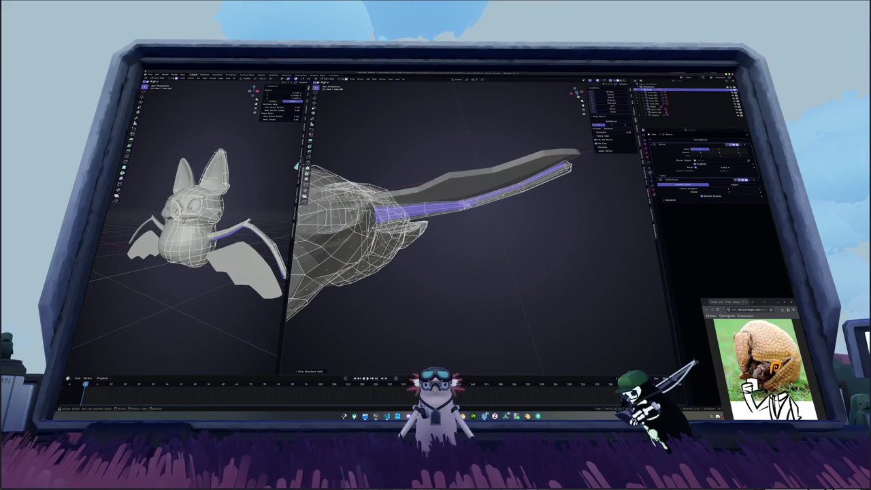
{"action": "mouse_move", "coordinate": [476, 204]}
{"action": "middle_mouse_down"}
{"action": "mouse_move", "coordinate": [435, 170]}
{"action": "mouse_move", "coordinate": [449, 156]}
{"action": "middle_mouse_up"}
{"action": "mouse_move", "coordinate": [497, 225]}
{"action": "middle_mouse_down"}
{"action": "mouse_move", "coordinate": [443, 204]}
{"action": "mouse_move", "coordinate": [381, 231]}
{"action": "middle_mouse_up"}
{"action": "scroll", "coordinate": [423, 196], "scroll_direction": "up", "scroll_amount": 5}
{"action": "key", "text": "x"}
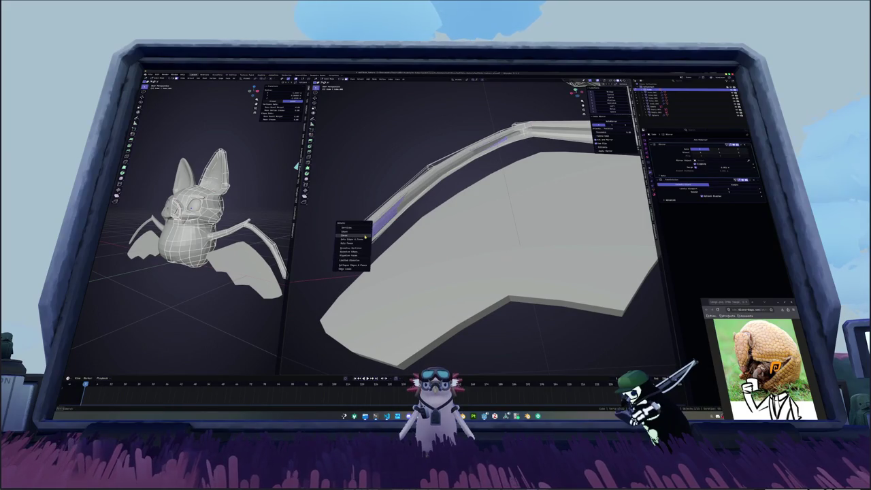
{"action": "left_click", "coordinate": [365, 237]}
{"action": "scroll", "coordinate": [421, 234], "scroll_direction": "down", "scroll_amount": 3}
- Squash the wing membrane vertically in front orthographic view
{"action": "key", "text": "Tab"}
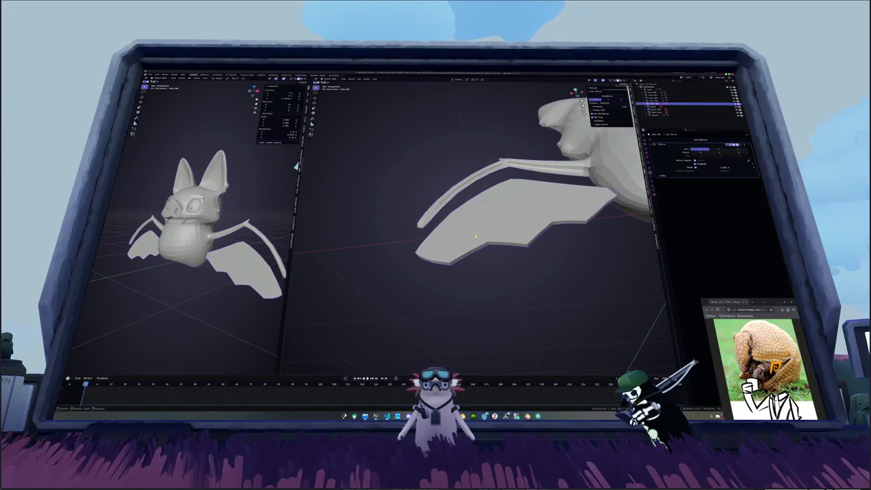
{"action": "middle_click_drag", "start_coordinate": [475, 236], "coordinate": [530, 246]}
{"action": "scroll", "coordinate": [543, 252], "scroll_direction": "down", "scroll_amount": 3}
{"action": "key", "text": "KP_1"}
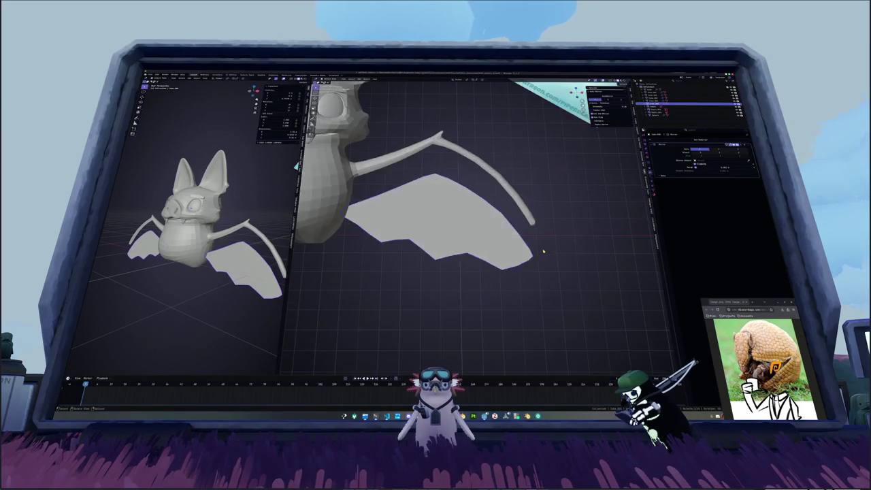
{"action": "key", "text": "Tab"}
{"action": "key", "text": "s"}
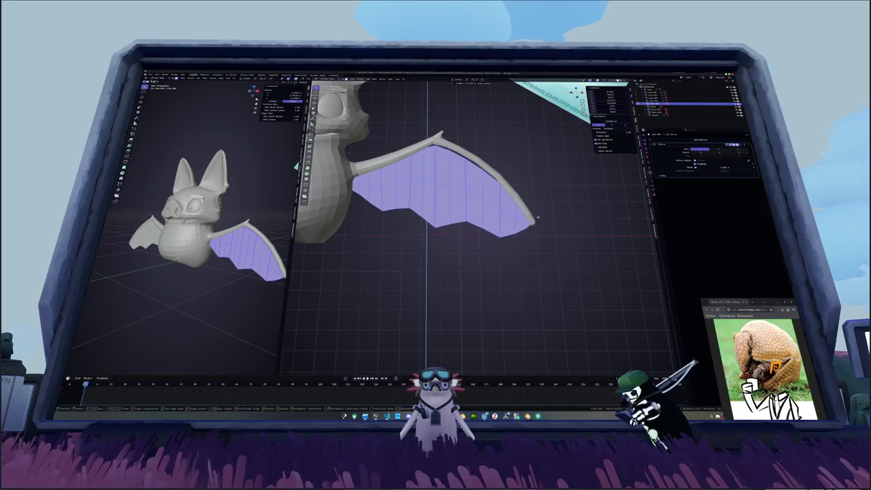
{"action": "left_click", "coordinate": [538, 216]}
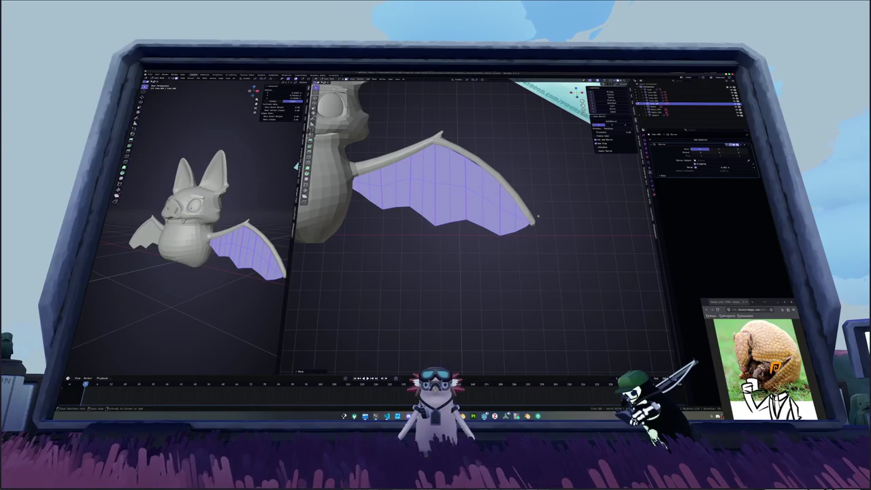
- Edge-slide the membrane's top loop down beneath the arm bone
{"action": "key", "text": "alt+z"}
{"action": "left_click", "coordinate": [475, 169], "text": "alt"}
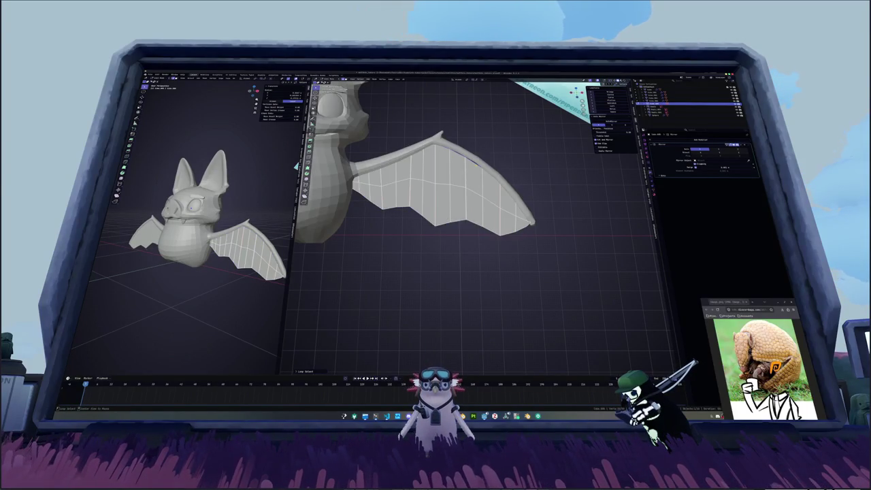
{"action": "left_click", "coordinate": [500, 171], "text": "alt"}
{"action": "key", "text": "g"}
{"action": "key", "text": "g"}
{"action": "left_click", "coordinate": [487, 177]}
- Select the bat body along with the wing and bone for joint editing
{"action": "key", "text": "Tab"}
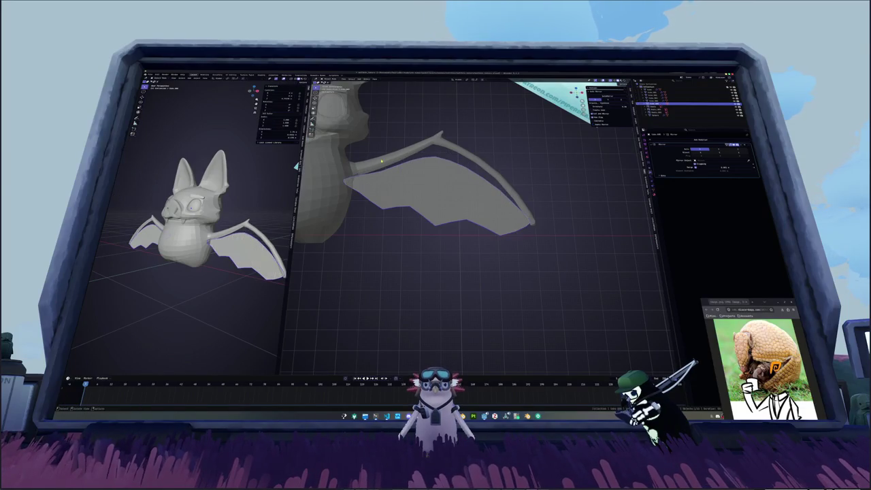
{"action": "left_click", "coordinate": [487, 173]}
{"action": "key", "text": "Tab"}
{"action": "key", "text": "Tab"}
{"action": "left_click", "coordinate": [402, 187]}
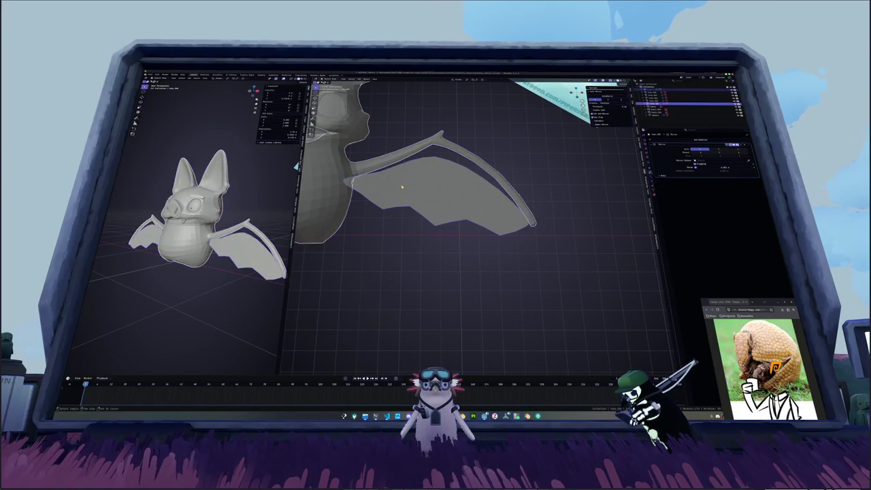
{"action": "key", "text": "a"}
{"action": "key", "text": "Tab"}
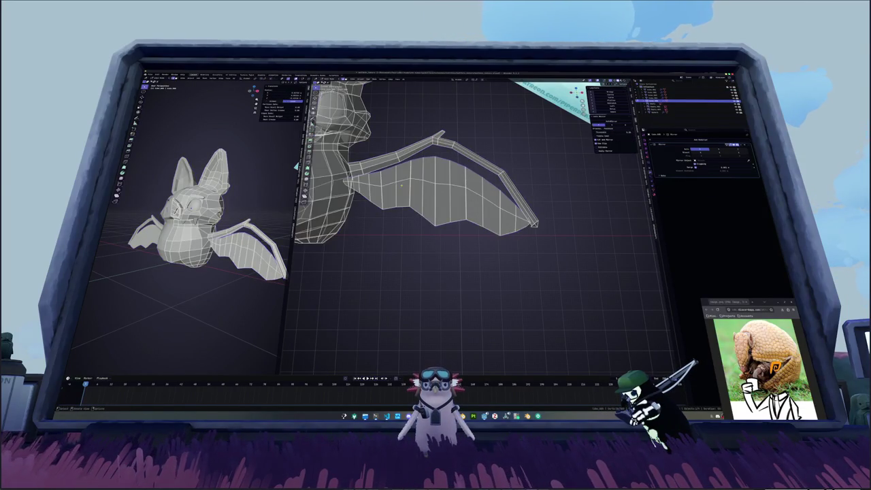
- Delete the bat body geometry, keeping only the wing and bone
{"action": "key", "text": "KP_Decimal"}
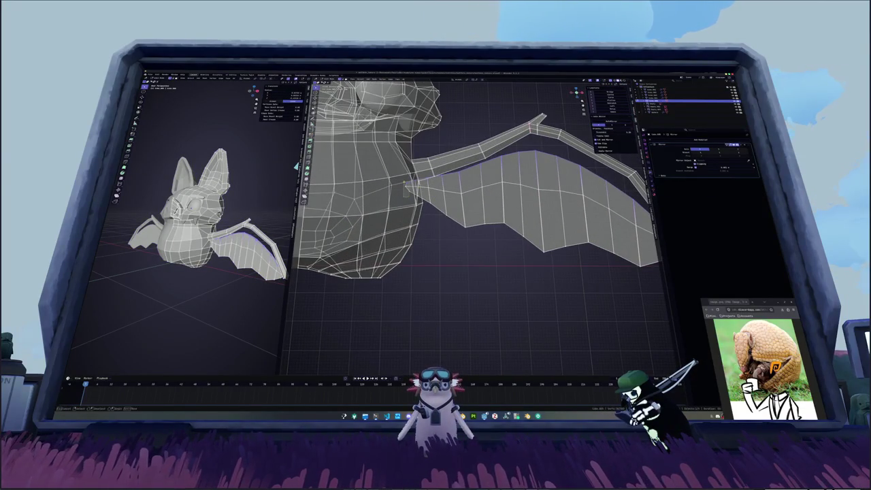
{"action": "key", "text": "x"}
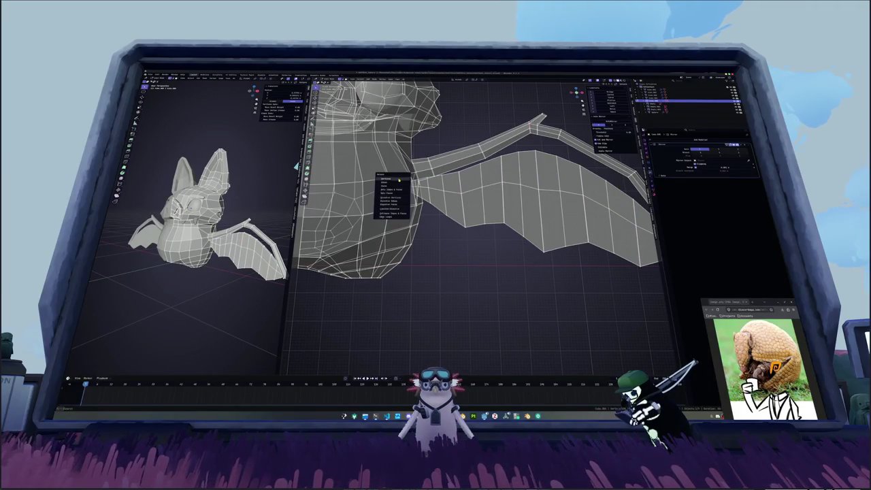
{"action": "left_click", "coordinate": [399, 179]}
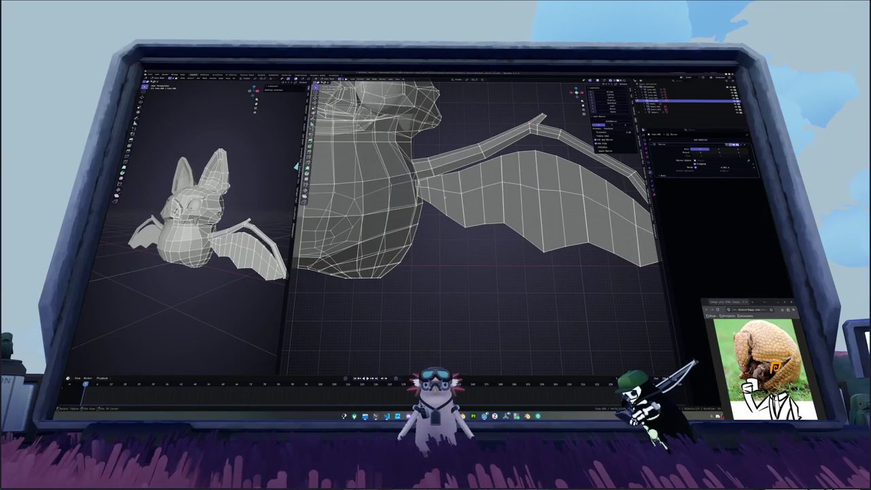
{"action": "key", "text": "KP_Decimal"}
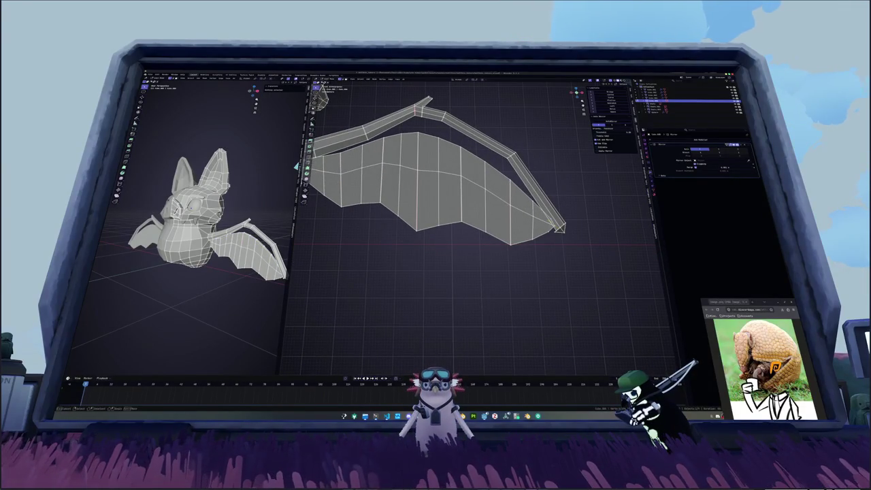
{"action": "scroll", "coordinate": [452, 170], "scroll_direction": "up", "scroll_amount": 2}
{"action": "middle_click_drag", "start_coordinate": [554, 225], "coordinate": [466, 190]}
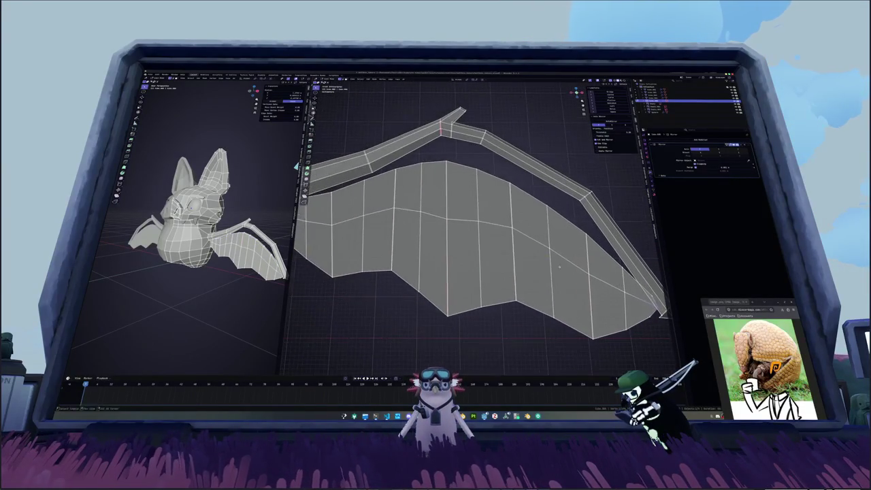
{"action": "scroll", "coordinate": [466, 190], "scroll_direction": "up", "scroll_amount": 3}
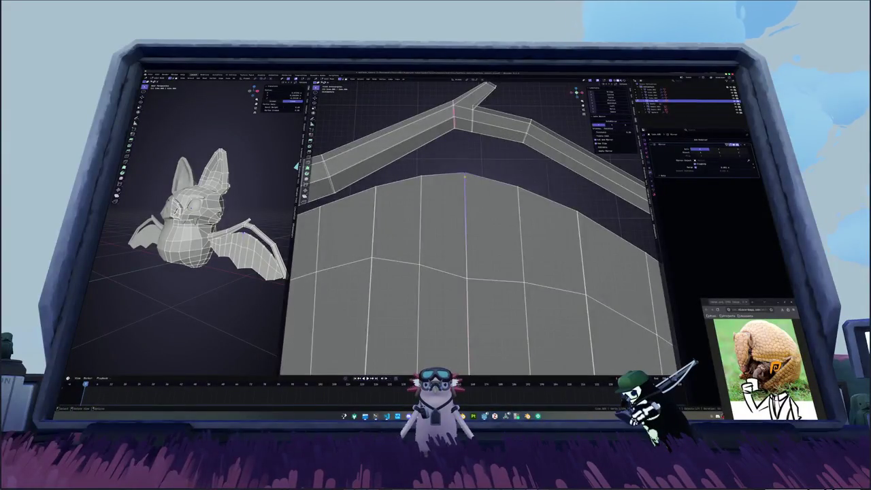
- Unhide everything, lift the top wing vertex into a peak, and merge the peak vertices at center
{"action": "key", "text": "alt+h"}
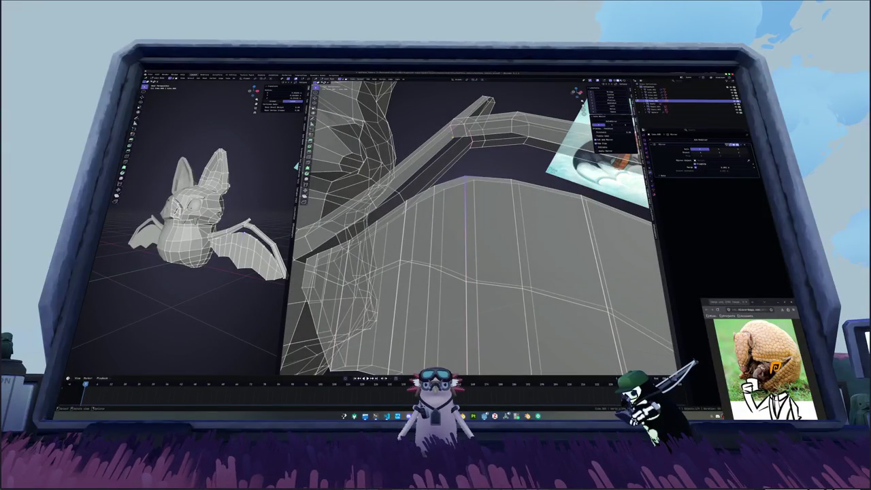
{"action": "key", "text": "g"}
{"action": "key", "text": "shift"}
{"action": "key", "text": "m"}
{"action": "left_click", "coordinate": [459, 139]}
{"action": "mouse_move", "coordinate": [459, 140]}
{"action": "middle_mouse_down"}
{"action": "mouse_move", "coordinate": [435, 157]}
{"action": "mouse_move", "coordinate": [481, 167]}
{"action": "middle_mouse_up"}
{"action": "left_click", "coordinate": [464, 164]}
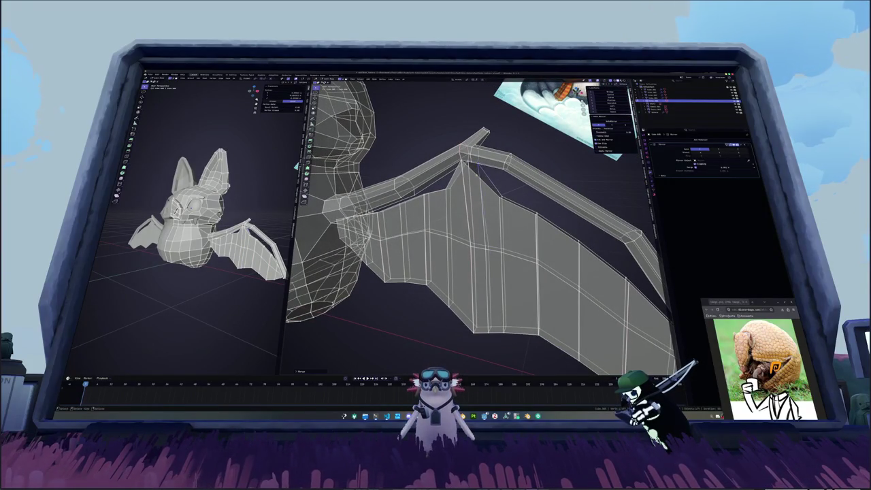
- Merge two sets of selected wing vertices near the peak
{"action": "middle_click_drag", "start_coordinate": [476, 159], "coordinate": [476, 162]}
{"action": "key", "text": "m"}
{"action": "left_click", "coordinate": [476, 162]}
{"action": "left_click", "coordinate": [472, 163]}
{"action": "key", "text": "m"}
{"action": "key", "text": "Return"}
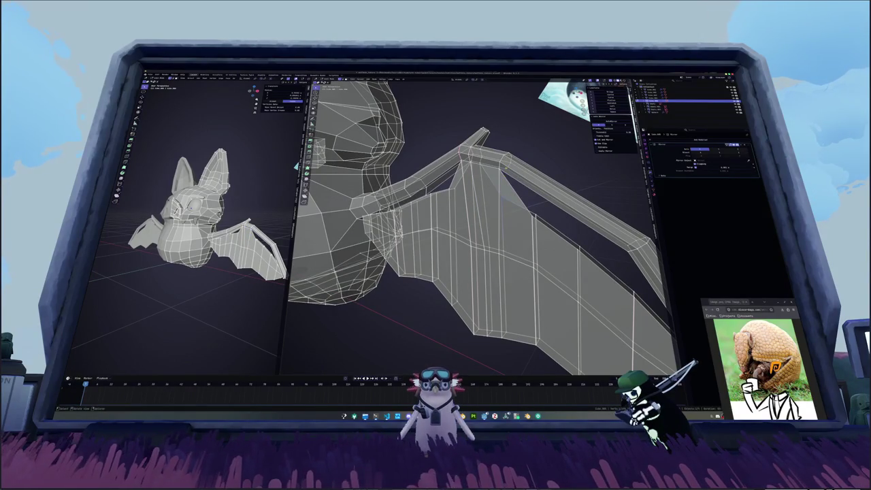
- Fill the gaps in the wing membrane with new faces
{"action": "mouse_move", "coordinate": [516, 198]}
{"action": "middle_mouse_down", "text": "shift"}
{"action": "mouse_move", "coordinate": [524, 203]}
{"action": "mouse_move", "coordinate": [543, 174]}
{"action": "mouse_move", "coordinate": [518, 197]}
{"action": "middle_mouse_up", "text": "shift"}
{"action": "left_click", "coordinate": [517, 174], "text": "shift"}
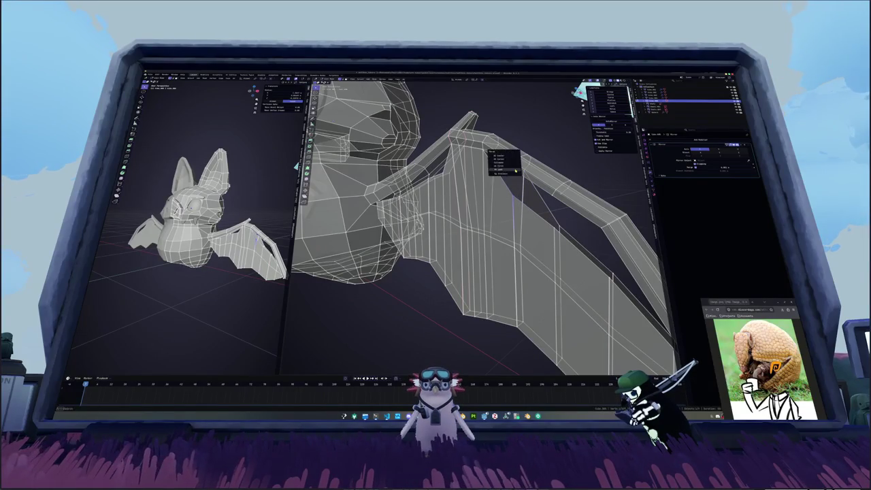
{"action": "middle_click_drag", "start_coordinate": [514, 197], "coordinate": [505, 197]}
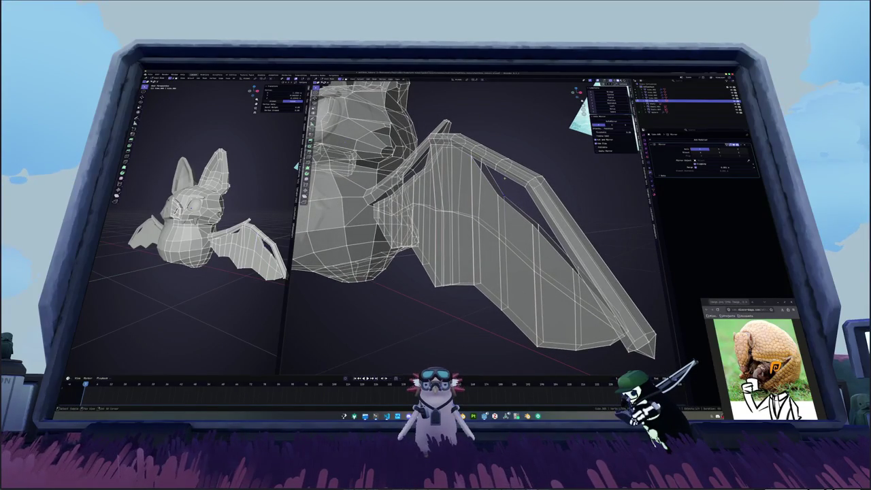
{"action": "key", "text": "f"}
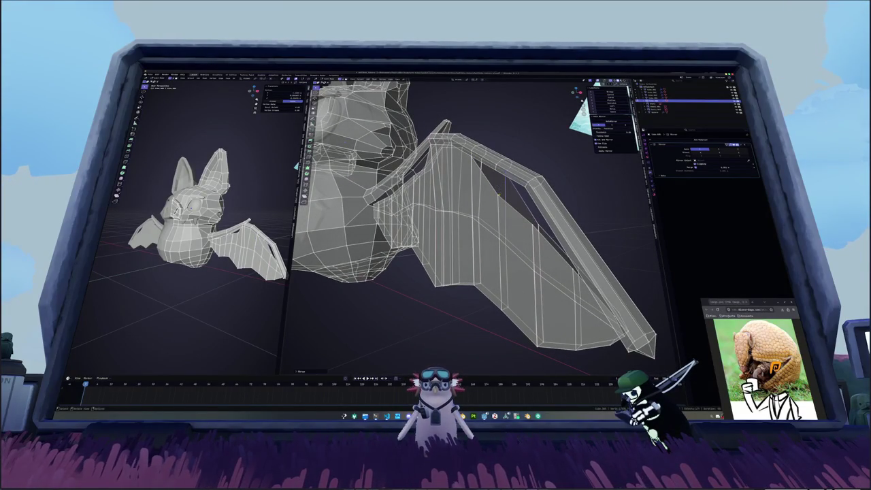
{"action": "key", "text": "m"}
{"action": "middle_click_drag", "start_coordinate": [505, 197], "coordinate": [489, 190]}
{"action": "key", "text": "f"}
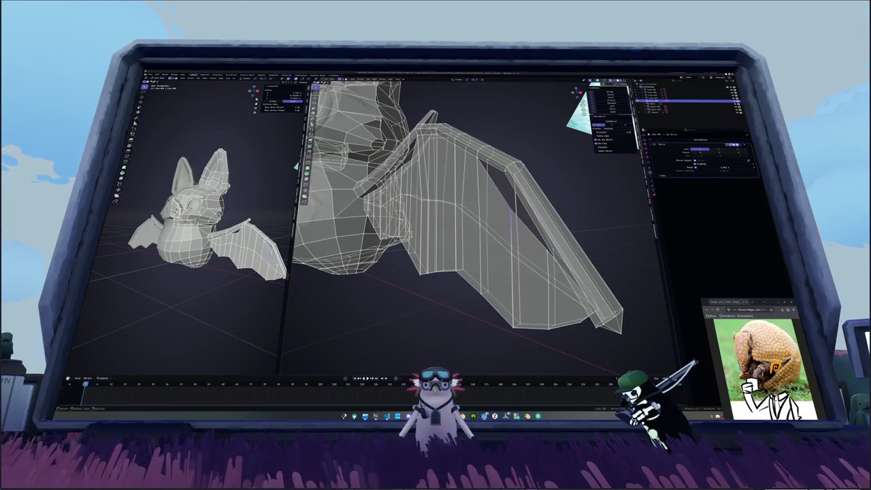
- Merge a pair of wing-edge vertices at the last selected one
{"action": "middle_click_drag", "start_coordinate": [510, 204], "coordinate": [489, 201]}
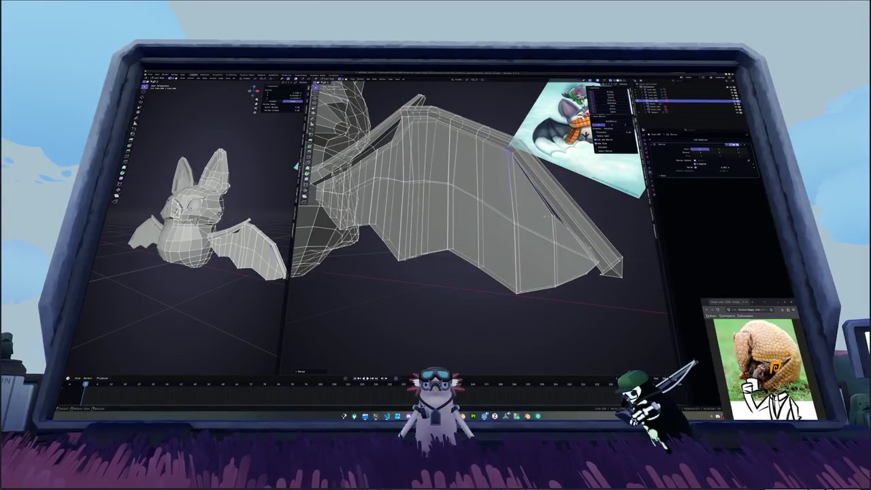
{"action": "left_click", "coordinate": [548, 201]}
{"action": "left_click", "coordinate": [551, 205], "text": "shift"}
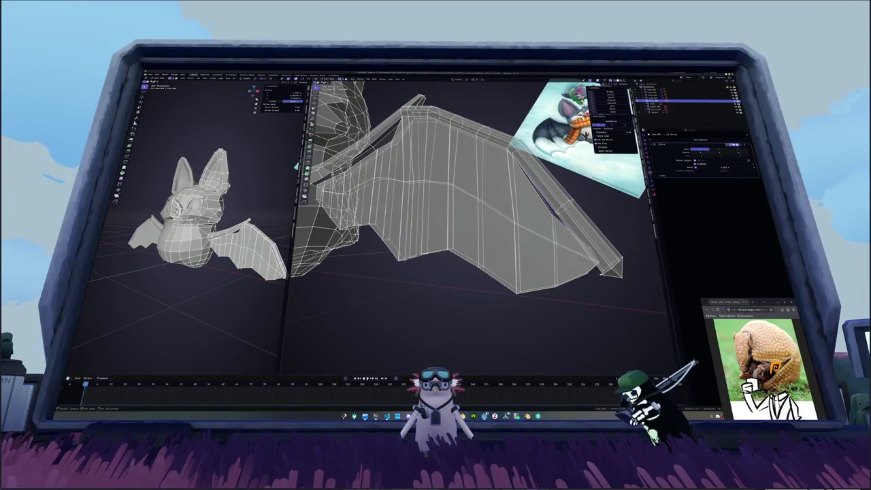
{"action": "key", "text": "m"}
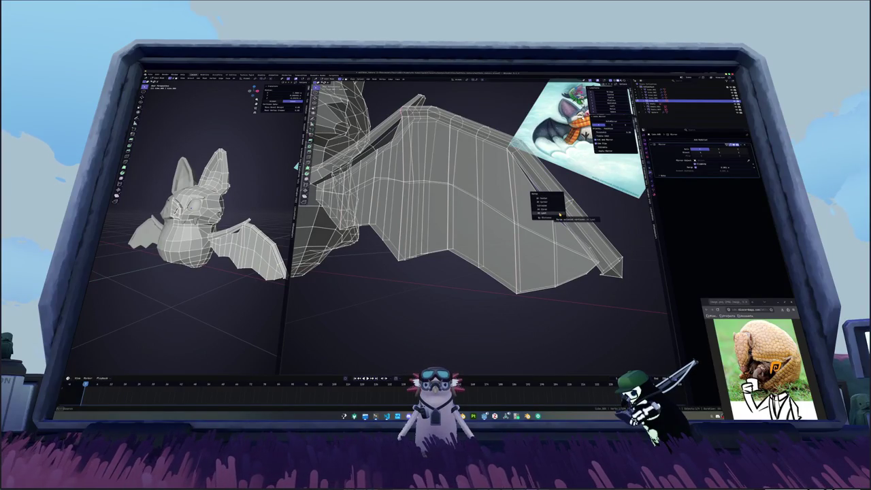
{"action": "left_click", "coordinate": [559, 214]}
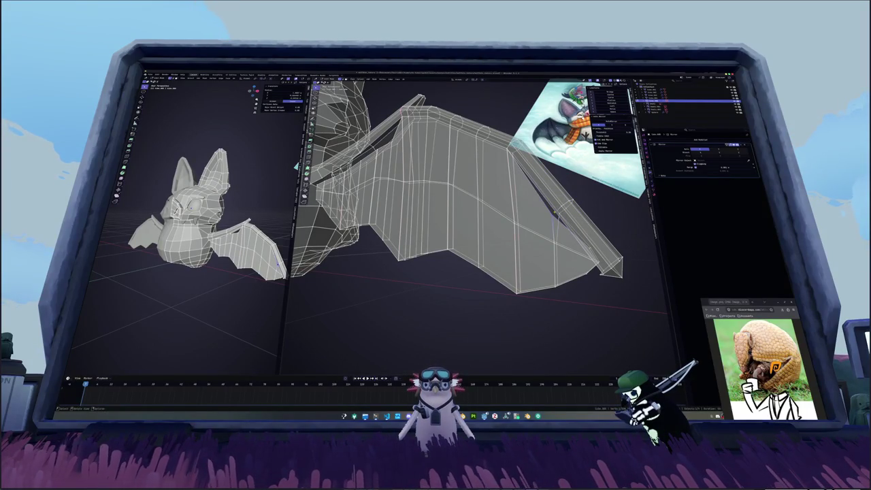
{"action": "mouse_move", "coordinate": [555, 210]}
{"action": "middle_mouse_down"}
{"action": "mouse_move", "coordinate": [518, 195]}
{"action": "mouse_move", "coordinate": [525, 178]}
{"action": "middle_mouse_up"}
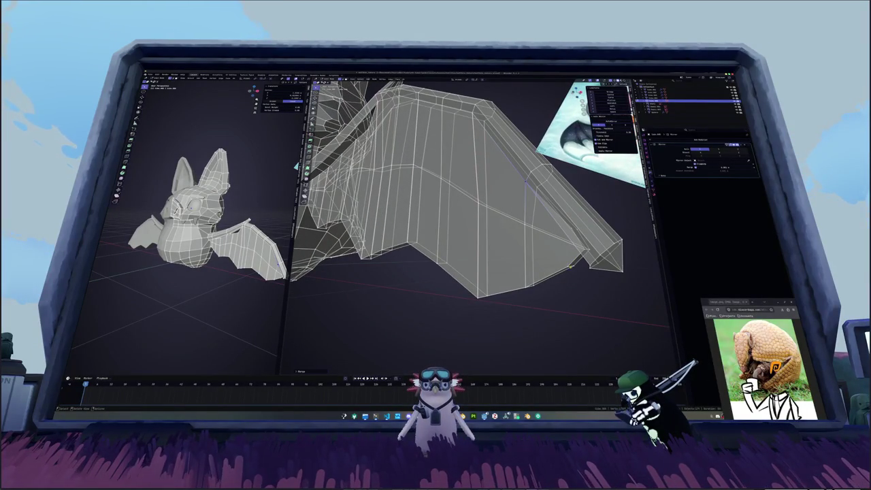
{"action": "middle_click_drag", "start_coordinate": [571, 265], "coordinate": [582, 267]}
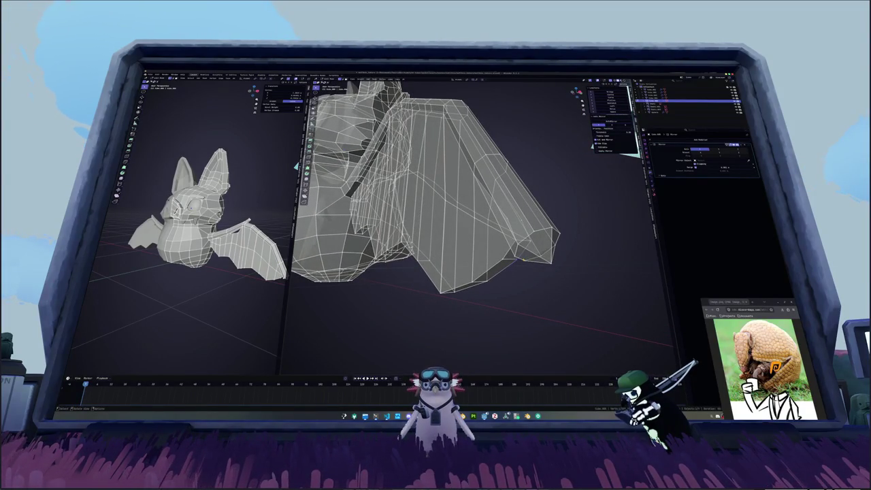
{"action": "mouse_move", "coordinate": [517, 259]}
{"action": "middle_mouse_down"}
{"action": "mouse_move", "coordinate": [532, 267]}
{"action": "mouse_move", "coordinate": [564, 249]}
{"action": "mouse_move", "coordinate": [579, 221]}
{"action": "middle_mouse_up"}
- Extrude the wing-tip vertices and merge them together at the tip
{"action": "right_click", "coordinate": [588, 222]}
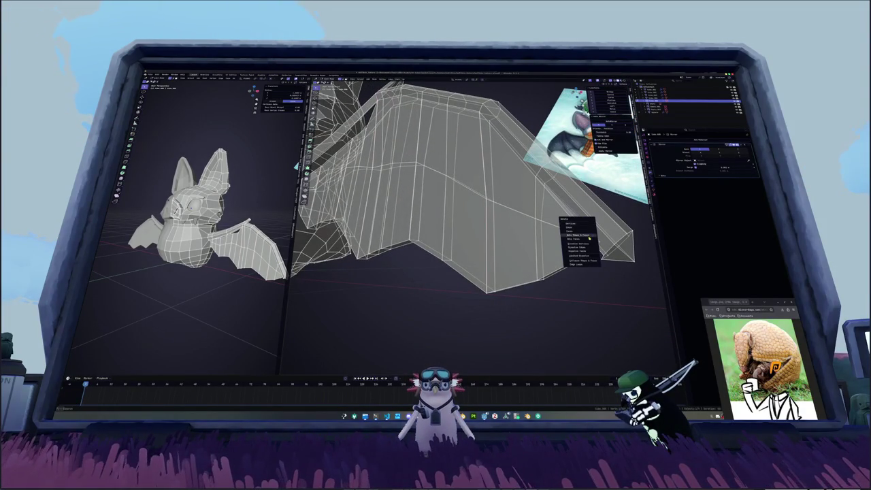
{"action": "left_click", "coordinate": [583, 243]}
{"action": "left_click", "coordinate": [269, 87]}
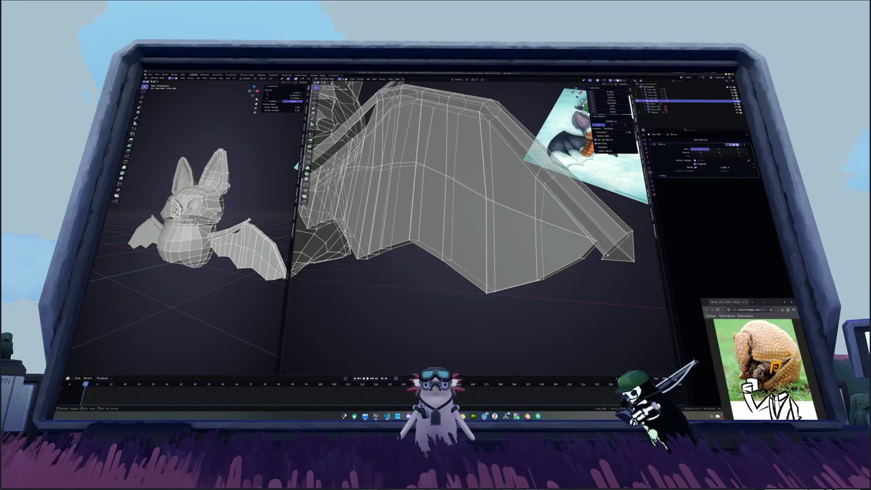
{"action": "key", "text": "m"}
{"action": "left_click", "coordinate": [610, 256]}
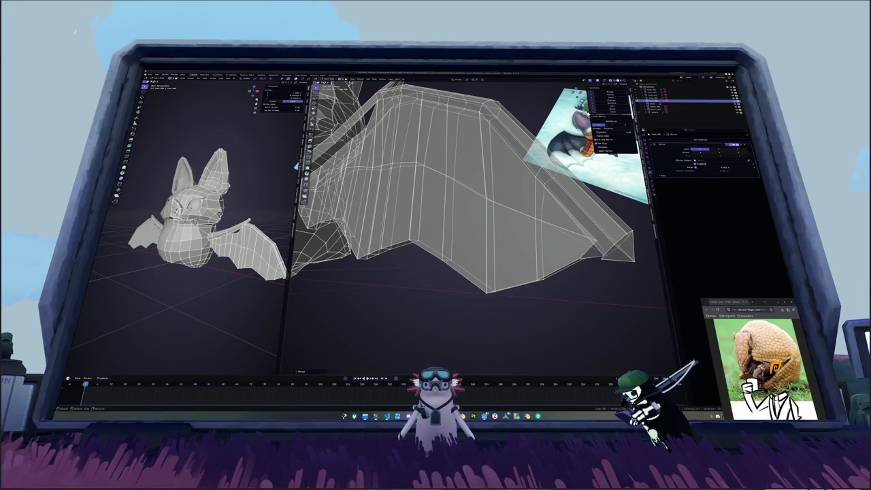
{"action": "left_click", "coordinate": [600, 258]}
{"action": "key", "text": "m"}
{"action": "left_click", "coordinate": [599, 257]}
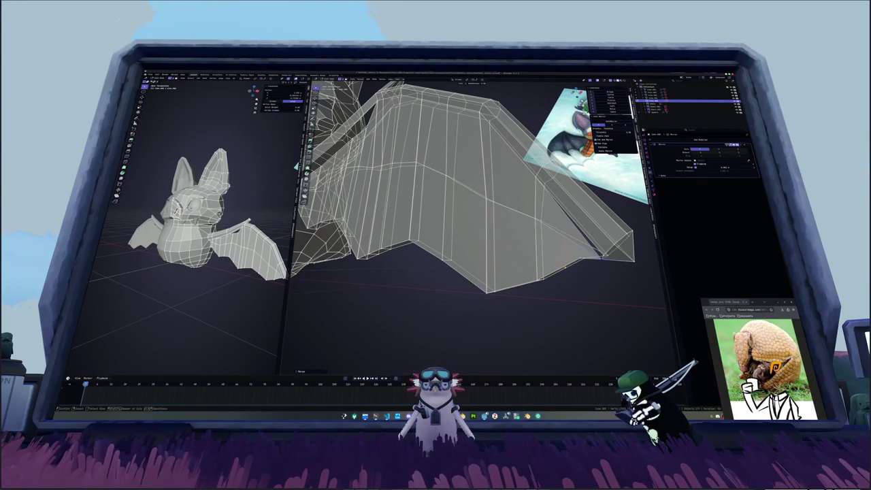
{"action": "mouse_move", "coordinate": [600, 258]}
{"action": "middle_mouse_down"}
{"action": "mouse_move", "coordinate": [475, 222]}
{"action": "mouse_move", "coordinate": [476, 192]}
{"action": "mouse_move", "coordinate": [490, 204]}
{"action": "middle_mouse_up"}
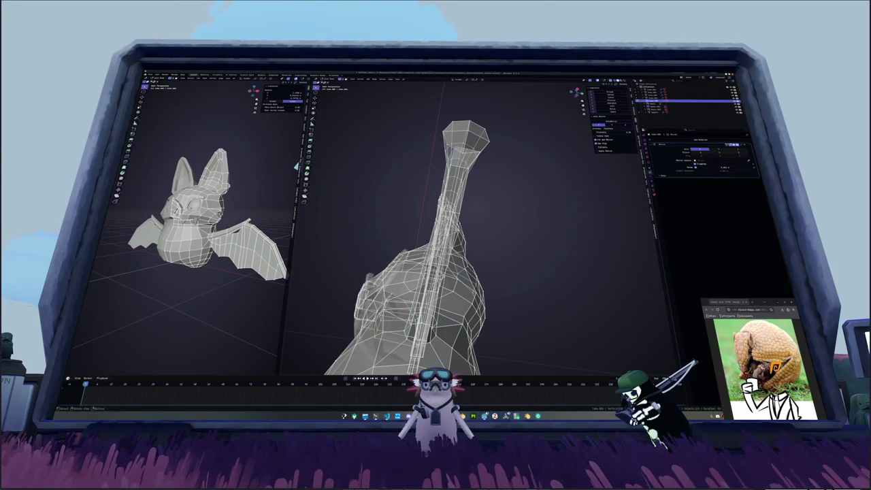
- Merge a wing vertex pair, then undo it after it collapses the wing into a spike
{"action": "middle_click_drag", "start_coordinate": [476, 258], "coordinate": [476, 204]}
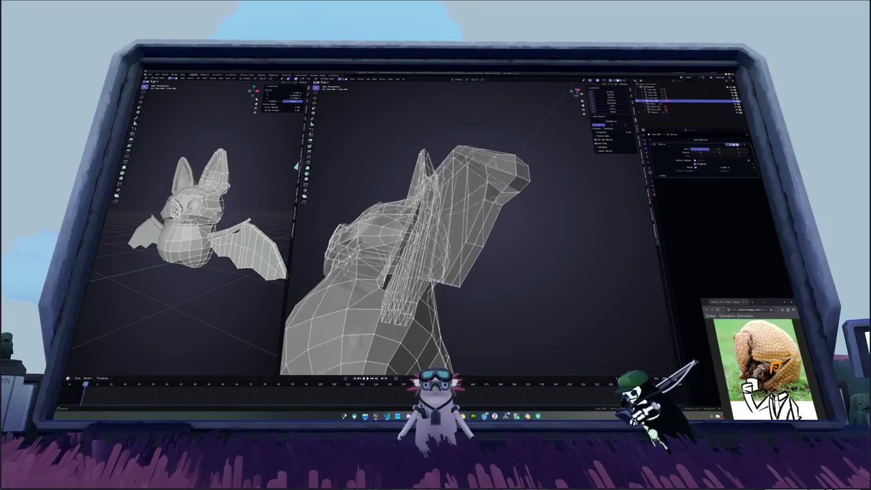
{"action": "key", "text": "m"}
{"action": "left_click", "coordinate": [507, 200]}
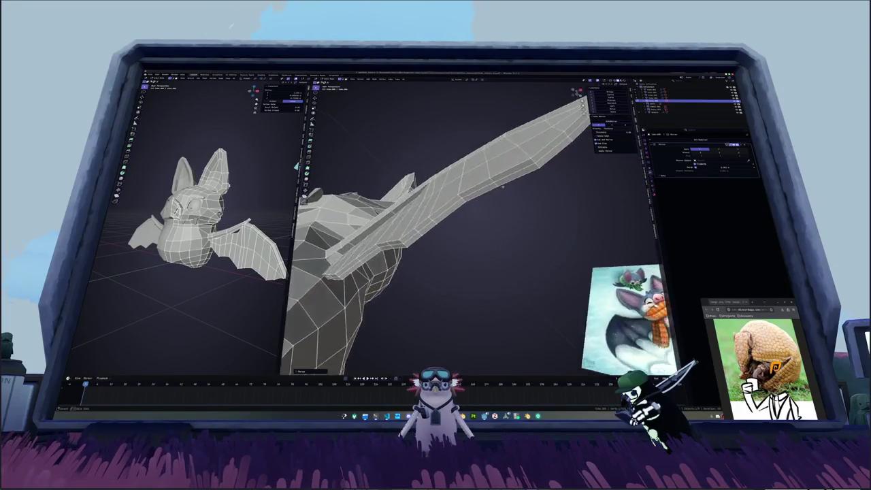
{"action": "key", "text": "ctrl+z"}
{"action": "middle_click_drag", "start_coordinate": [501, 185], "coordinate": [490, 204]}
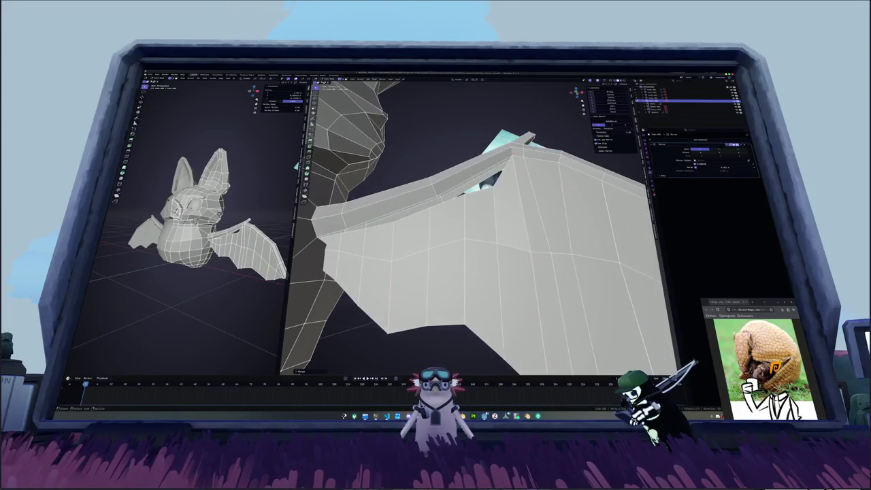
{"action": "key", "text": "ctrl+z"}
{"action": "middle_click_drag", "start_coordinate": [490, 163], "coordinate": [476, 204]}
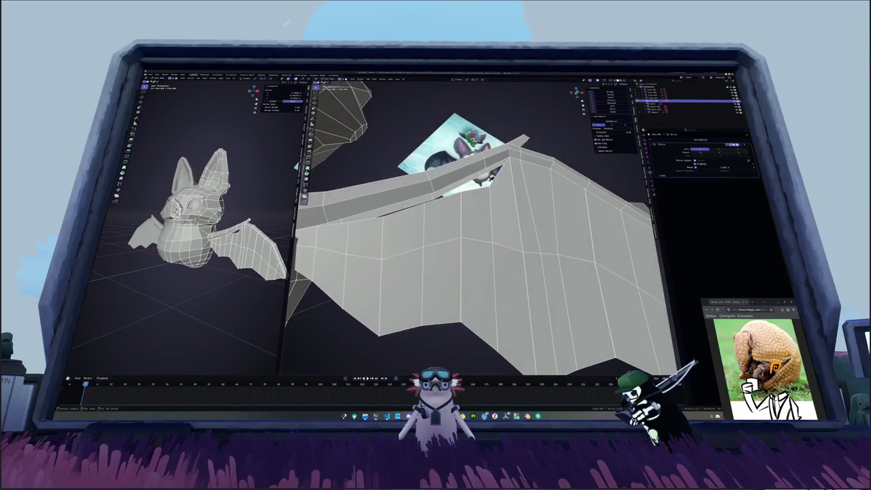
- Merge the selected vertex pair along the wing arm at last
{"action": "left_click", "coordinate": [482, 176]}
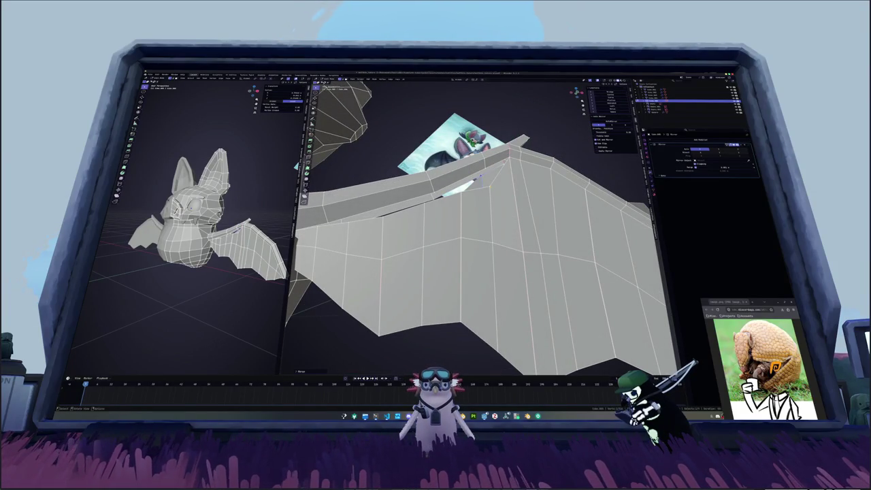
{"action": "left_click", "coordinate": [485, 170]}
{"action": "middle_click_drag", "start_coordinate": [485, 169], "coordinate": [469, 184]}
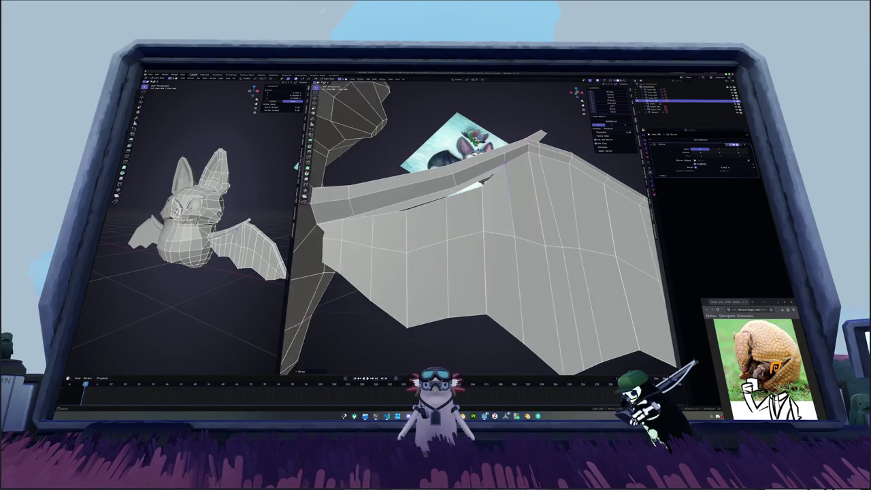
{"action": "left_click", "coordinate": [266, 87]}
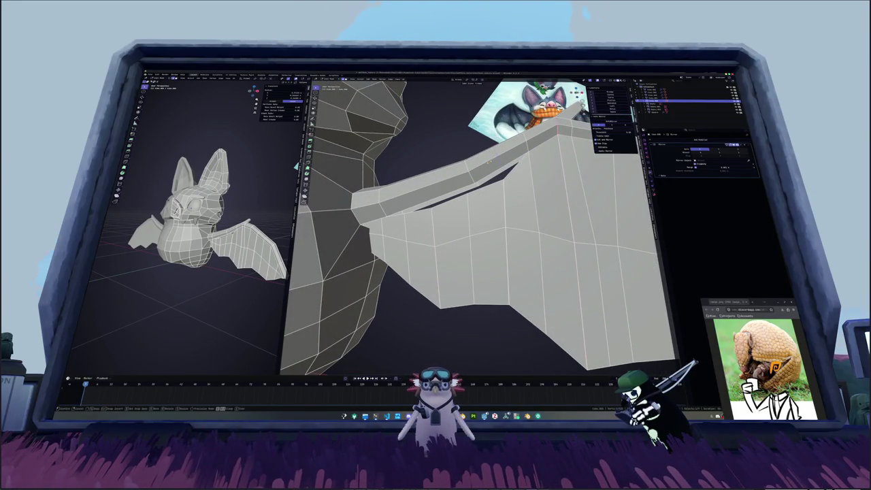
{"action": "mouse_move", "coordinate": [490, 163]}
{"action": "middle_mouse_down"}
{"action": "mouse_move", "coordinate": [479, 174]}
{"action": "mouse_move", "coordinate": [490, 163]}
{"action": "middle_mouse_up"}
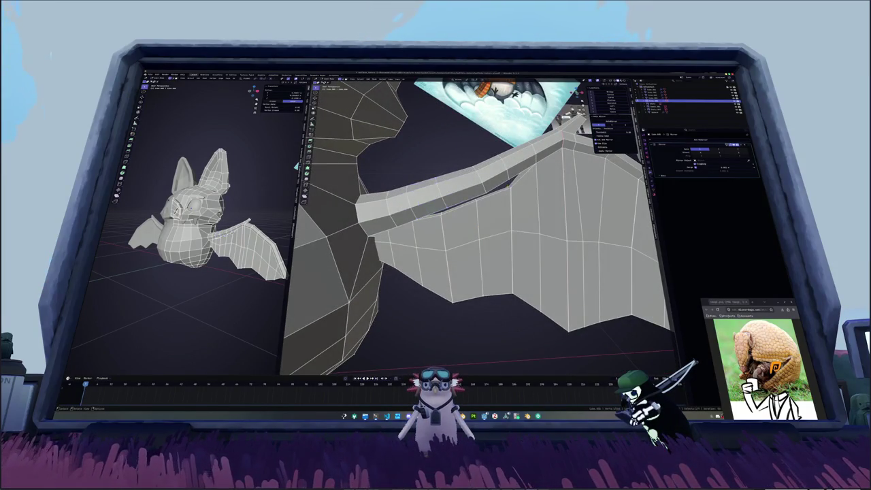
{"action": "middle_click_drag", "start_coordinate": [427, 194], "coordinate": [436, 199]}
- Merge two more vertex pairs where the membrane's upper edge meets the arm bone
{"action": "key", "text": "m"}
{"action": "left_click", "coordinate": [493, 180]}
{"action": "mouse_move", "coordinate": [494, 181]}
{"action": "middle_mouse_down"}
{"action": "mouse_move", "coordinate": [504, 190]}
{"action": "mouse_move", "coordinate": [508, 182]}
{"action": "mouse_move", "coordinate": [470, 207]}
{"action": "middle_mouse_up"}
{"action": "key", "text": "m"}
{"action": "left_click", "coordinate": [497, 174]}
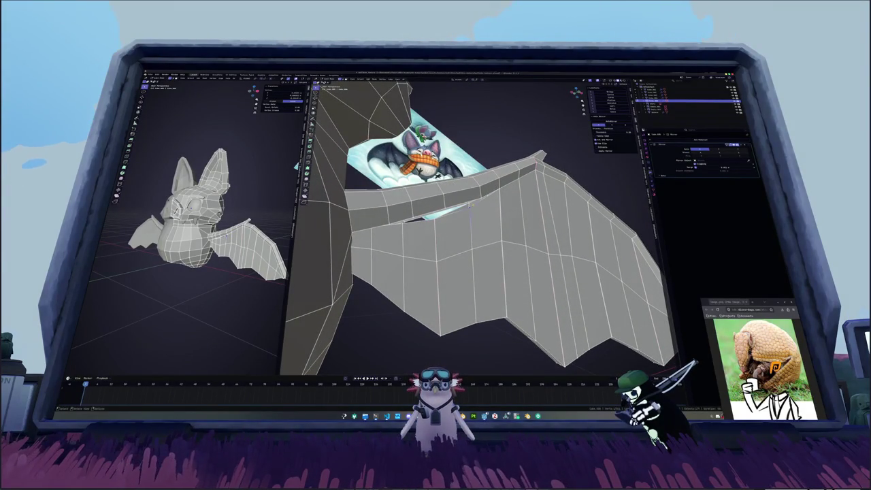
{"action": "mouse_move", "coordinate": [469, 199]}
{"action": "middle_mouse_down"}
{"action": "mouse_move", "coordinate": [483, 194]}
{"action": "mouse_move", "coordinate": [452, 228]}
{"action": "mouse_move", "coordinate": [477, 210]}
{"action": "mouse_move", "coordinate": [483, 218]}
{"action": "mouse_move", "coordinate": [466, 217]}
{"action": "mouse_move", "coordinate": [466, 227]}
{"action": "middle_mouse_up"}
- Merge the first selected vertices, then inspect the joint in X-ray
{"action": "left_click", "coordinate": [474, 205]}
{"action": "left_click", "coordinate": [483, 209]}
{"action": "key", "text": "alt+z"}
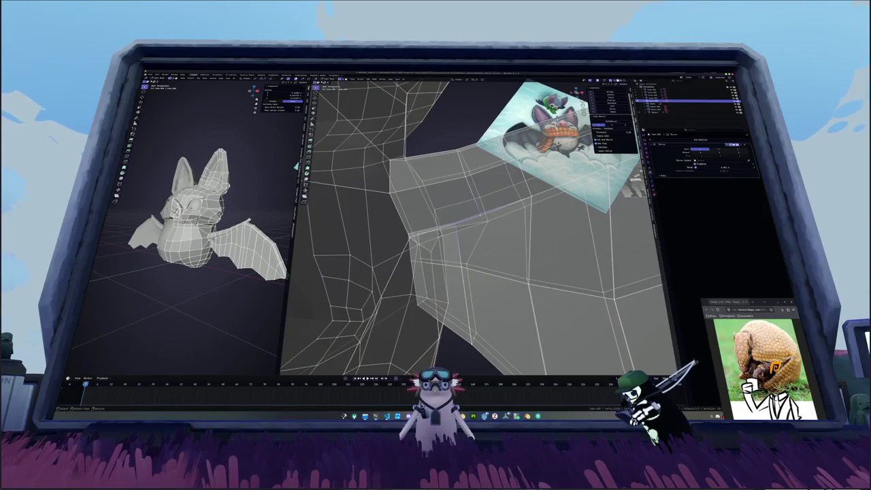
{"action": "mouse_move", "coordinate": [470, 207]}
{"action": "middle_mouse_down"}
{"action": "mouse_move", "coordinate": [492, 201]}
{"action": "mouse_move", "coordinate": [479, 275]}
{"action": "mouse_move", "coordinate": [488, 259]}
{"action": "mouse_move", "coordinate": [522, 250]}
{"action": "mouse_move", "coordinate": [491, 251]}
{"action": "mouse_move", "coordinate": [349, 110]}
{"action": "mouse_move", "coordinate": [436, 136]}
{"action": "middle_mouse_up"}
{"action": "key", "text": "alt+z"}
{"action": "key", "text": "alt+z"}
{"action": "scroll", "coordinate": [491, 201], "scroll_direction": "down", "scroll_amount": 5}
- Delete the two faces just below the bat's neck
{"action": "key", "text": "alt+z"}
{"action": "left_click", "coordinate": [524, 235]}
{"action": "left_click", "coordinate": [470, 233], "text": "shift"}
- Slide an edge loop and merge its vertices together at the wing joint
{"action": "key", "text": "alt+z"}
{"action": "key", "text": "x"}
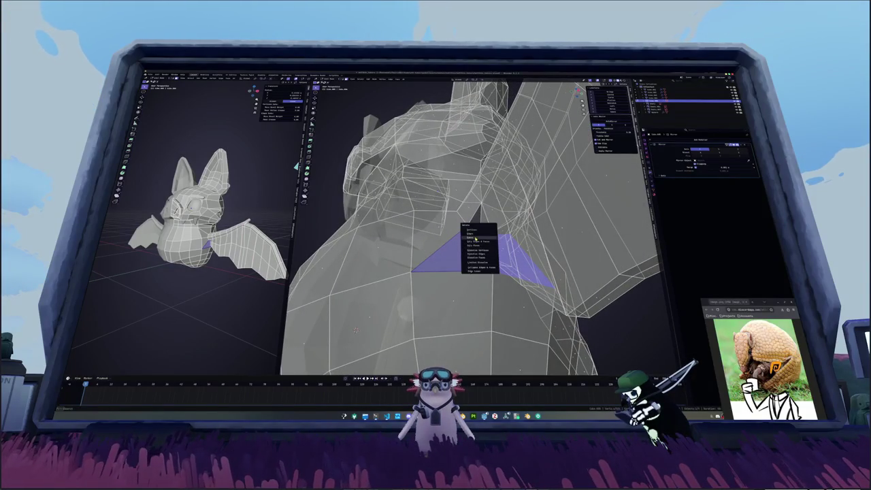
{"action": "left_click", "coordinate": [475, 238]}
{"action": "key", "text": "alt+z"}
{"action": "left_click", "coordinate": [348, 109], "text": "alt"}
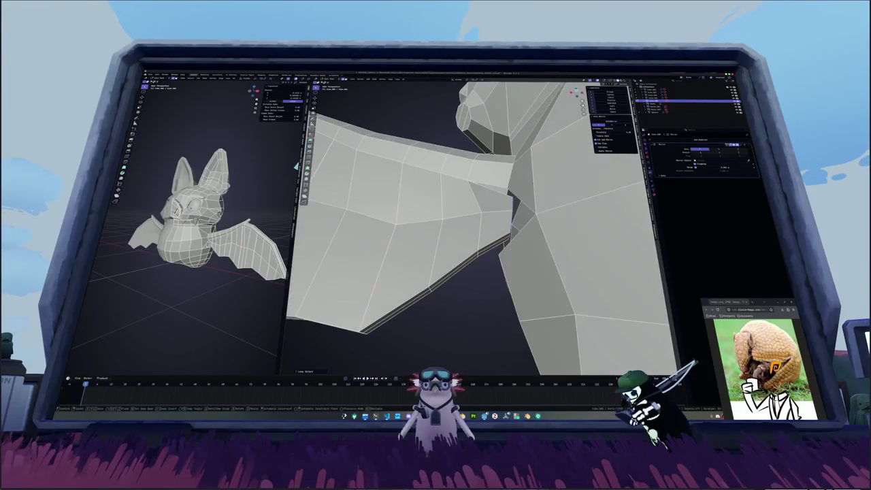
{"action": "key", "text": "g"}
{"action": "key", "text": "g"}
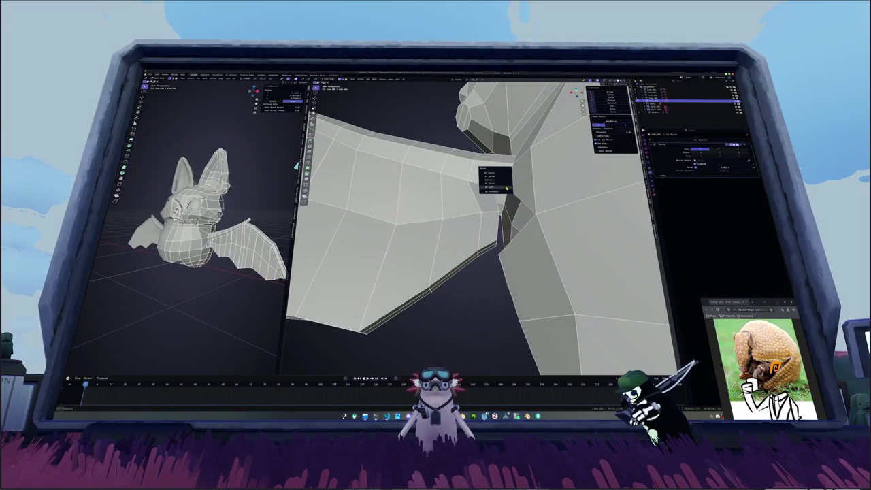
{"action": "middle_click_drag", "start_coordinate": [476, 224], "coordinate": [517, 204]}
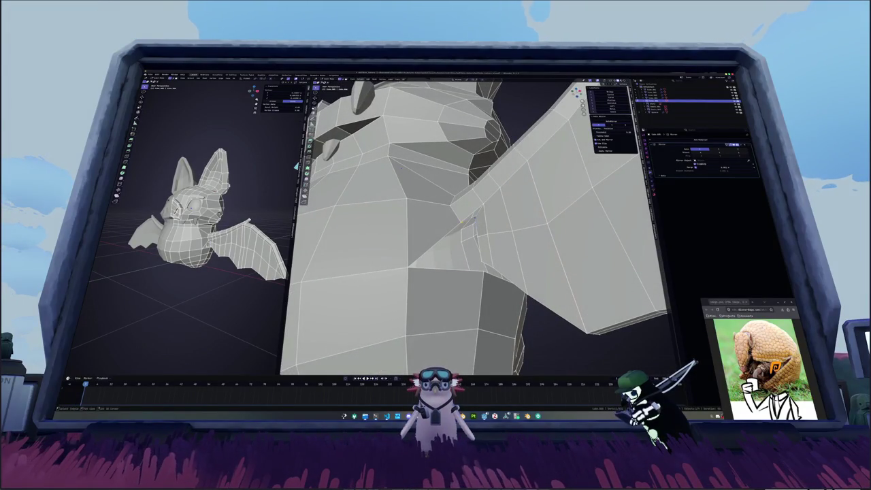
{"action": "key", "text": "m"}
{"action": "left_click", "coordinate": [450, 204]}
{"action": "mouse_move", "coordinate": [469, 217]}
{"action": "middle_mouse_down"}
{"action": "mouse_move", "coordinate": [460, 227]}
{"action": "mouse_move", "coordinate": [465, 269]}
{"action": "middle_mouse_up"}
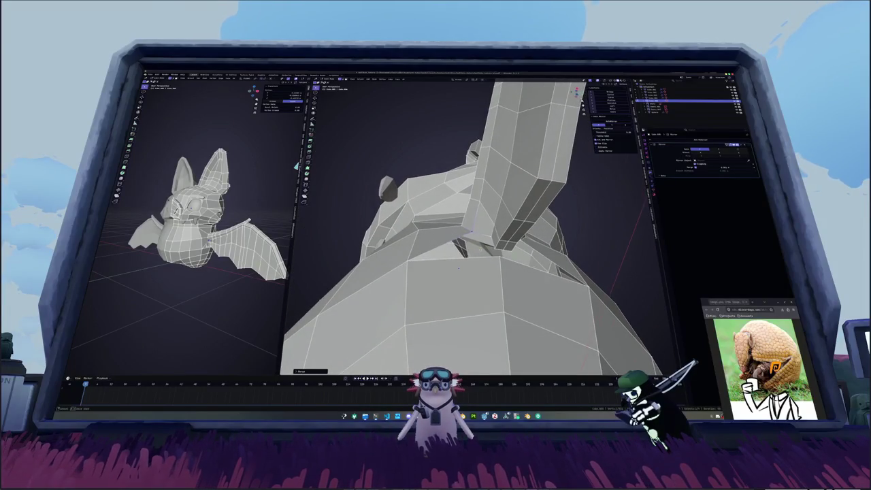
{"action": "mouse_move", "coordinate": [465, 270]}
{"action": "middle_mouse_down"}
{"action": "mouse_move", "coordinate": [507, 240]}
{"action": "mouse_move", "coordinate": [598, 274]}
{"action": "mouse_move", "coordinate": [393, 200]}
{"action": "middle_mouse_up"}
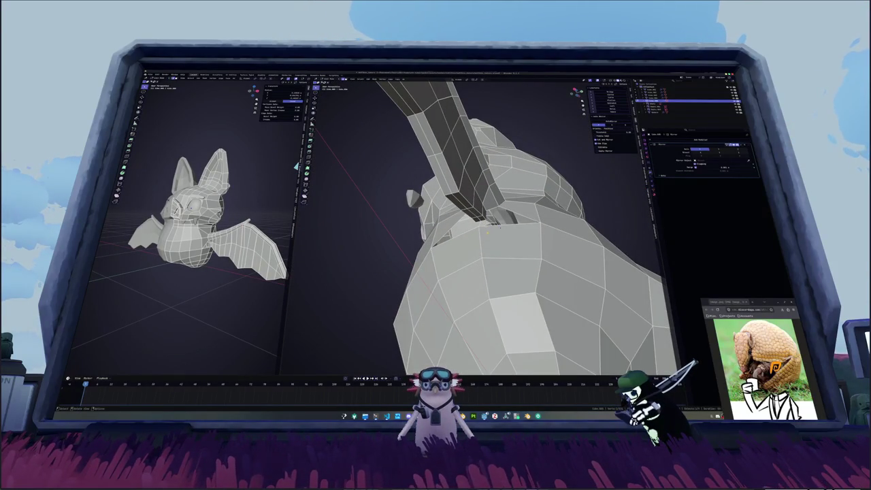
- Select a face on the body next to the wing, cancelling a stray move
{"action": "key", "text": "g"}
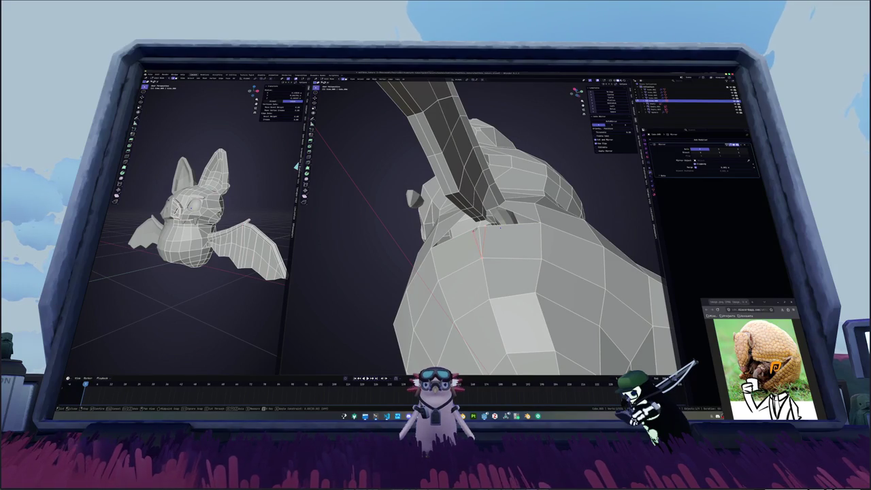
{"action": "key", "text": "Return"}
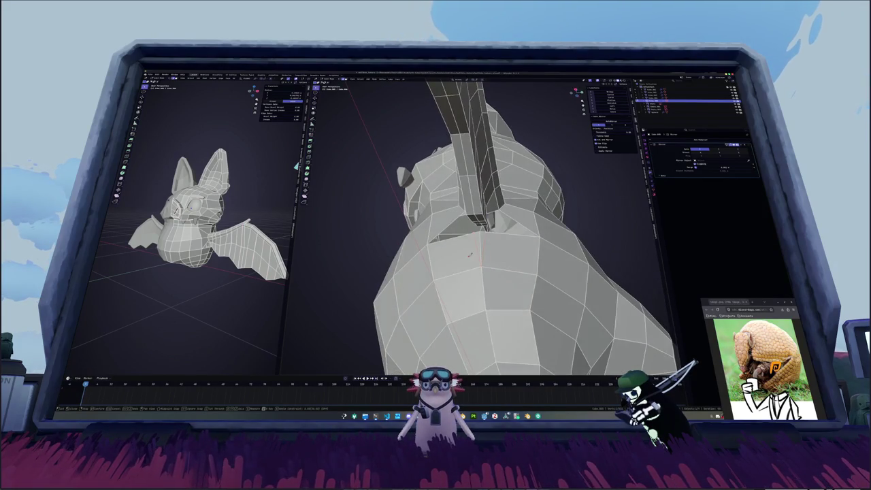
{"action": "mouse_move", "coordinate": [483, 231]}
{"action": "middle_mouse_down"}
{"action": "mouse_move", "coordinate": [469, 204]}
{"action": "mouse_move", "coordinate": [489, 225]}
{"action": "mouse_move", "coordinate": [463, 204]}
{"action": "middle_mouse_up"}
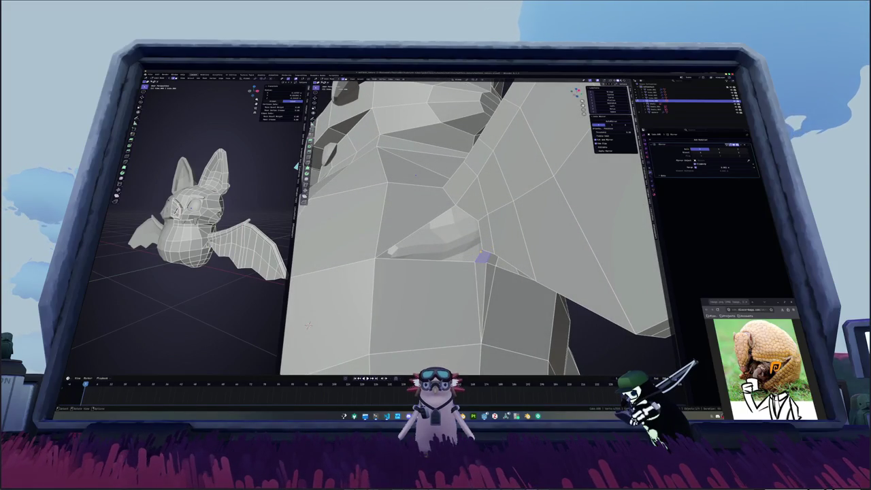
{"action": "mouse_move", "coordinate": [415, 175]}
{"action": "middle_mouse_down"}
{"action": "mouse_move", "coordinate": [419, 231]}
{"action": "mouse_move", "coordinate": [446, 250]}
{"action": "middle_mouse_up"}
{"action": "left_click", "coordinate": [412, 222]}
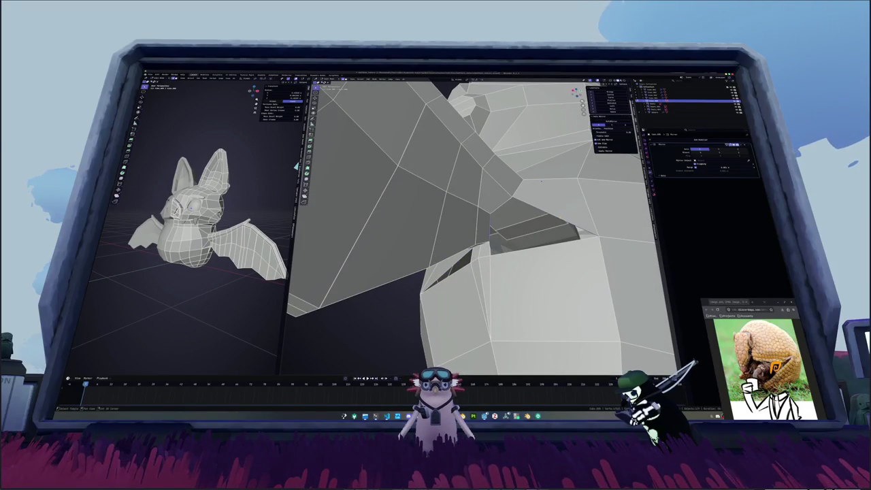
- Merge the remaining stray vertex pairs at the wing-body joint with At Last
{"action": "middle_click_drag", "start_coordinate": [541, 181], "coordinate": [529, 209]}
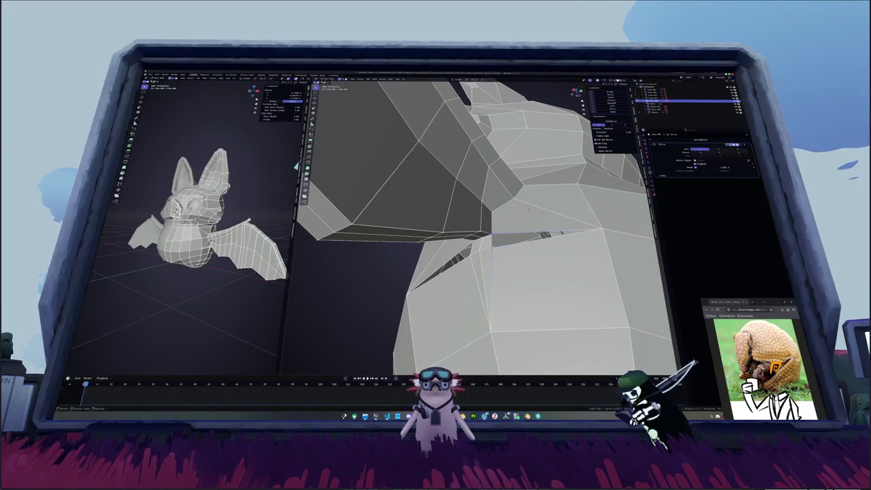
{"action": "left_click", "coordinate": [493, 249]}
{"action": "mouse_move", "coordinate": [493, 249]}
{"action": "middle_mouse_down"}
{"action": "mouse_move", "coordinate": [497, 258]}
{"action": "mouse_move", "coordinate": [491, 235]}
{"action": "mouse_move", "coordinate": [484, 243]}
{"action": "mouse_move", "coordinate": [504, 248]}
{"action": "mouse_move", "coordinate": [522, 276]}
{"action": "mouse_move", "coordinate": [497, 277]}
{"action": "middle_mouse_up"}
{"action": "key", "text": "m"}
{"action": "left_click", "coordinate": [481, 240]}
{"action": "key", "text": "m"}
{"action": "left_click", "coordinate": [498, 244]}
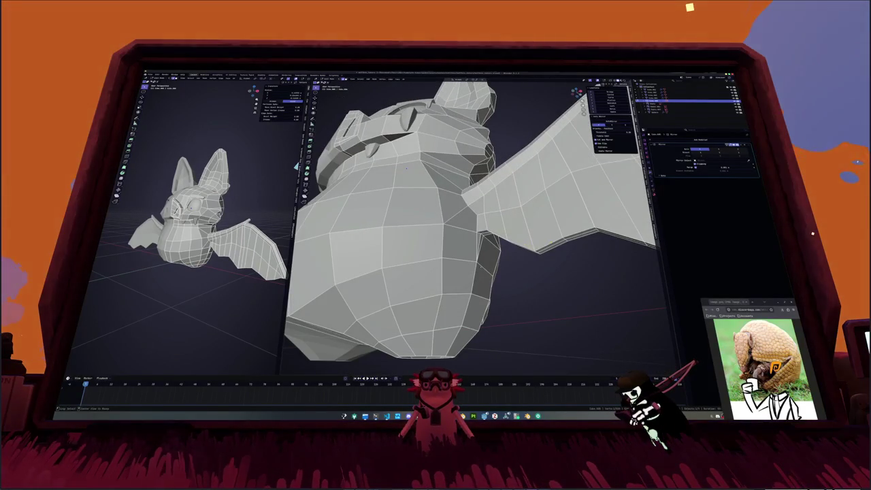
{"action": "mouse_move", "coordinate": [406, 168]}
{"action": "middle_mouse_down"}
{"action": "mouse_move", "coordinate": [530, 237]}
{"action": "mouse_move", "coordinate": [531, 182]}
{"action": "middle_mouse_up"}
{"action": "mouse_move", "coordinate": [457, 253]}
{"action": "middle_mouse_down"}
{"action": "mouse_move", "coordinate": [455, 244]}
{"action": "mouse_move", "coordinate": [499, 261]}
{"action": "middle_mouse_up"}
- Add a level-1 Subdivision Surface with Ctrl+1 to round the bat
{"action": "scroll", "coordinate": [455, 245], "scroll_direction": "down", "scroll_amount": 5}
{"action": "scroll", "coordinate": [499, 261], "scroll_direction": "up", "scroll_amount": 3}
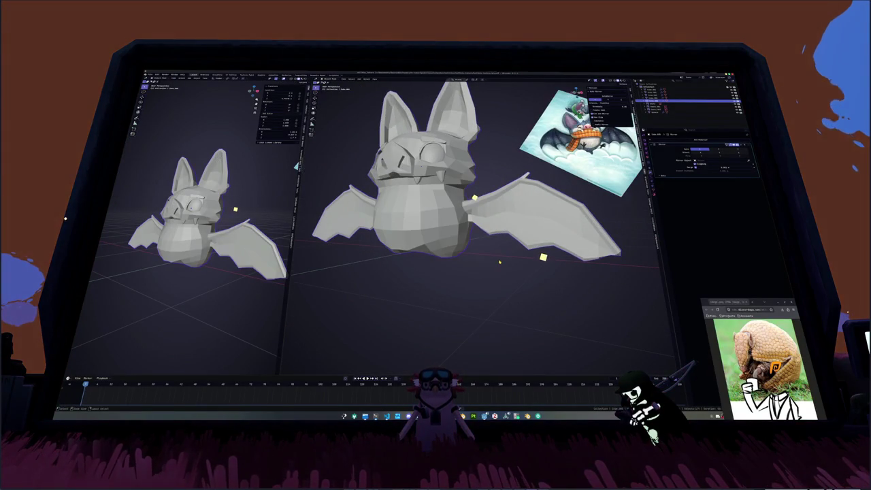
{"action": "key", "text": "ctrl+1"}
{"action": "middle_click_drag", "start_coordinate": [500, 261], "coordinate": [490, 259]}
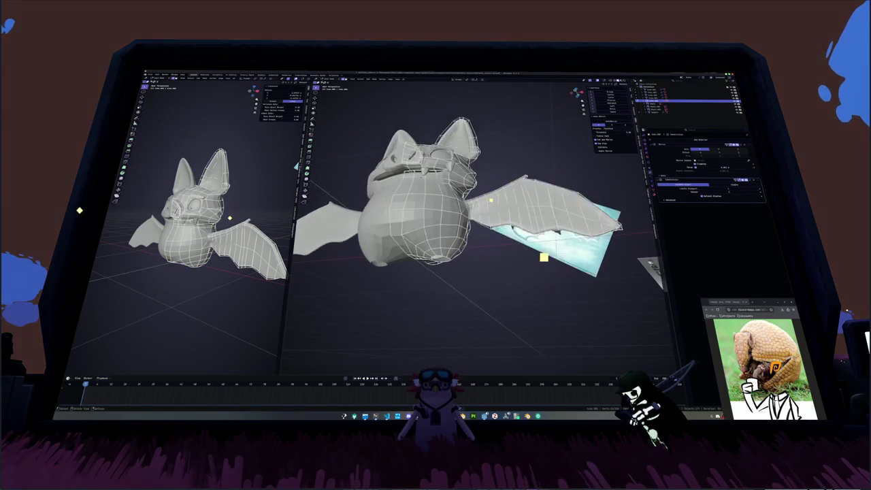
{"action": "scroll", "coordinate": [543, 257], "scroll_direction": "up", "scroll_amount": 3}
{"action": "middle_click_drag", "start_coordinate": [543, 257], "coordinate": [537, 259]}
{"action": "scroll", "coordinate": [544, 256], "scroll_direction": "up", "scroll_amount": 2}
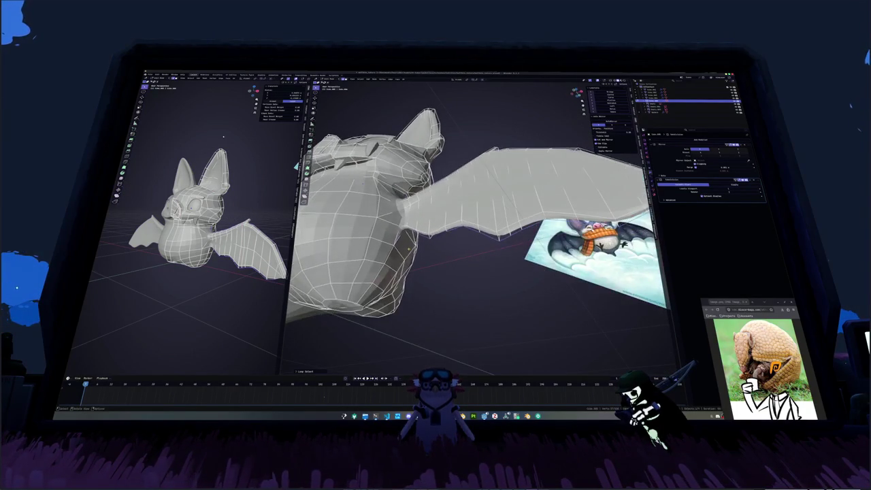
- Select the edge loop along the wing's lower edge, viewed from below
{"action": "mouse_move", "coordinate": [400, 262]}
{"action": "middle_mouse_down"}
{"action": "mouse_move", "coordinate": [402, 232]}
{"action": "mouse_move", "coordinate": [381, 214]}
{"action": "middle_mouse_up"}
{"action": "left_click", "coordinate": [512, 230], "text": "ctrl"}
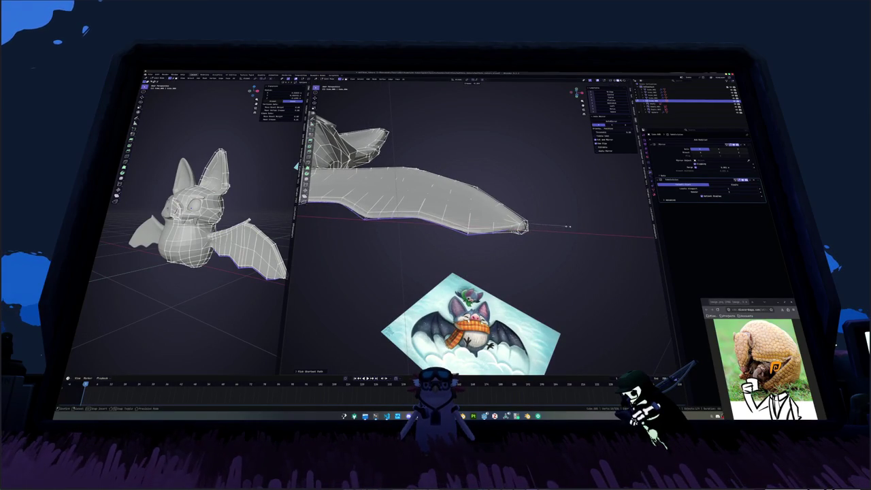
{"action": "mouse_move", "coordinate": [540, 242]}
{"action": "middle_mouse_down"}
{"action": "mouse_move", "coordinate": [511, 259]}
{"action": "mouse_move", "coordinate": [521, 258]}
{"action": "middle_mouse_up"}
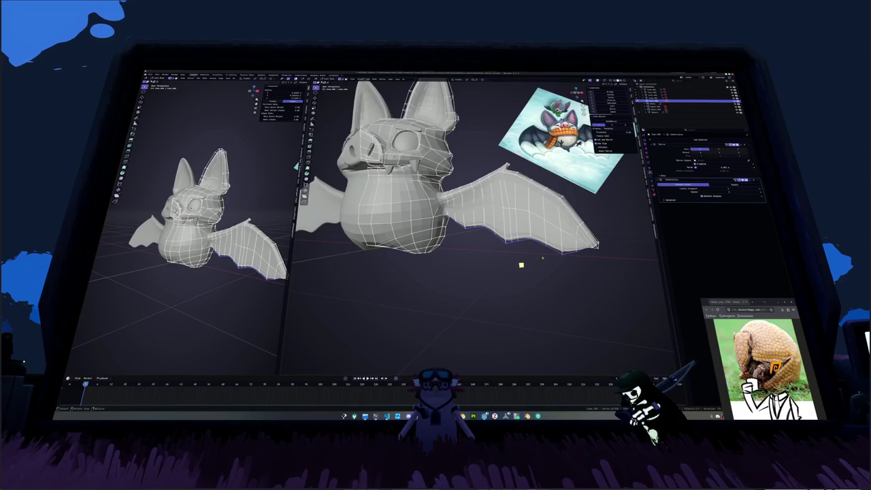
{"action": "scroll", "coordinate": [521, 265], "scroll_direction": "up", "scroll_amount": 2}
- Insert a supporting loop cut near the wing root in X-ray view
{"action": "key", "text": "alt+z"}
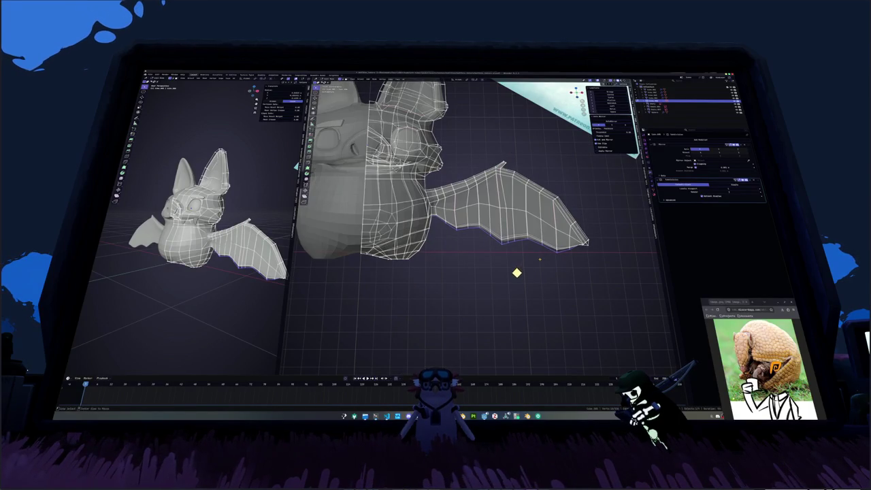
{"action": "middle_click_drag", "start_coordinate": [503, 283], "coordinate": [483, 291]}
{"action": "key", "text": "ctrl+r"}
{"action": "left_click", "coordinate": [425, 204]}
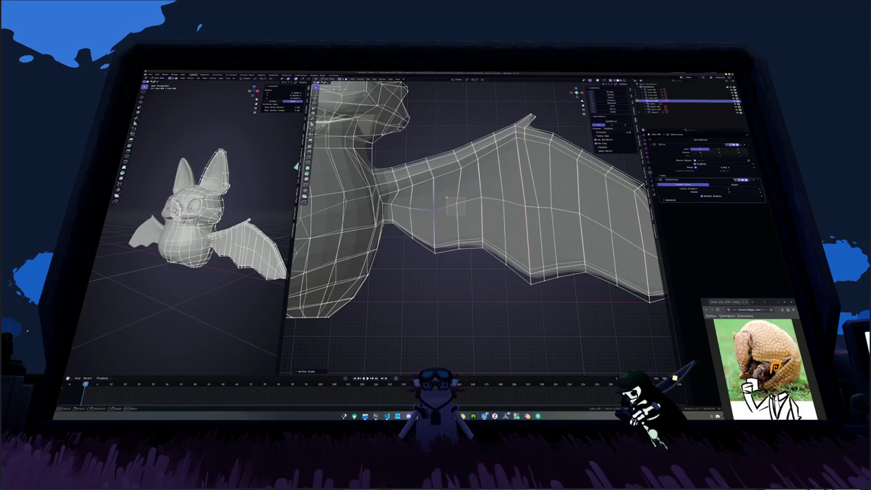
{"action": "left_click", "coordinate": [447, 197]}
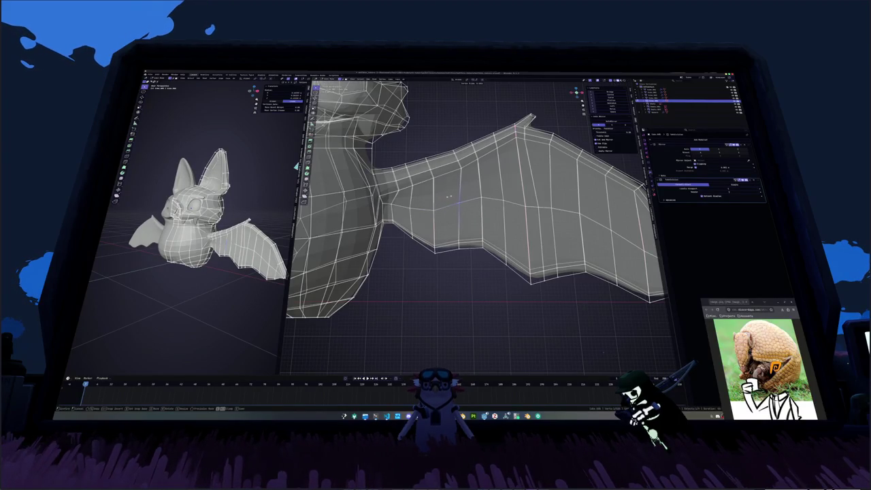
{"action": "left_click", "coordinate": [445, 151]}
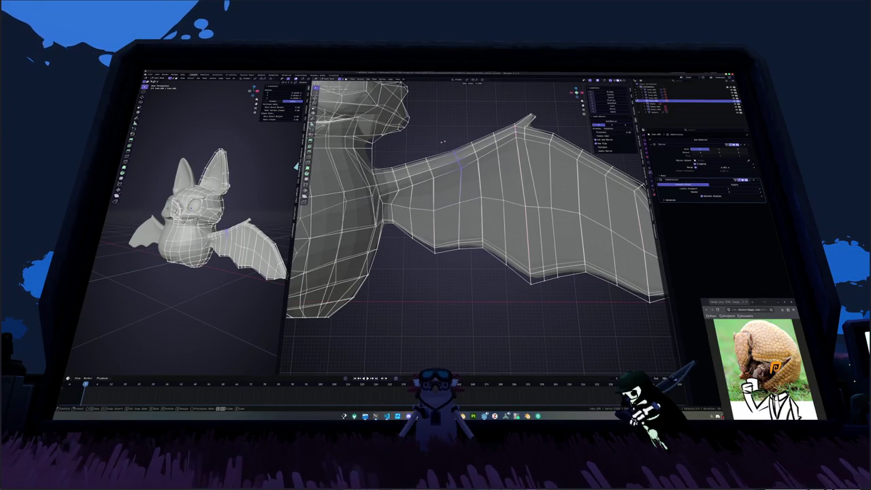
{"action": "left_click", "coordinate": [438, 143]}
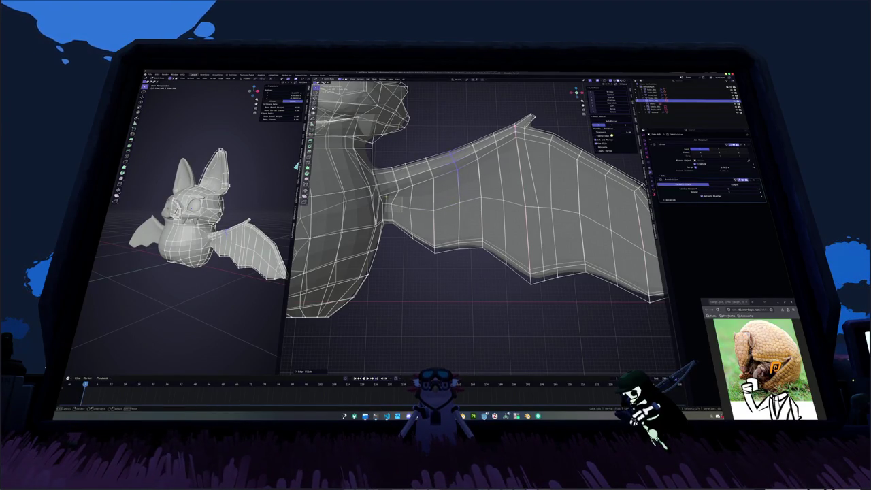
- Move a vertex near the wing root into a better position
{"action": "left_click", "coordinate": [395, 202]}
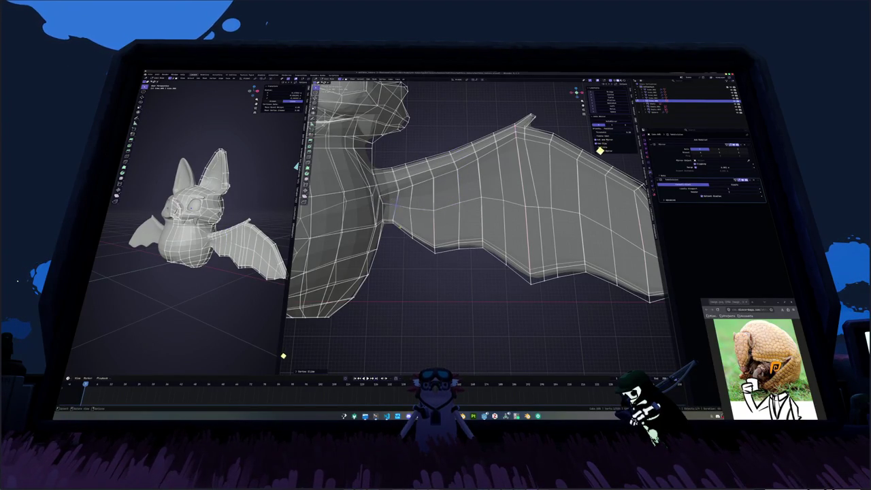
{"action": "left_click", "coordinate": [305, 365]}
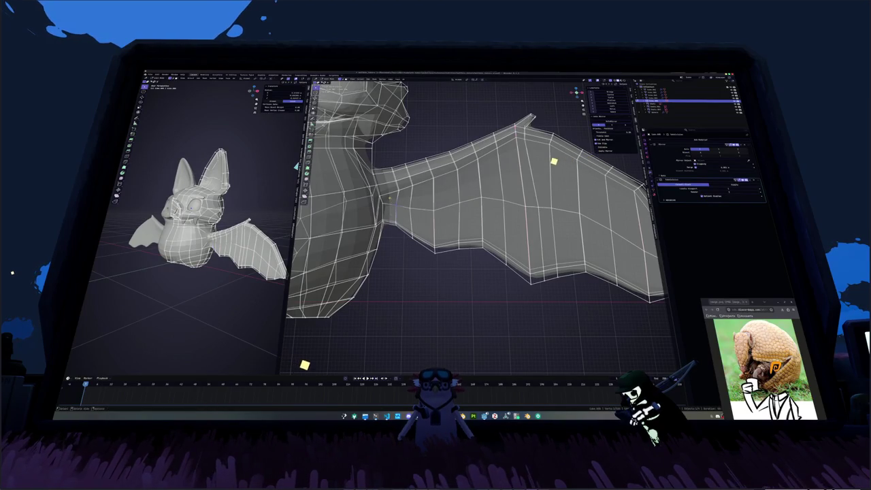
{"action": "key", "text": "g"}
{"action": "left_click", "coordinate": [496, 179]}
{"action": "middle_click_drag", "start_coordinate": [496, 180], "coordinate": [510, 178]}
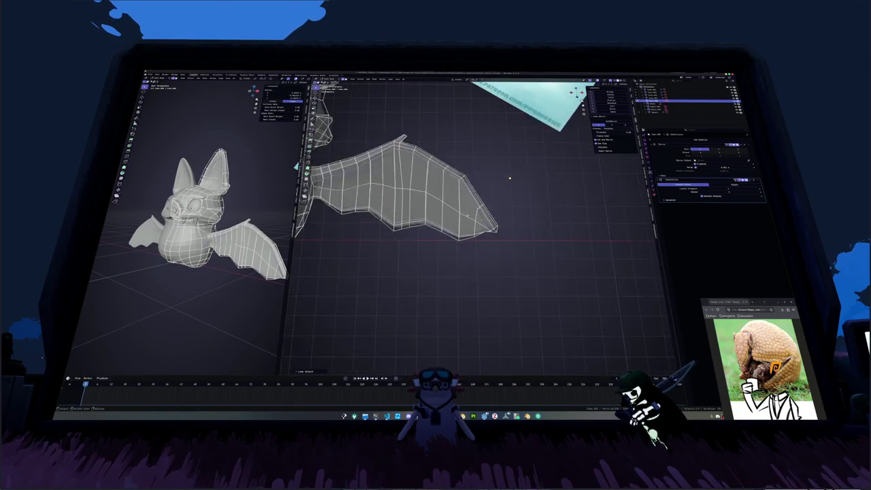
- Select the edge loop along the wing and adjust it at the wing-body junction
{"action": "left_click", "coordinate": [495, 212], "text": "alt"}
{"action": "key", "text": "g"}
{"action": "left_click", "coordinate": [561, 207]}
{"action": "mouse_move", "coordinate": [561, 208]}
{"action": "middle_mouse_down"}
{"action": "mouse_move", "coordinate": [490, 211]}
{"action": "mouse_move", "coordinate": [440, 174]}
{"action": "middle_mouse_up"}
{"action": "left_click", "coordinate": [553, 183]}
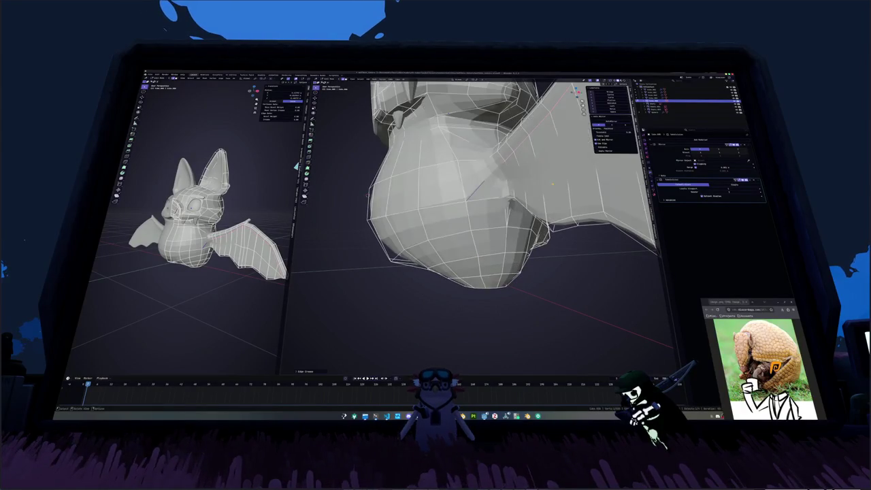
- Crease the wing edge loop with Shift+E and view the smoothed result
{"action": "key", "text": "alt+z"}
{"action": "mouse_move", "coordinate": [500, 175]}
{"action": "middle_mouse_down"}
{"action": "mouse_move", "coordinate": [518, 186]}
{"action": "mouse_move", "coordinate": [503, 193]}
{"action": "mouse_move", "coordinate": [507, 173]}
{"action": "mouse_move", "coordinate": [507, 184]}
{"action": "middle_mouse_up"}
{"action": "key", "text": "shift+e"}
{"action": "left_click", "coordinate": [584, 209]}
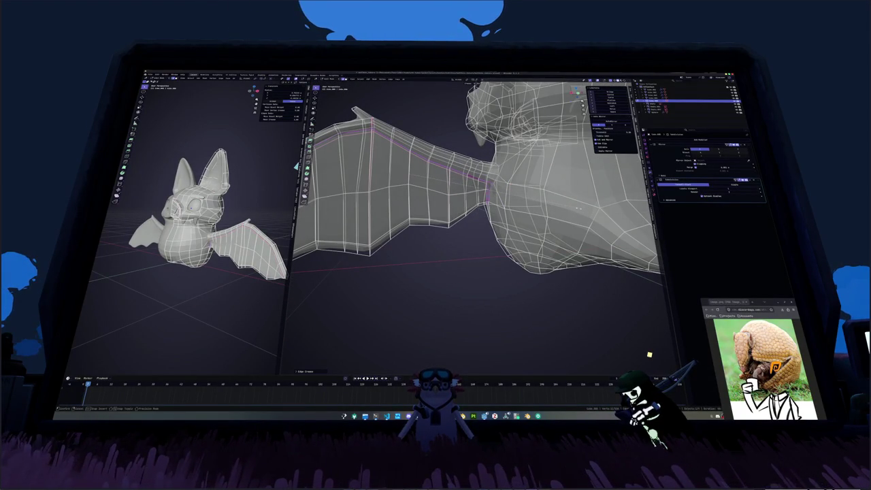
{"action": "key", "text": "Tab"}
{"action": "mouse_move", "coordinate": [480, 199]}
{"action": "middle_mouse_down"}
{"action": "mouse_move", "coordinate": [517, 175]}
{"action": "mouse_move", "coordinate": [491, 210]}
{"action": "mouse_move", "coordinate": [485, 237]}
{"action": "middle_mouse_up"}
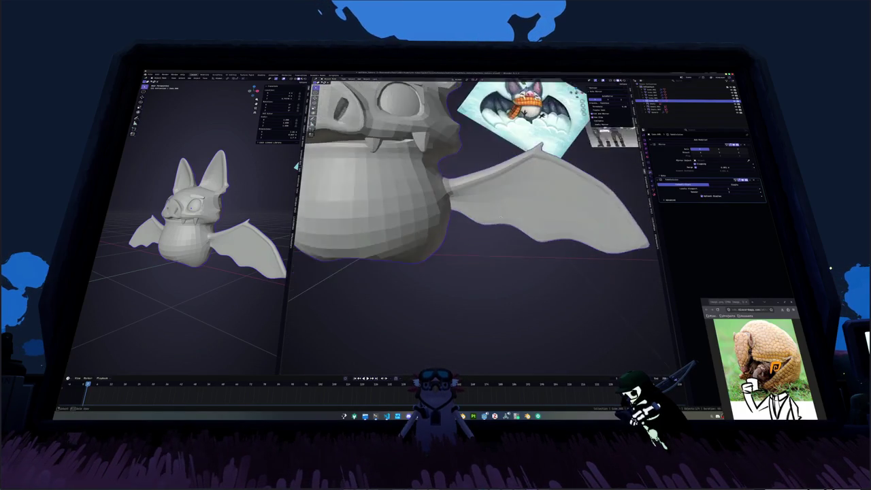
- Isolate the wing and slide an edge and a vertex along its lower edge
{"action": "key", "text": "Tab"}
{"action": "key", "text": "alt+z"}
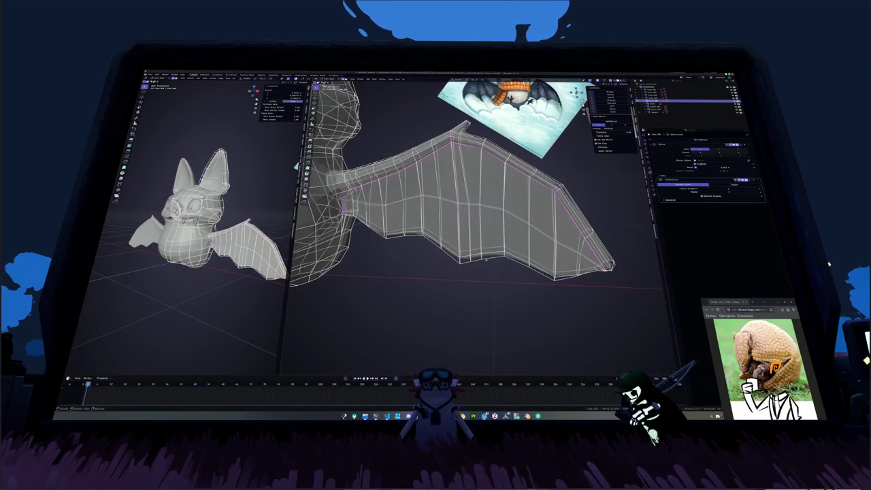
{"action": "key", "text": "KP_Divide"}
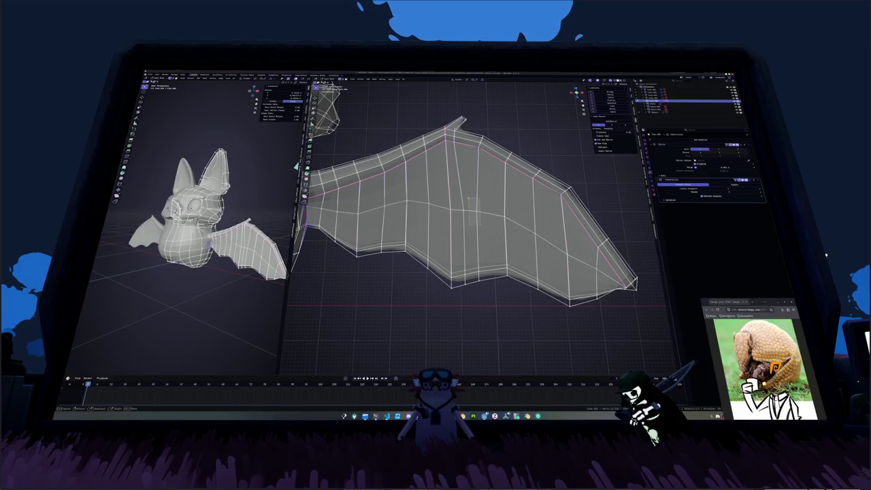
{"action": "key", "text": "g"}
{"action": "key", "text": "g"}
{"action": "left_click", "coordinate": [474, 268]}
{"action": "key", "text": "g"}
{"action": "key", "text": "g"}
{"action": "left_click", "coordinate": [468, 233]}
{"action": "left_click", "coordinate": [464, 206]}
{"action": "key", "text": "g"}
{"action": "key", "text": "g"}
{"action": "left_click", "coordinate": [463, 211]}
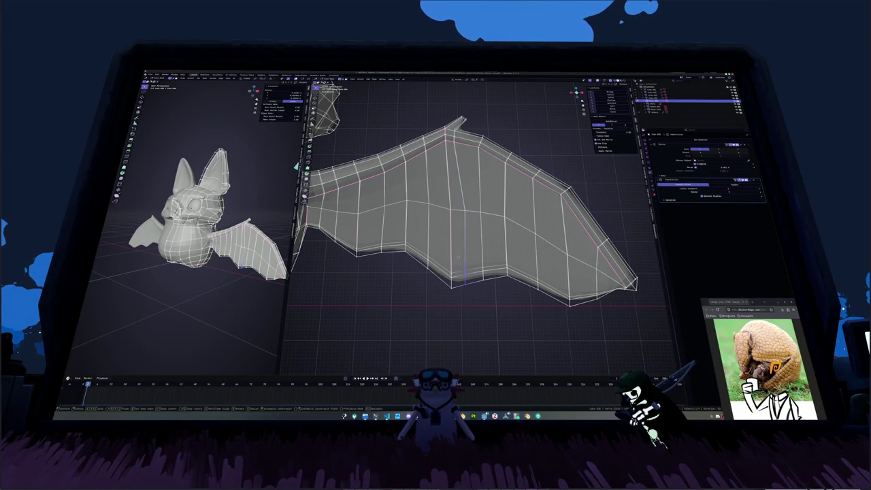
- Move the wing tip vertices into a new shape
{"action": "mouse_move", "coordinate": [471, 292]}
{"action": "middle_mouse_down"}
{"action": "mouse_move", "coordinate": [560, 268]}
{"action": "mouse_move", "coordinate": [445, 253]}
{"action": "mouse_move", "coordinate": [435, 265]}
{"action": "middle_mouse_up"}
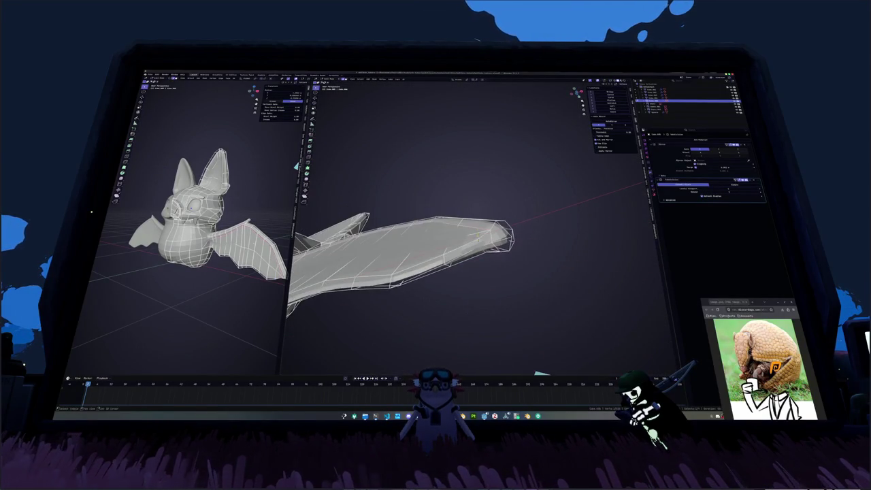
{"action": "scroll", "coordinate": [482, 248], "scroll_direction": "up", "scroll_amount": 3}
{"action": "scroll", "coordinate": [484, 243], "scroll_direction": "up", "scroll_amount": 2}
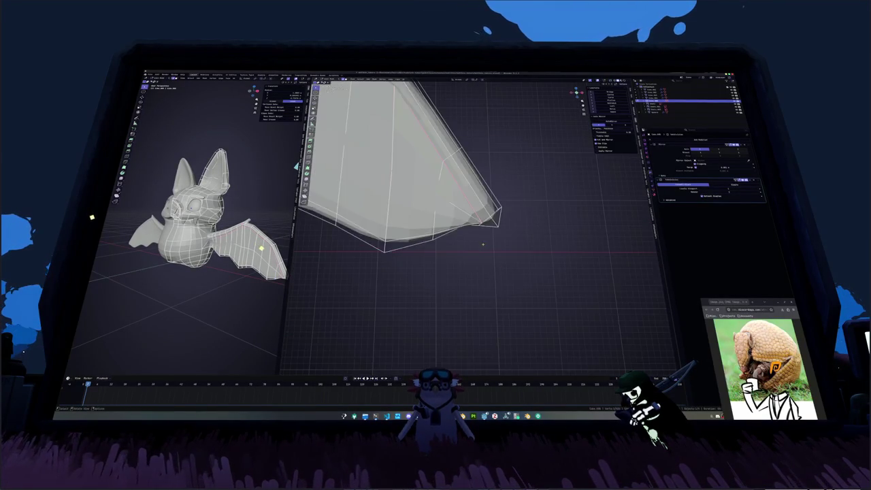
{"action": "scroll", "coordinate": [487, 241], "scroll_direction": "up", "scroll_amount": 1}
{"action": "left_click", "coordinate": [489, 245]}
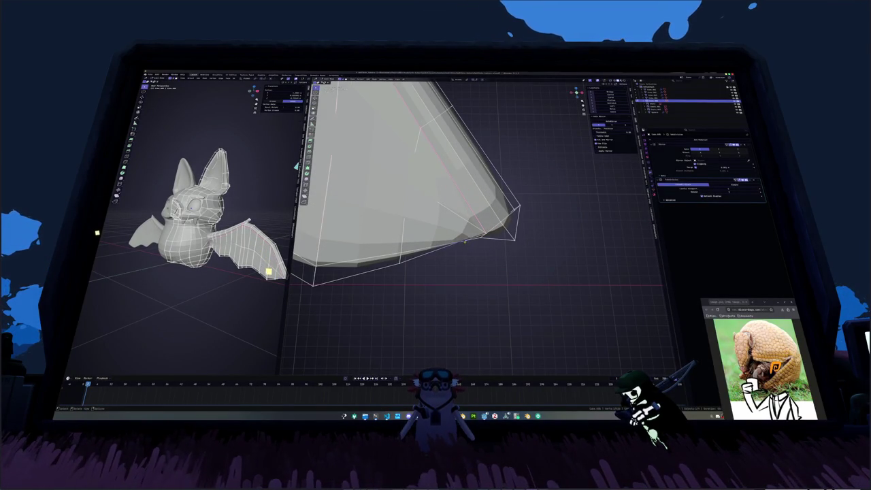
{"action": "mouse_move", "coordinate": [465, 241]}
{"action": "middle_mouse_down"}
{"action": "mouse_move", "coordinate": [468, 264]}
{"action": "mouse_move", "coordinate": [520, 261]}
{"action": "middle_mouse_up"}
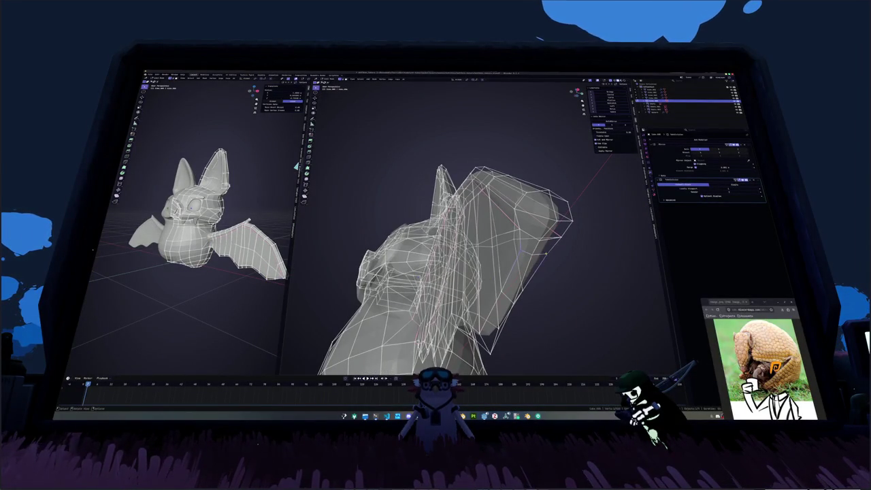
- Frame the wing in front view and trial-move the wing points
{"action": "key", "text": "KP_Decimal"}
{"action": "key", "text": "KP_1"}
{"action": "key", "text": "g"}
{"action": "key", "text": "Escape"}
{"action": "middle_click_drag", "start_coordinate": [517, 306], "coordinate": [631, 349]}
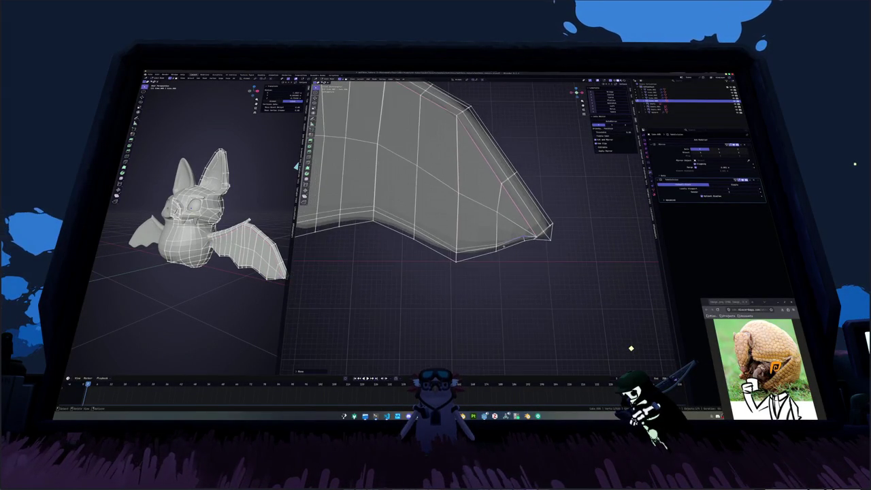
- Compare the whole bat from the front with the reference, then return to Edit Mode
{"action": "key", "text": "KP_1"}
{"action": "key", "text": "Tab"}
{"action": "mouse_move", "coordinate": [438, 248]}
{"action": "middle_mouse_down"}
{"action": "mouse_move", "coordinate": [501, 243]}
{"action": "mouse_move", "coordinate": [467, 247]}
{"action": "mouse_move", "coordinate": [463, 234]}
{"action": "mouse_move", "coordinate": [490, 243]}
{"action": "mouse_move", "coordinate": [578, 239]}
{"action": "middle_mouse_up"}
{"action": "key", "text": "Tab"}
{"action": "scroll", "coordinate": [512, 241], "scroll_direction": "up", "scroll_amount": 3}
{"action": "scroll", "coordinate": [512, 241], "scroll_direction": "up", "scroll_amount": 2}
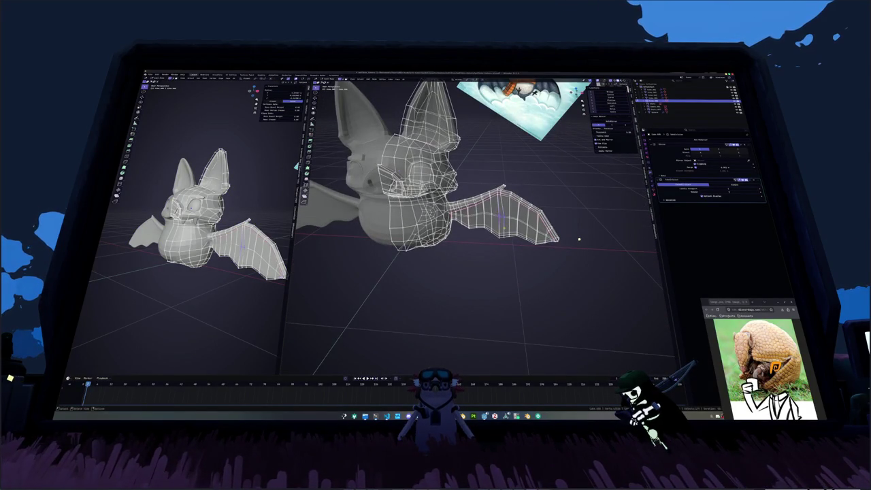
- Switch to Sculpt Mode via the mode pie menu from a top view
{"action": "key", "text": "KP_7"}
{"action": "key", "text": "ctrl+Tab"}
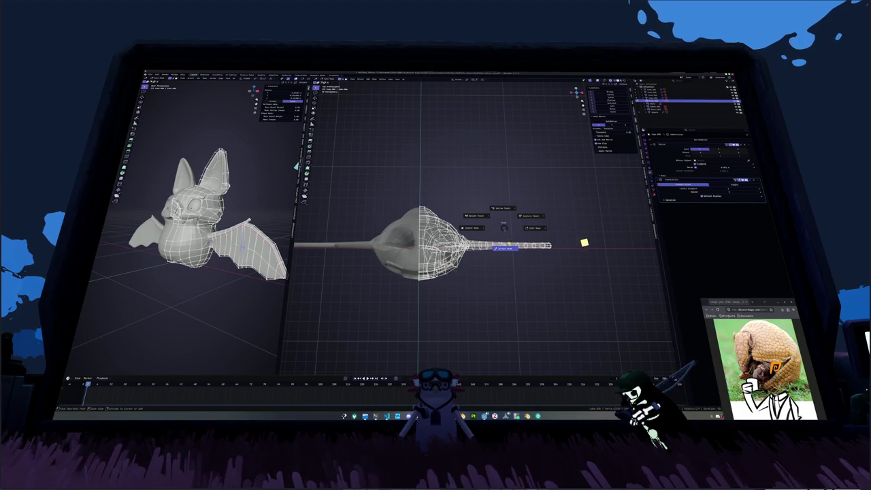
{"action": "left_click", "coordinate": [505, 249]}
{"action": "middle_click_drag", "start_coordinate": [494, 241], "coordinate": [494, 211]}
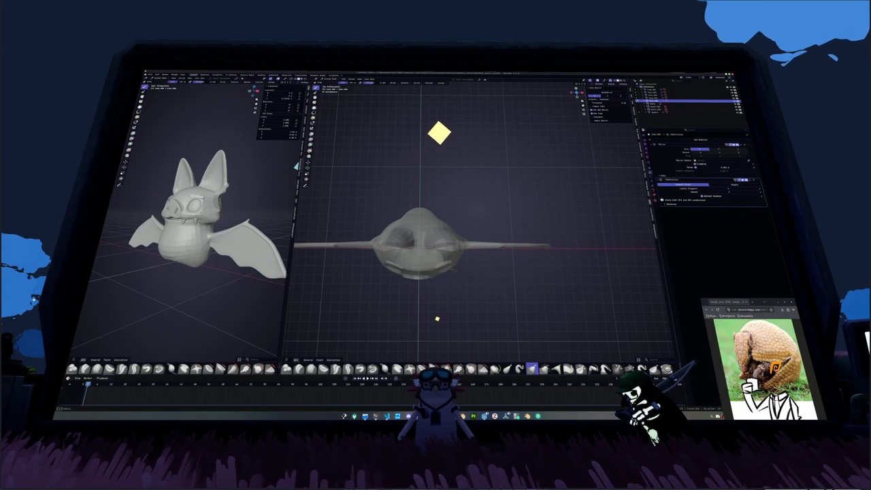
{"action": "mouse_move", "coordinate": [535, 268]}
{"action": "middle_mouse_down"}
{"action": "mouse_move", "coordinate": [521, 271]}
{"action": "mouse_move", "coordinate": [506, 239]}
{"action": "middle_mouse_up"}
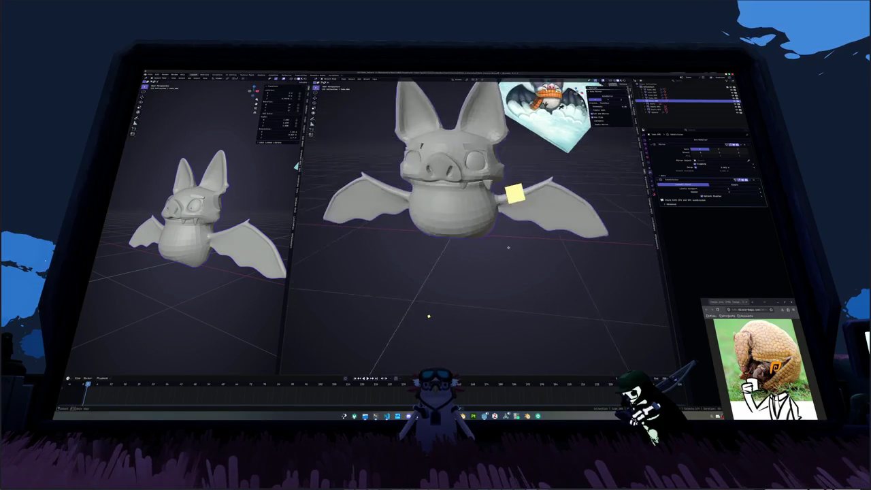
{"action": "mouse_move", "coordinate": [506, 239]}
{"action": "middle_mouse_down"}
{"action": "mouse_move", "coordinate": [504, 221]}
{"action": "mouse_move", "coordinate": [511, 241]}
{"action": "mouse_move", "coordinate": [494, 240]}
{"action": "mouse_move", "coordinate": [539, 208]}
{"action": "middle_mouse_up"}
- Add a Subdivision modifier with Ctrl+1 and look down on the wing
{"action": "key", "text": "Tab"}
{"action": "key", "text": "Tab"}
{"action": "key", "text": "Tab"}
{"action": "scroll", "coordinate": [517, 217], "scroll_direction": "up", "scroll_amount": 3}
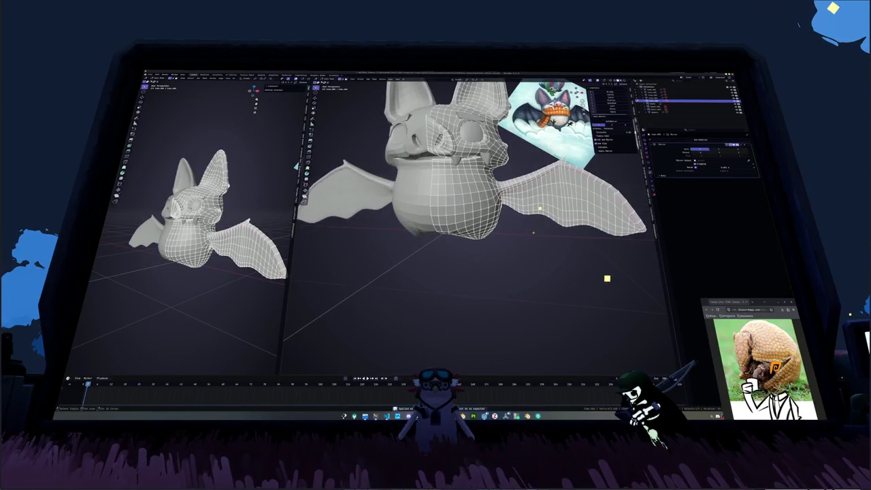
{"action": "middle_click_drag", "start_coordinate": [490, 228], "coordinate": [440, 243]}
{"action": "key", "text": "Tab"}
{"action": "key", "text": "Tab"}
{"action": "key", "text": "Tab"}
{"action": "key", "text": "ctrl+1"}
{"action": "key", "text": "Tab"}
{"action": "middle_click_drag", "start_coordinate": [537, 242], "coordinate": [539, 207]}
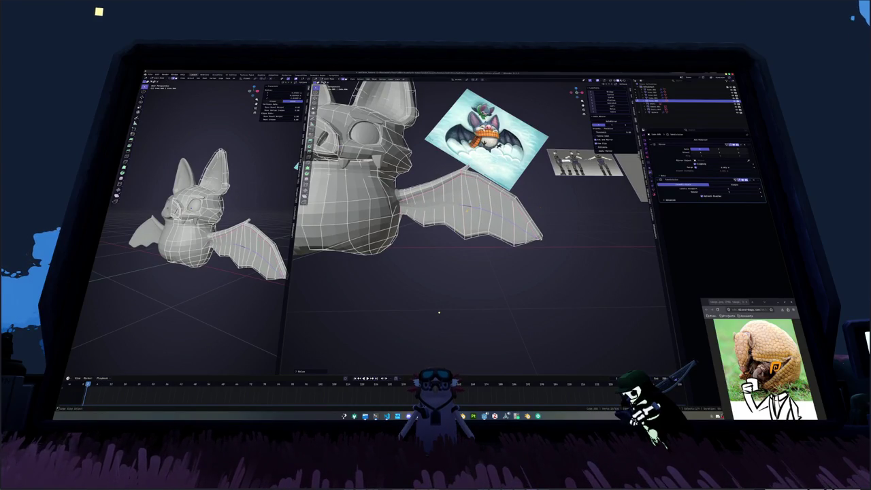
{"action": "key", "text": "KP_8"}
{"action": "key", "text": "KP_8"}
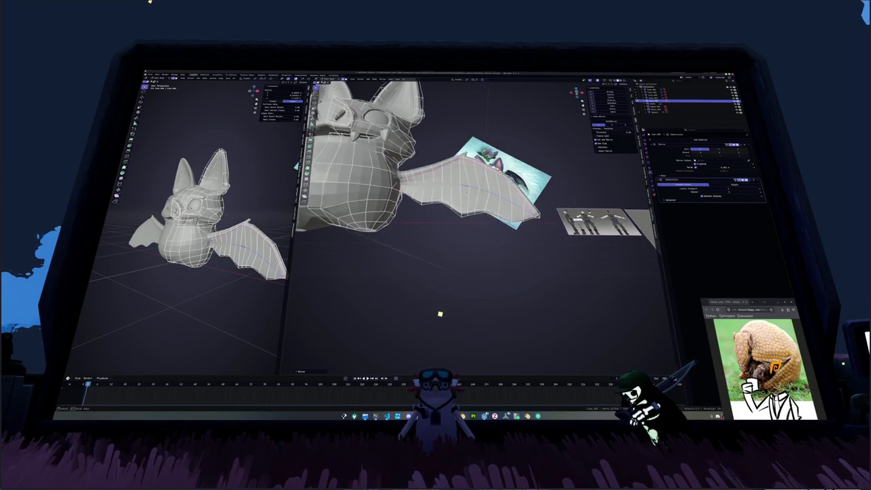
{"action": "key", "text": "KP_8"}
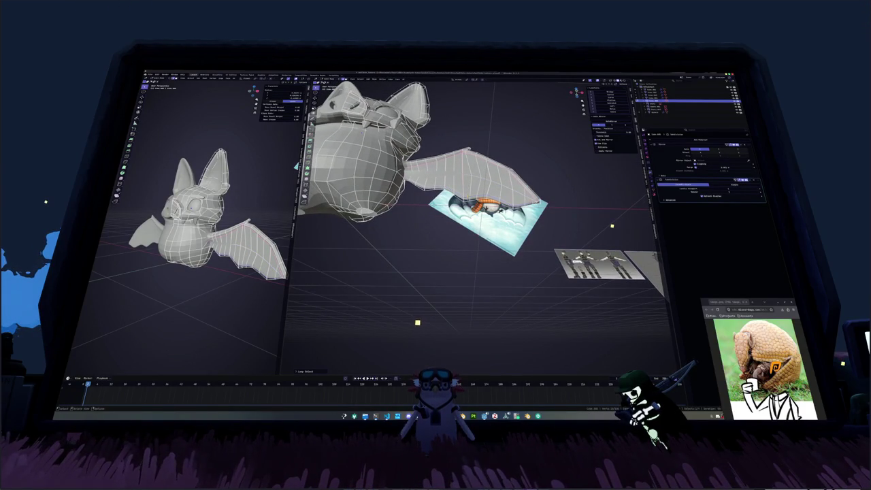
- Select an edge path along the wing and compare it against the reference in X-ray
{"action": "left_click", "coordinate": [478, 194], "text": "ctrl"}
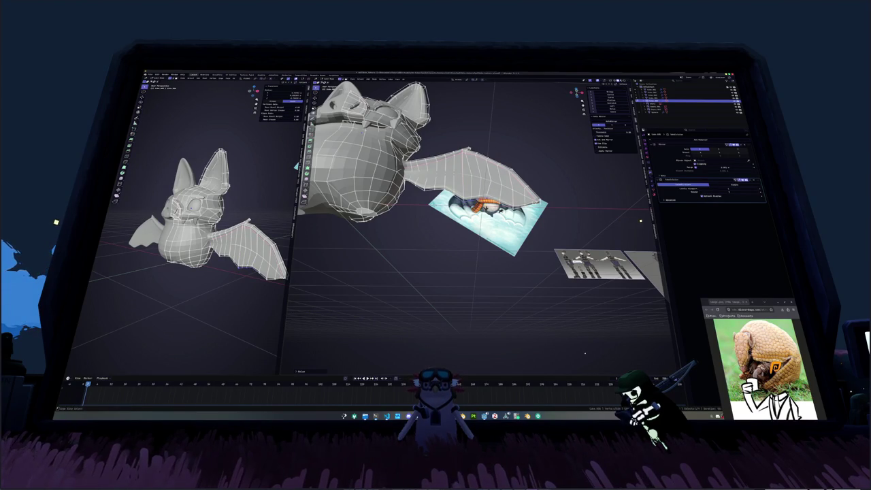
{"action": "key", "text": "KP_Decimal"}
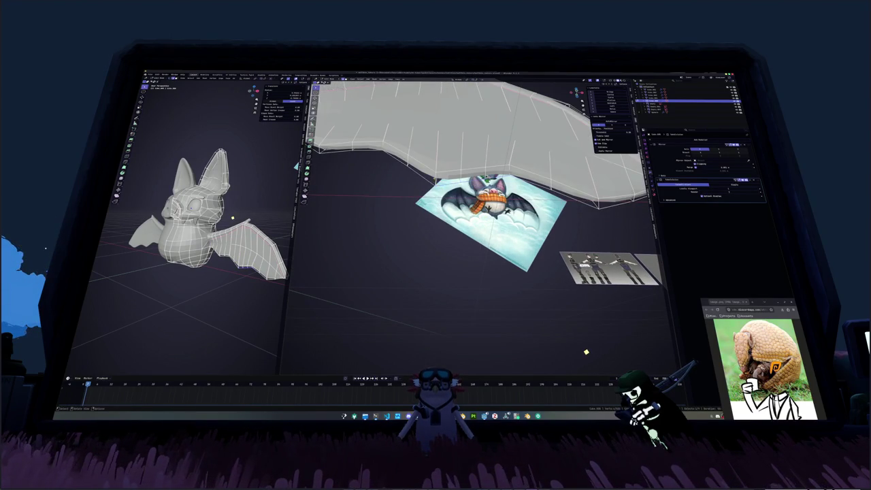
{"action": "key", "text": "alt+z"}
{"action": "key", "text": "g"}
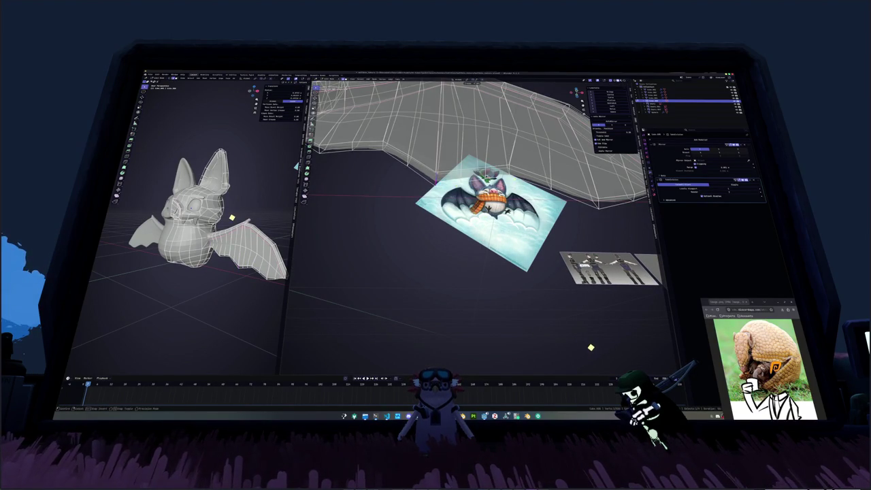
{"action": "mouse_move", "coordinate": [592, 345]}
{"action": "middle_mouse_down"}
{"action": "mouse_move", "coordinate": [600, 363]}
{"action": "mouse_move", "coordinate": [605, 354]}
{"action": "middle_mouse_up"}
{"action": "key", "text": "alt+z"}
{"action": "key", "text": "alt+z"}
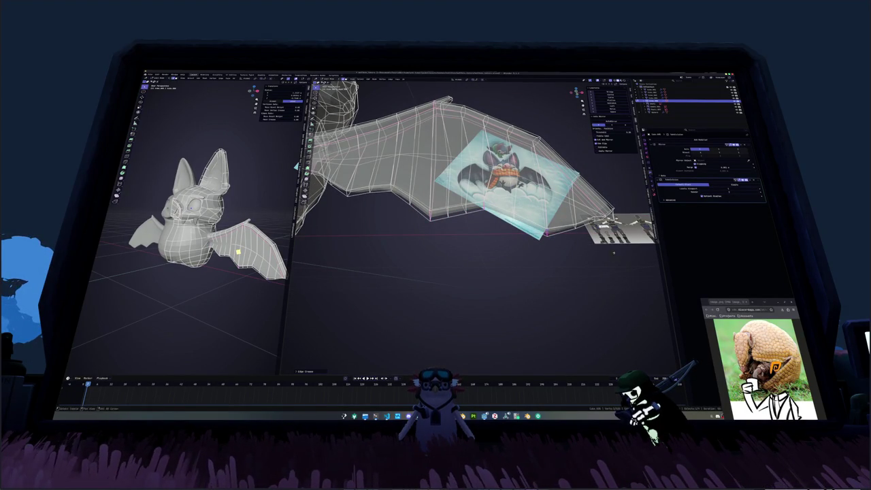
{"action": "key", "text": "alt+z"}
{"action": "middle_click_drag", "start_coordinate": [620, 256], "coordinate": [422, 237]}
{"action": "key", "text": "alt+z"}
{"action": "mouse_move", "coordinate": [476, 217]}
{"action": "middle_mouse_down"}
{"action": "mouse_move", "coordinate": [506, 213]}
{"action": "mouse_move", "coordinate": [476, 205]}
{"action": "mouse_move", "coordinate": [481, 211]}
{"action": "mouse_move", "coordinate": [462, 224]}
{"action": "mouse_move", "coordinate": [531, 178]}
{"action": "middle_mouse_up"}
{"action": "key", "text": "alt+z"}
{"action": "key", "text": "alt+z"}
{"action": "key", "text": "alt+z"}
{"action": "key", "text": "alt+z"}
{"action": "key", "text": "alt+z"}
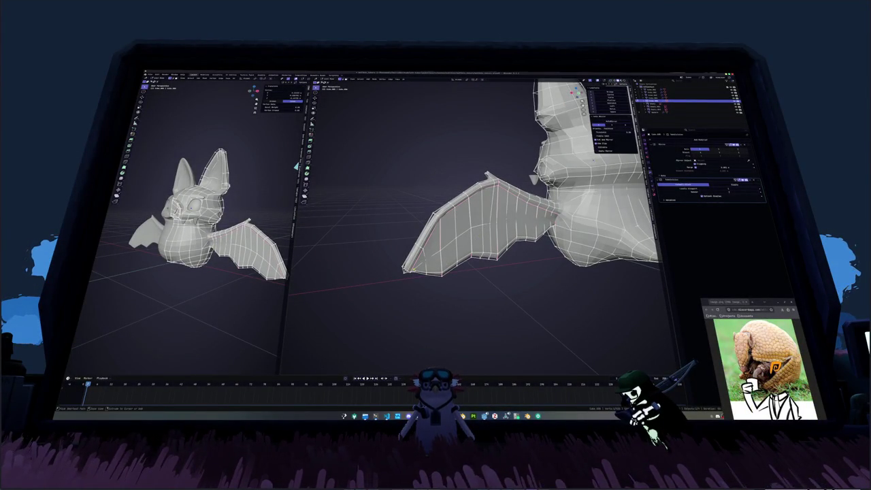
- Select a wing edge path, frame it in X-ray and slide it slightly
{"action": "left_click", "coordinate": [485, 208], "text": "ctrl"}
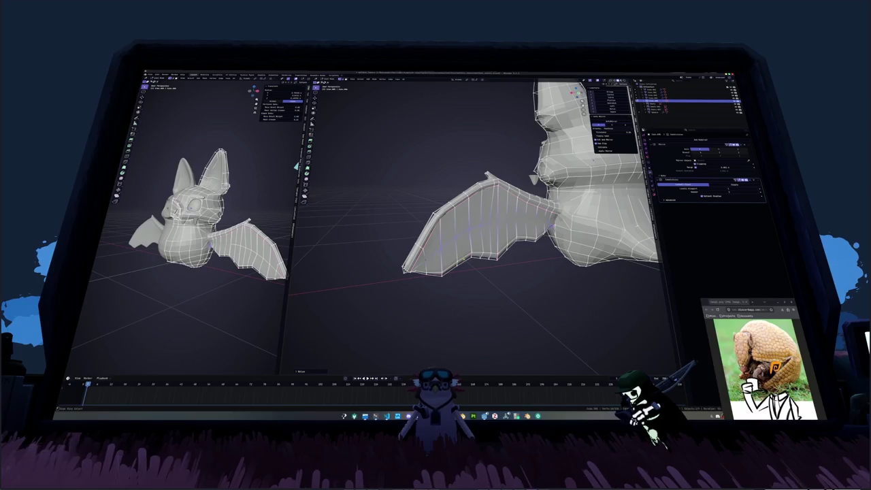
{"action": "key", "text": "KP_Decimal"}
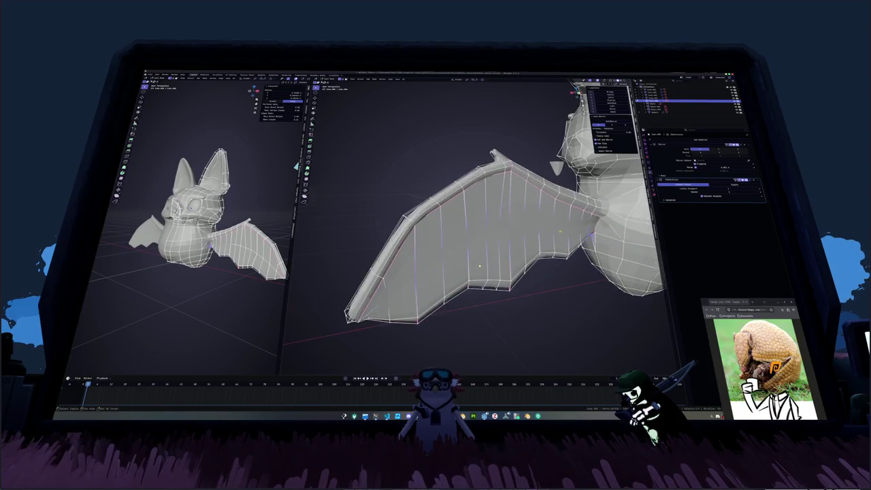
{"action": "key", "text": "alt+z"}
{"action": "mouse_move", "coordinate": [480, 266]}
{"action": "middle_mouse_down"}
{"action": "mouse_move", "coordinate": [452, 257]}
{"action": "mouse_move", "coordinate": [479, 266]}
{"action": "middle_mouse_up"}
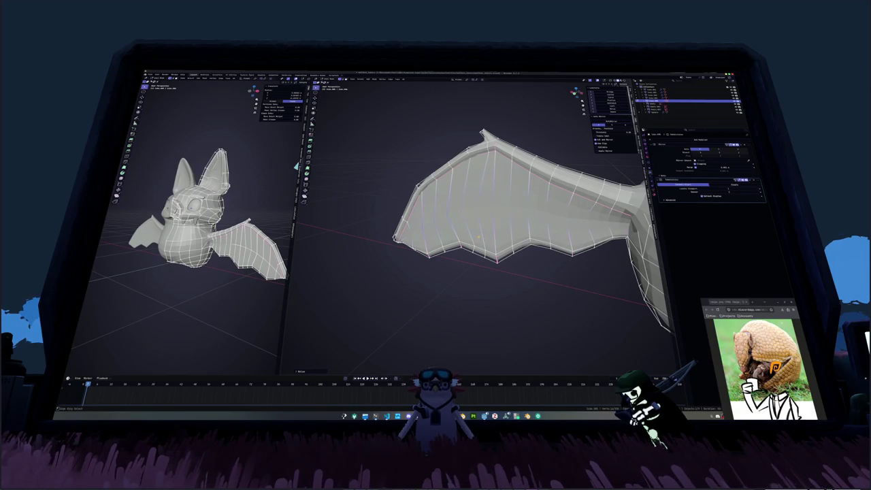
{"action": "scroll", "coordinate": [479, 266], "scroll_direction": "up", "scroll_amount": 2}
{"action": "scroll", "coordinate": [479, 265], "scroll_direction": "down", "scroll_amount": 2}
{"action": "middle_click_drag", "start_coordinate": [480, 266], "coordinate": [463, 252]}
{"action": "middle_click_drag", "start_coordinate": [446, 223], "coordinate": [439, 218]}
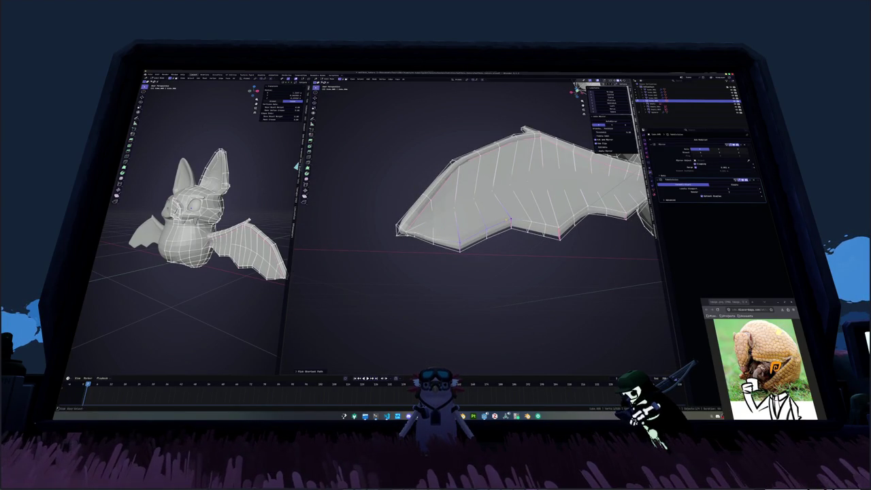
{"action": "key", "text": "ctrl+z"}
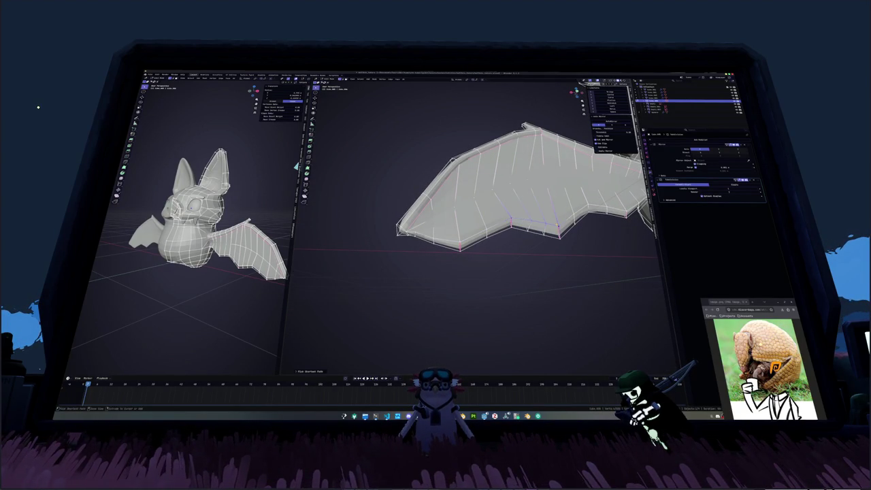
{"action": "middle_click_drag", "start_coordinate": [449, 269], "coordinate": [431, 258]}
- Pick other edges on the wing's lower edge and the ear for reshaping
{"action": "left_click", "coordinate": [495, 211]}
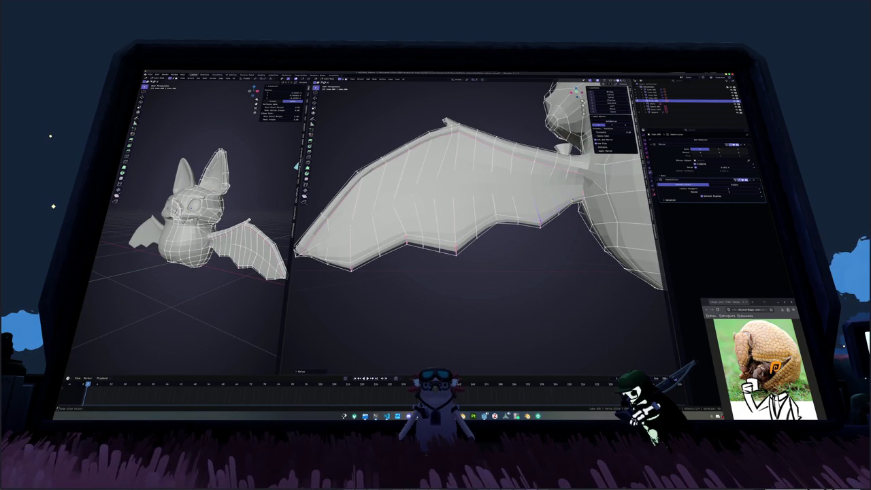
{"action": "scroll", "coordinate": [469, 224], "scroll_direction": "down", "scroll_amount": 2}
{"action": "middle_click_drag", "start_coordinate": [470, 225], "coordinate": [517, 211]}
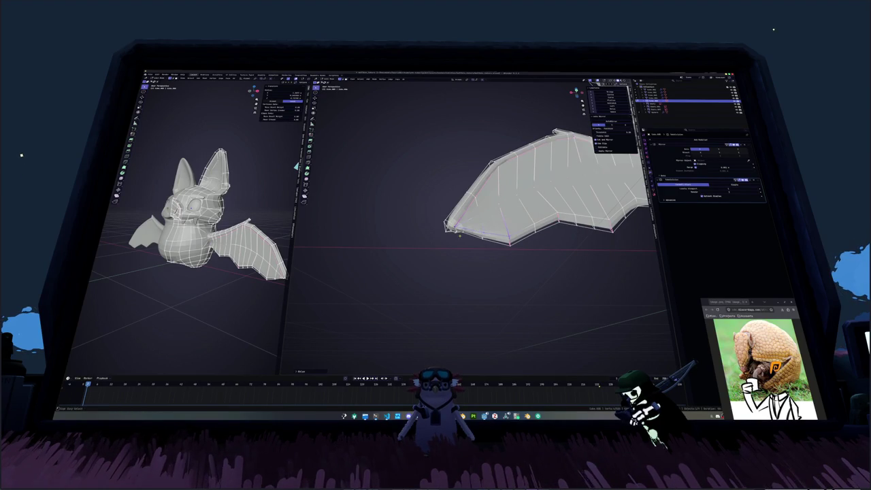
{"action": "middle_click_drag", "start_coordinate": [469, 224], "coordinate": [483, 184]}
{"action": "left_click", "coordinate": [445, 240]}
{"action": "mouse_move", "coordinate": [449, 235]}
{"action": "middle_mouse_down"}
{"action": "mouse_move", "coordinate": [474, 221]}
{"action": "mouse_move", "coordinate": [586, 393]}
{"action": "middle_mouse_up"}
{"action": "left_click", "coordinate": [487, 196]}
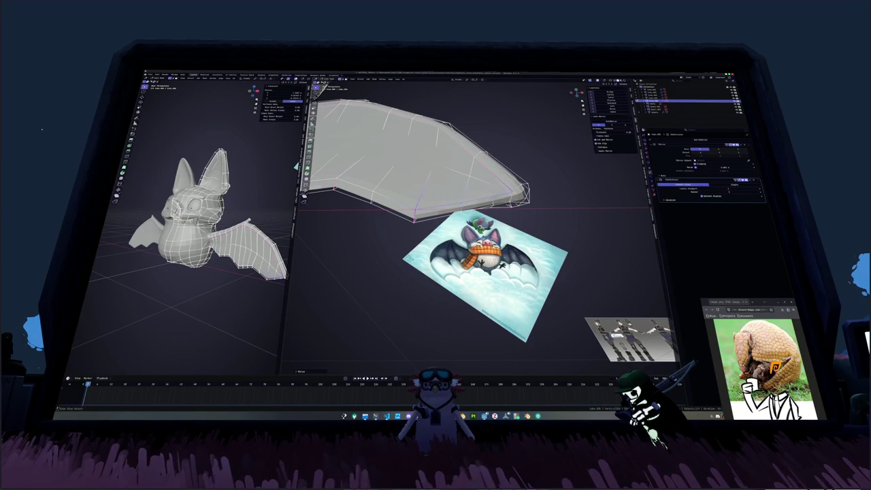
- Select the wing-tip face, frame it in front view, and begin extruding it outward
{"action": "middle_click_drag", "start_coordinate": [486, 196], "coordinate": [469, 156]}
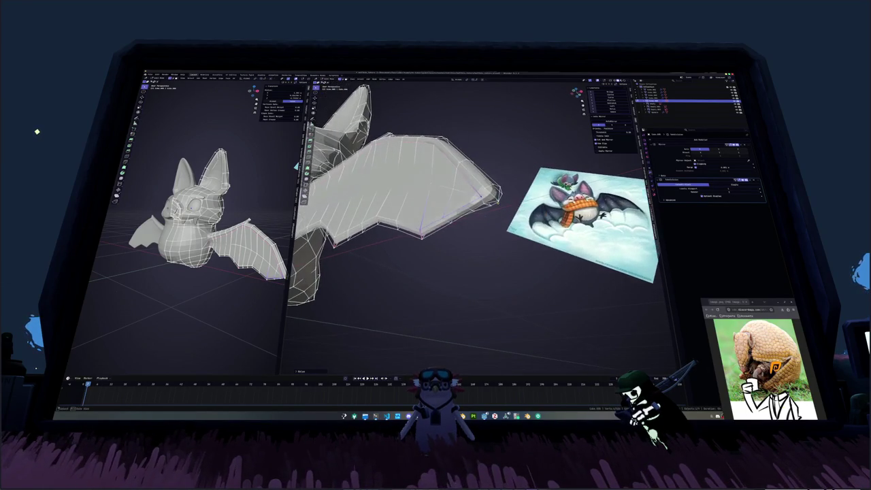
{"action": "left_click", "coordinate": [493, 193]}
{"action": "middle_click_drag", "start_coordinate": [492, 194], "coordinate": [476, 188]}
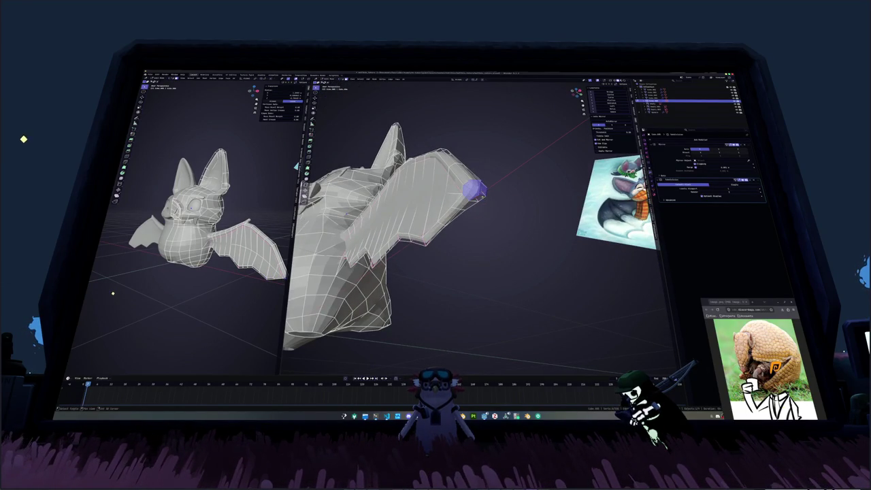
{"action": "key", "text": "KP_1"}
{"action": "scroll", "coordinate": [526, 340], "scroll_direction": "down", "scroll_amount": 4}
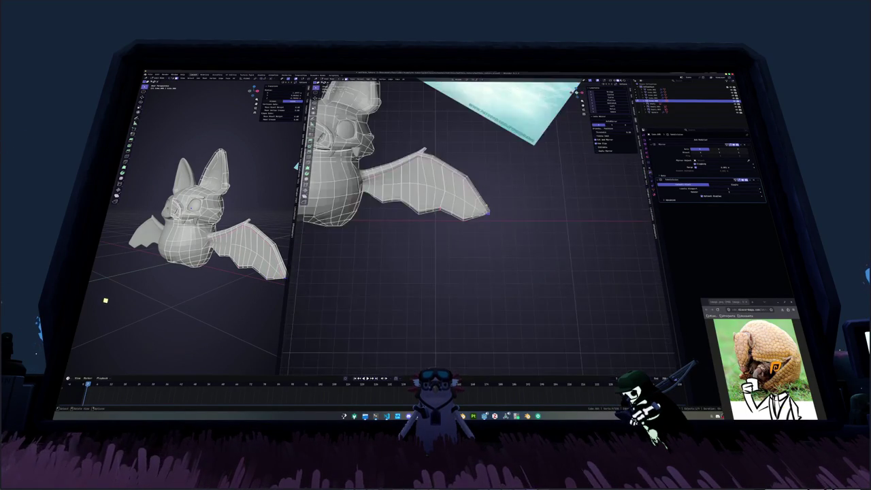
{"action": "scroll", "coordinate": [526, 341], "scroll_direction": "down", "scroll_amount": 5}
{"action": "key", "text": "KP_Decimal"}
{"action": "key", "text": "e"}
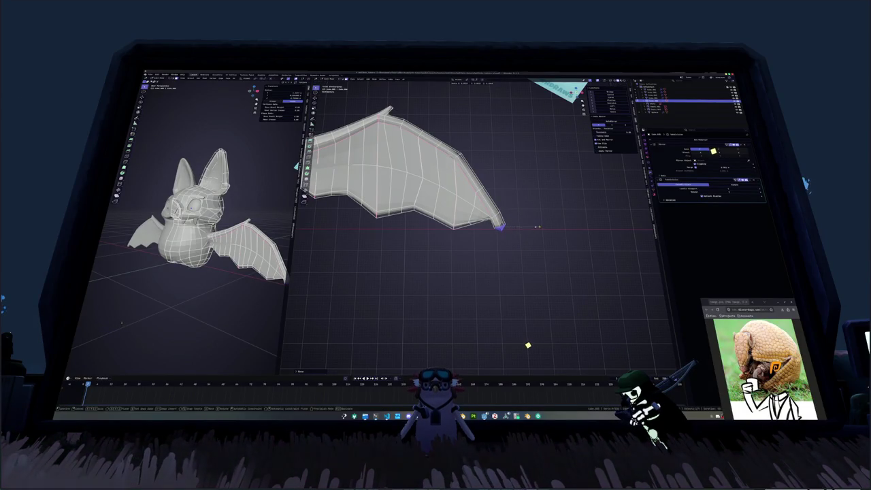
{"action": "right_click", "coordinate": [540, 354]}
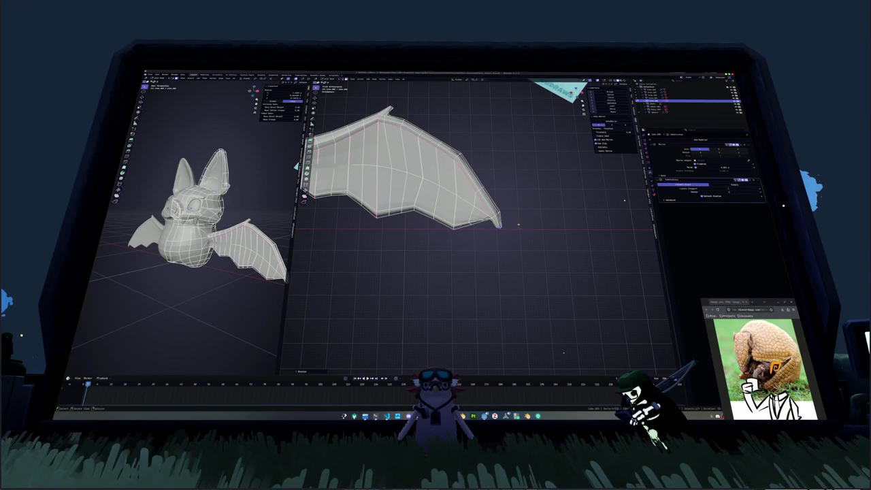
{"action": "scroll", "coordinate": [515, 225], "scroll_direction": "up", "scroll_amount": 2}
{"action": "scroll", "coordinate": [545, 226], "scroll_direction": "up", "scroll_amount": 2}
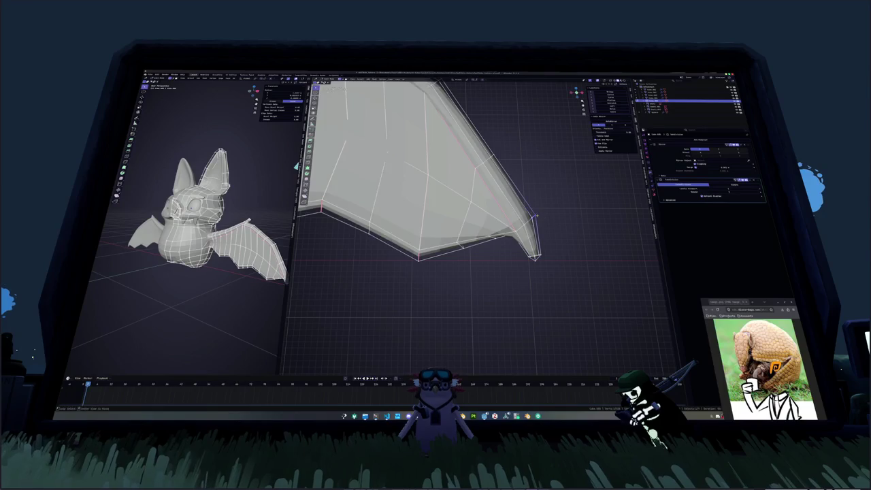
{"action": "left_click", "coordinate": [388, 150]}
{"action": "right_click", "coordinate": [555, 217]}
{"action": "key", "text": "g"}
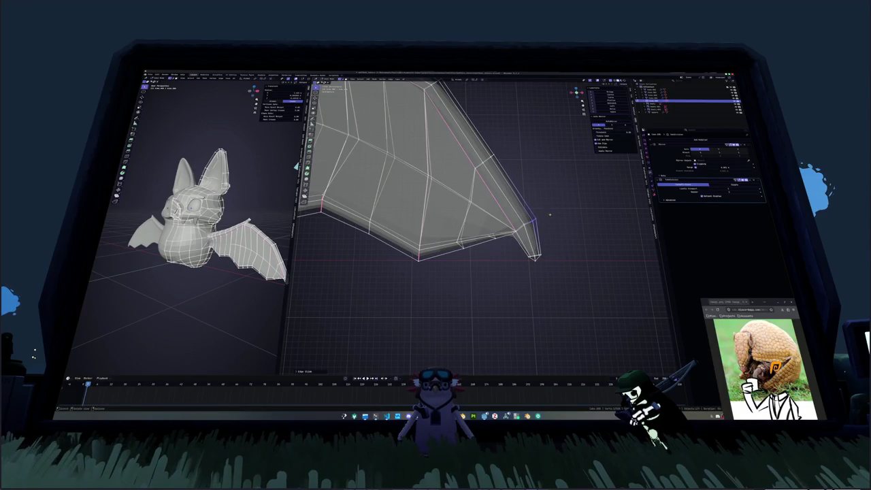
{"action": "left_click", "coordinate": [553, 220]}
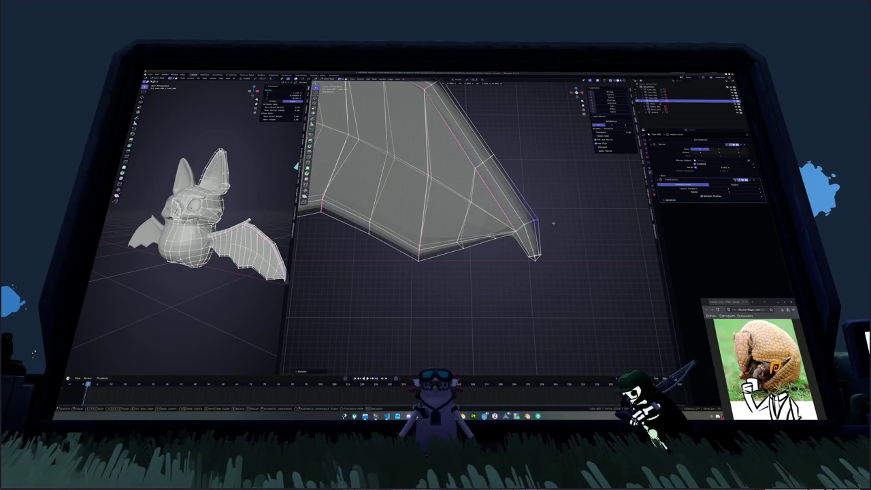
{"action": "middle_click_drag", "start_coordinate": [553, 221], "coordinate": [501, 171]}
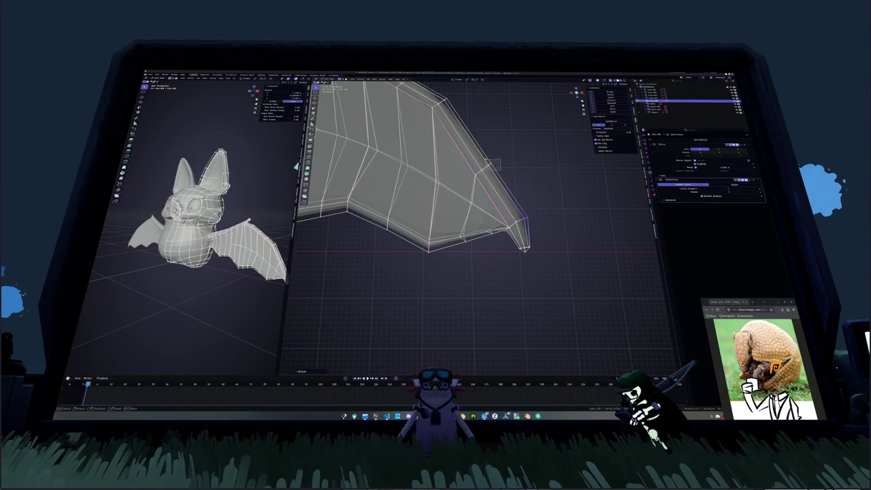
{"action": "scroll", "coordinate": [483, 191], "scroll_direction": "down", "scroll_amount": 4}
{"action": "key", "text": "Tab"}
{"action": "scroll", "coordinate": [462, 227], "scroll_direction": "up", "scroll_amount": 1}
{"action": "scroll", "coordinate": [477, 221], "scroll_direction": "up", "scroll_amount": 2}
{"action": "scroll", "coordinate": [461, 208], "scroll_direction": "up", "scroll_amount": 4}
{"action": "key", "text": "Tab"}
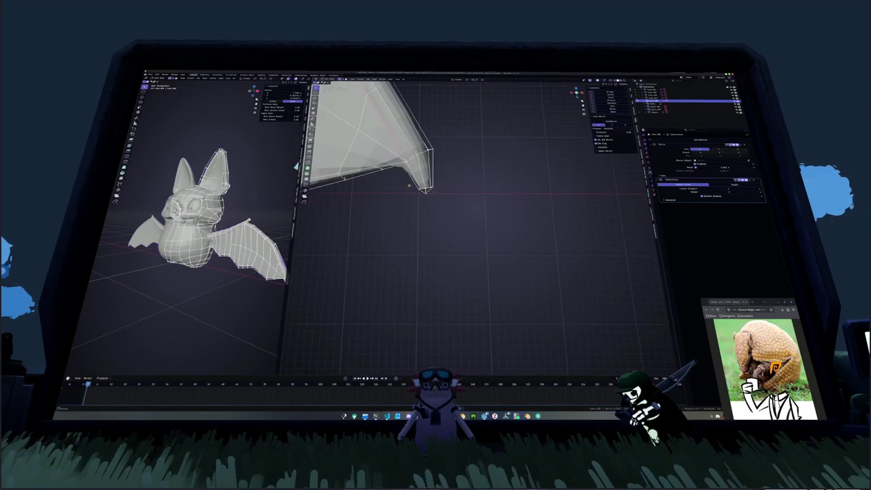
{"action": "middle_click_drag", "start_coordinate": [410, 184], "coordinate": [498, 215]}
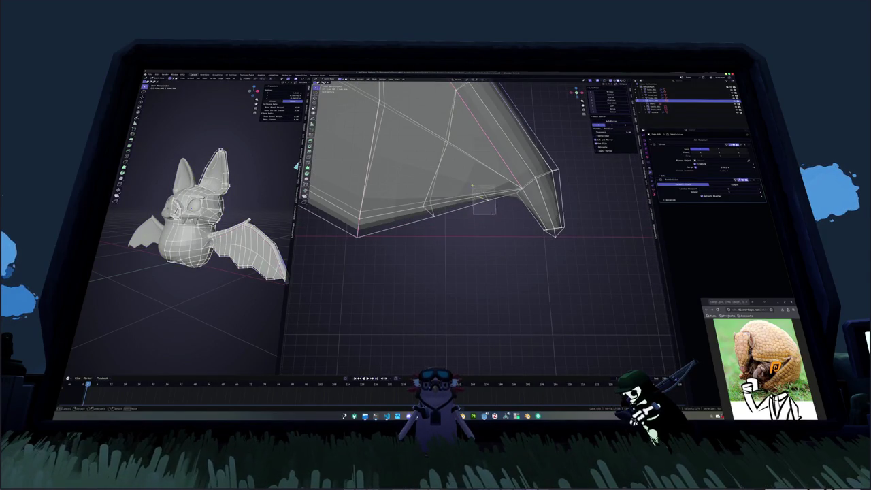
{"action": "mouse_move", "coordinate": [472, 185]}
{"action": "middle_mouse_down"}
{"action": "mouse_move", "coordinate": [451, 184]}
{"action": "mouse_move", "coordinate": [484, 219]}
{"action": "mouse_move", "coordinate": [543, 248]}
{"action": "middle_mouse_up"}
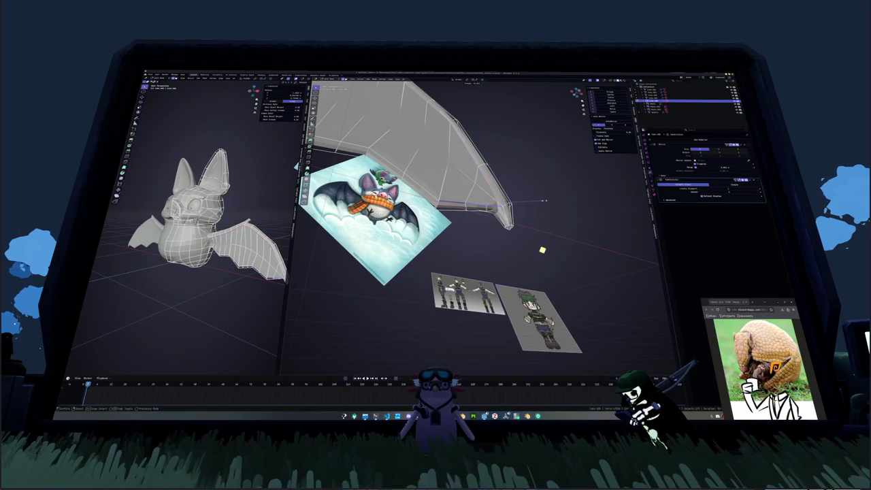
- Delete the stray face from the wing mesh using the X > Faces option
{"action": "middle_click_drag", "start_coordinate": [541, 249], "coordinate": [439, 172]}
{"action": "middle_click_drag", "start_coordinate": [418, 97], "coordinate": [417, 93]}
{"action": "key", "text": "x"}
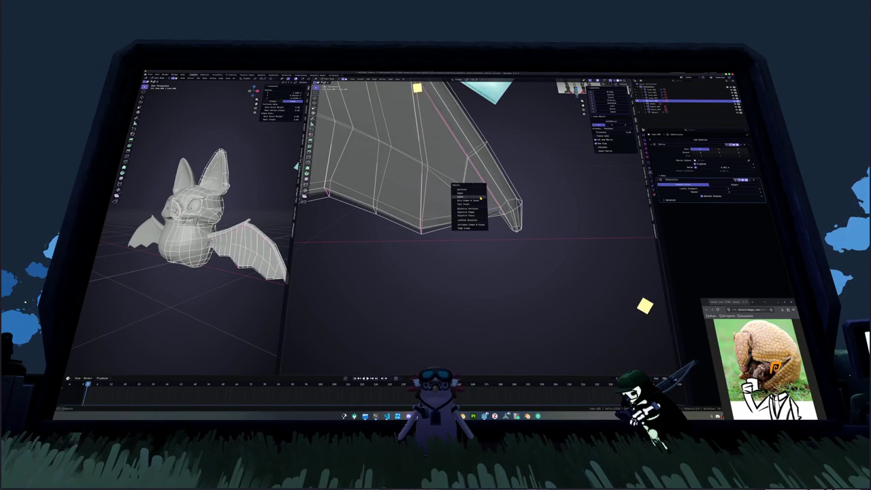
{"action": "left_click", "coordinate": [476, 193]}
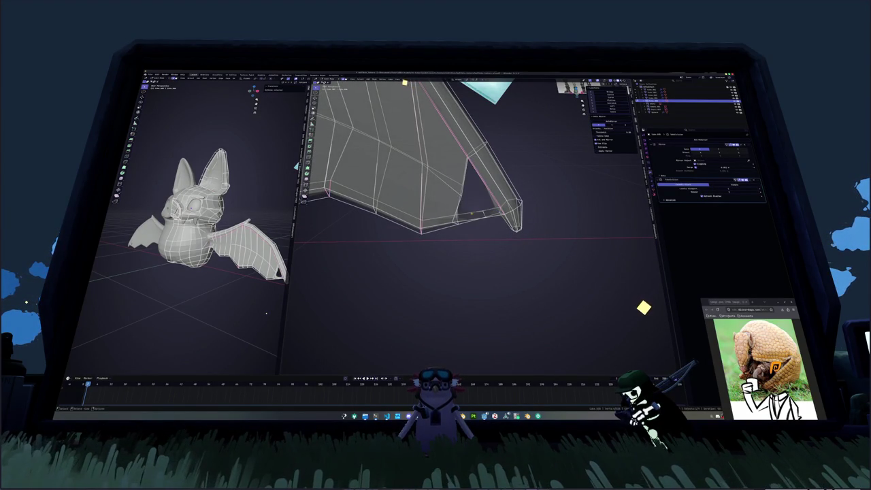
{"action": "key", "text": "x"}
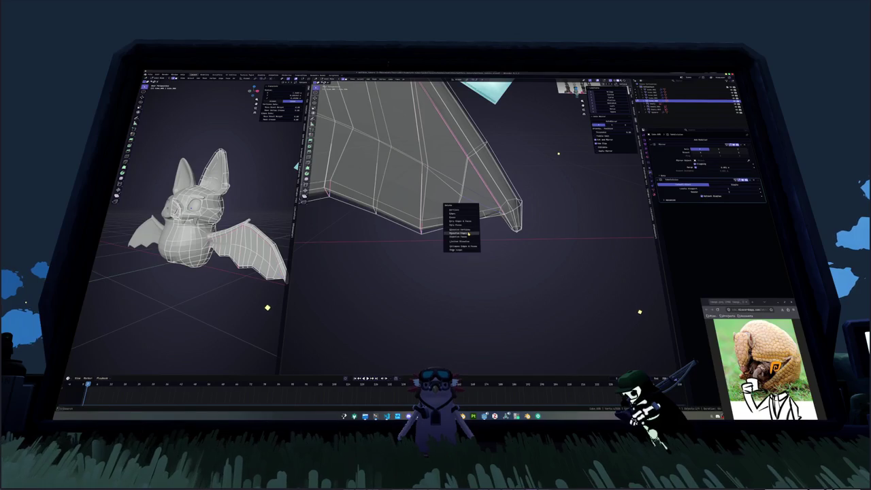
{"action": "left_click", "coordinate": [468, 233]}
- Select a vertex on the wing's opened edge and start grabbing it
{"action": "mouse_move", "coordinate": [468, 234]}
{"action": "middle_mouse_down"}
{"action": "mouse_move", "coordinate": [468, 197]}
{"action": "mouse_move", "coordinate": [560, 149]}
{"action": "mouse_move", "coordinate": [480, 211]}
{"action": "mouse_move", "coordinate": [464, 200]}
{"action": "middle_mouse_up"}
{"action": "left_click", "coordinate": [452, 179]}
{"action": "key", "text": "g"}
{"action": "scroll", "coordinate": [447, 190], "scroll_direction": "down", "scroll_amount": 2}
{"action": "scroll", "coordinate": [447, 190], "scroll_direction": "down", "scroll_amount": 2}
{"action": "scroll", "coordinate": [447, 190], "scroll_direction": "down", "scroll_amount": 3}
{"action": "scroll", "coordinate": [447, 190], "scroll_direction": "down", "scroll_amount": 2}
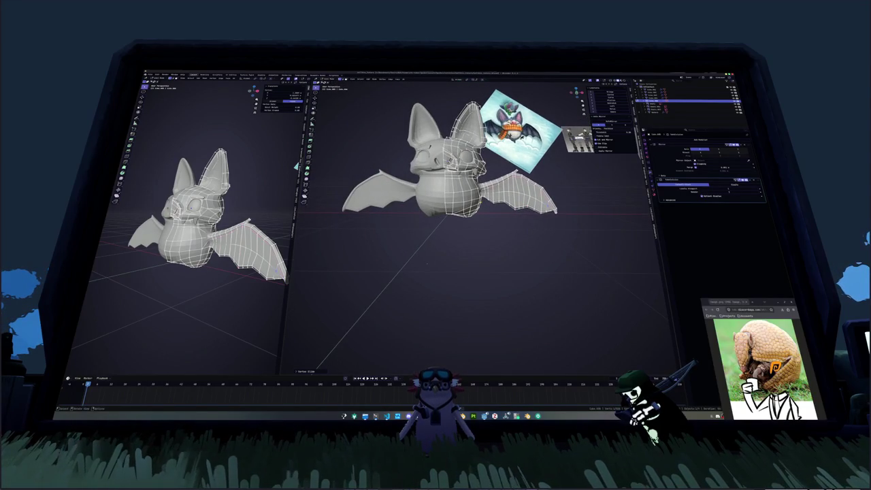
- In object mode and front view, apply All Transforms to the bat, then select its right eyebrow
{"action": "key", "text": "KP_1"}
{"action": "key", "text": "Tab"}
{"action": "scroll", "coordinate": [424, 265], "scroll_direction": "down", "scroll_amount": 1}
{"action": "scroll", "coordinate": [424, 266], "scroll_direction": "down", "scroll_amount": 3}
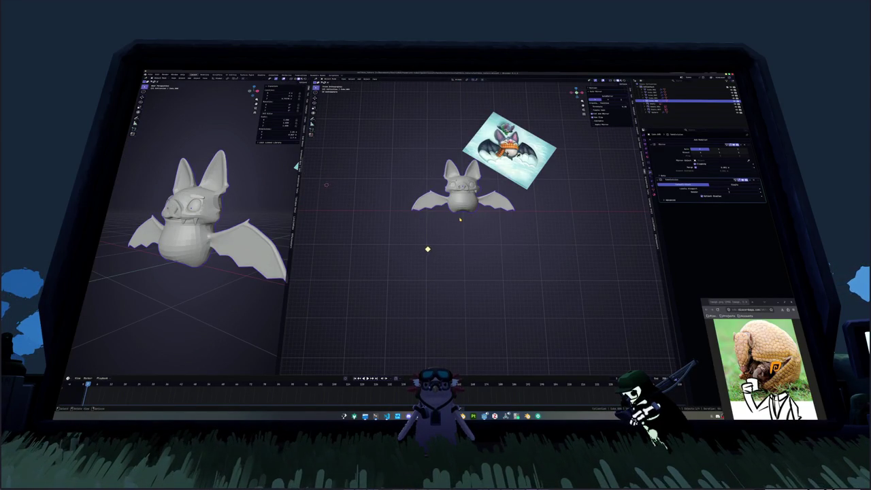
{"action": "middle_click_drag", "start_coordinate": [461, 245], "coordinate": [428, 244], "text": "shift"}
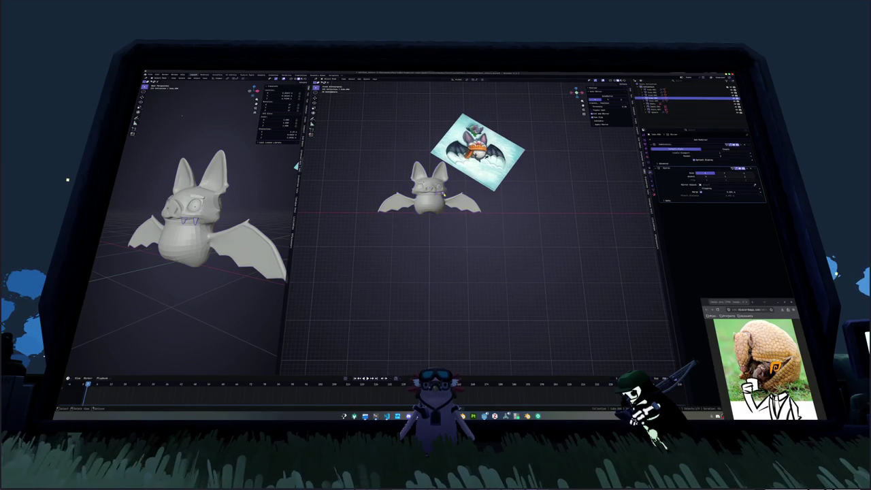
{"action": "key", "text": "KP_Decimal"}
{"action": "key", "text": "ctrl+a"}
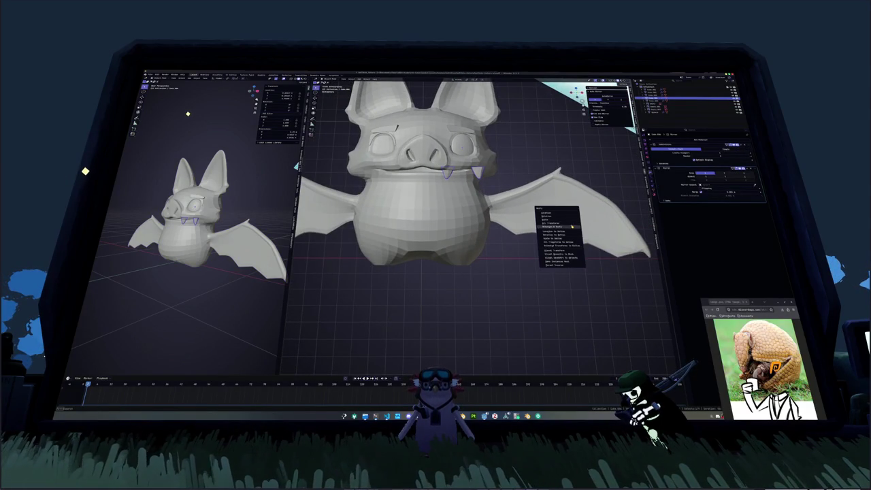
{"action": "left_click", "coordinate": [571, 224]}
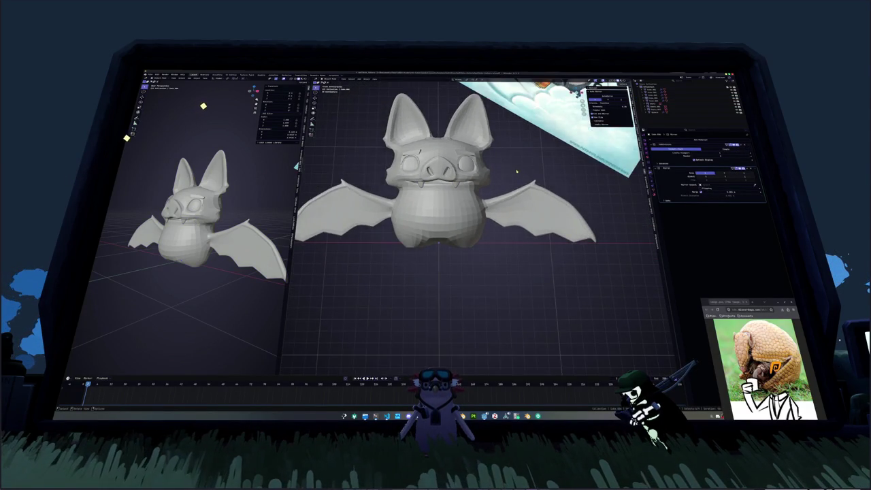
{"action": "left_click", "coordinate": [473, 138]}
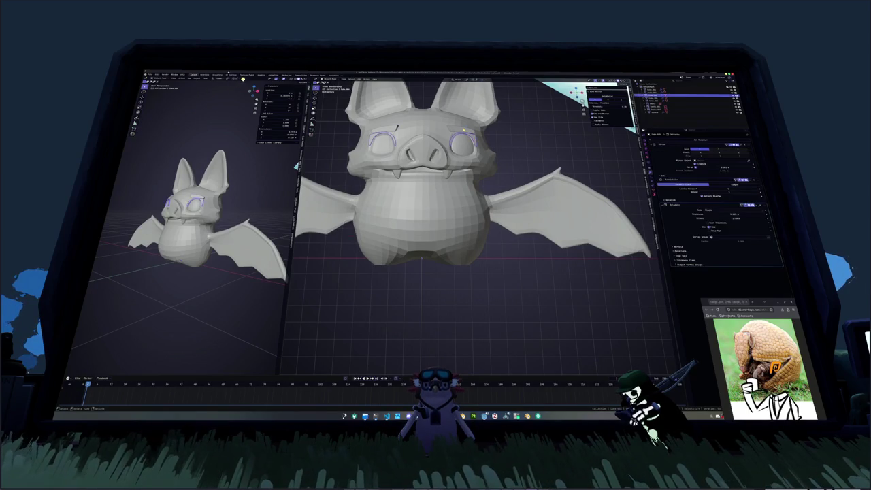
- Enter edit mode on the eyebrow and move it vertically along Z
{"action": "scroll", "coordinate": [504, 177], "scroll_direction": "up", "scroll_amount": 2}
{"action": "scroll", "coordinate": [519, 199], "scroll_direction": "up", "scroll_amount": 5}
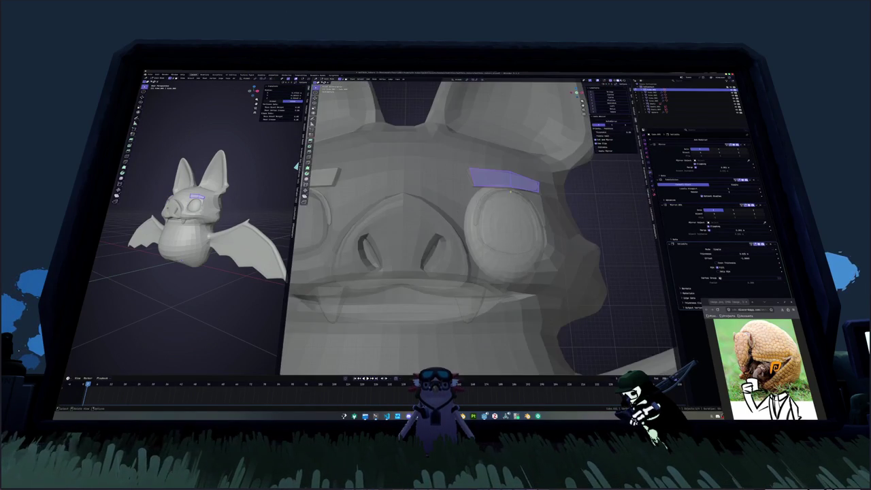
{"action": "key", "text": "Tab"}
{"action": "key", "text": "g"}
{"action": "key", "text": "z"}
{"action": "left_click", "coordinate": [473, 162]}
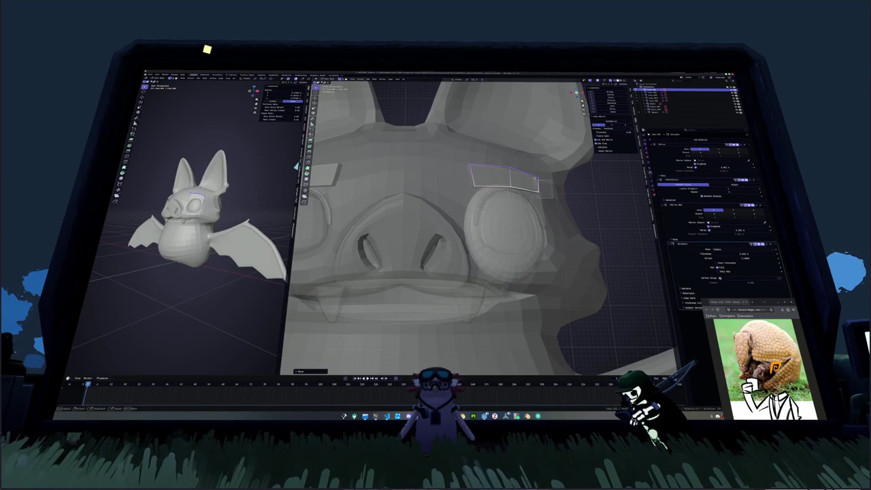
- Shift the eyebrow front-to-back along Y, then select the bat reference image
{"action": "key", "text": "x"}
{"action": "left_click", "coordinate": [525, 164]}
{"action": "mouse_move", "coordinate": [526, 164]}
{"action": "middle_mouse_down"}
{"action": "mouse_move", "coordinate": [558, 251]}
{"action": "mouse_move", "coordinate": [517, 170]}
{"action": "middle_mouse_up"}
{"action": "key", "text": "g"}
{"action": "key", "text": "y"}
{"action": "left_click", "coordinate": [559, 246]}
{"action": "scroll", "coordinate": [476, 225], "scroll_direction": "down", "scroll_amount": 5}
{"action": "left_click", "coordinate": [544, 171]}
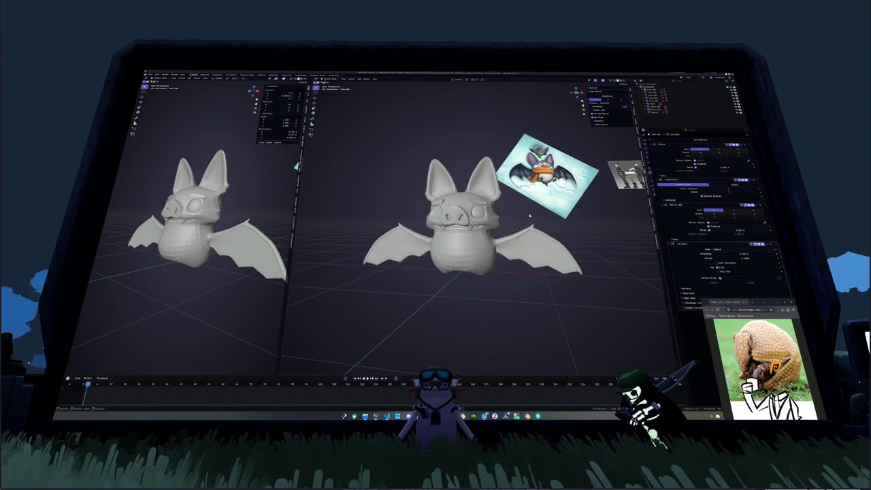
{"action": "middle_click_drag", "start_coordinate": [476, 225], "coordinate": [515, 220]}
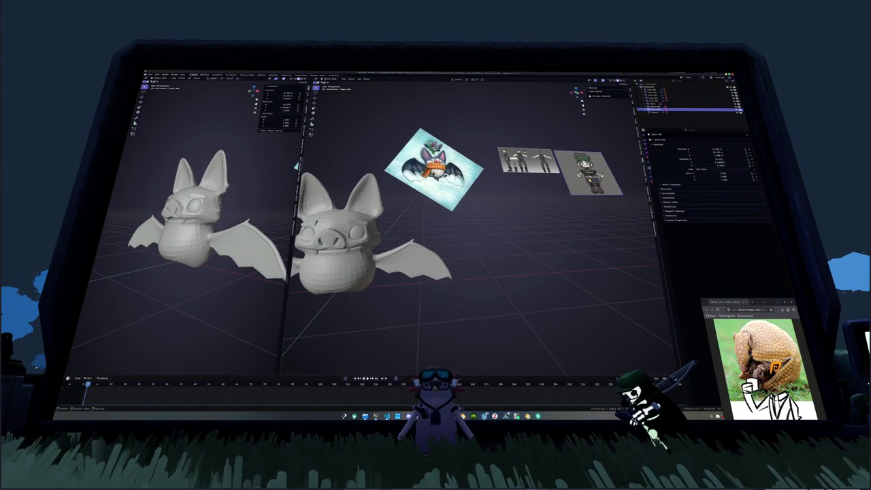
- Frame and inspect the character reference images beside the bat, selecting the reference image
{"action": "key", "text": "KP_Decimal"}
{"action": "key", "text": "KP_Decimal"}
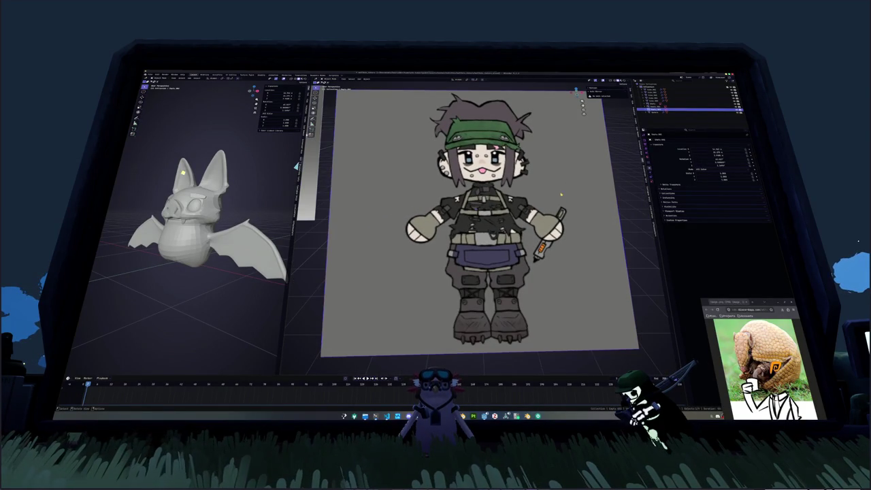
{"action": "middle_click_drag", "start_coordinate": [531, 179], "coordinate": [516, 228]}
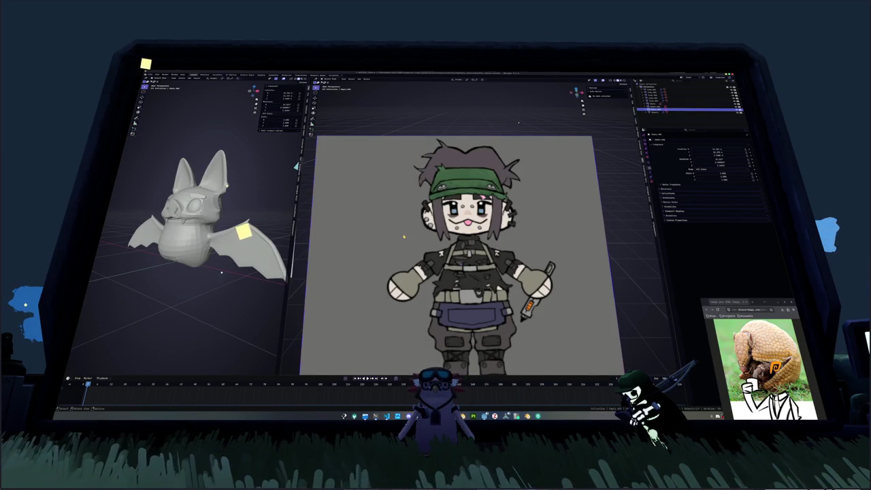
{"action": "scroll", "coordinate": [153, 267], "scroll_direction": "down", "scroll_amount": 3}
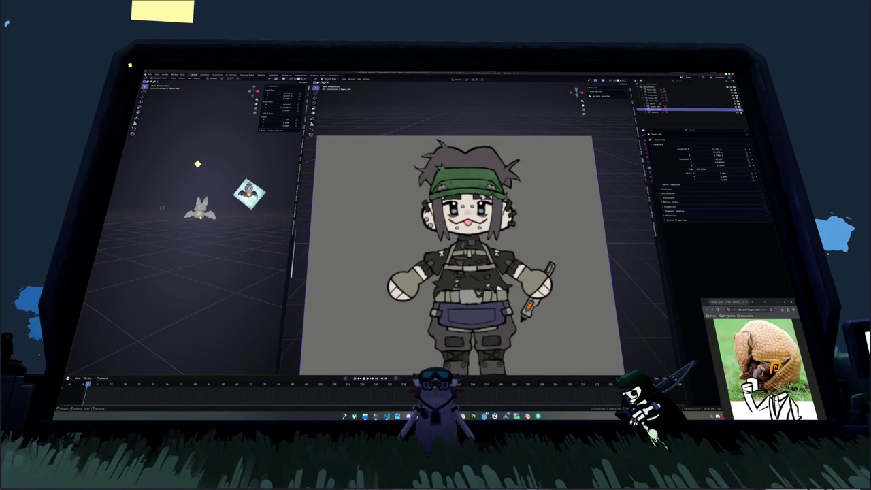
{"action": "left_click", "coordinate": [199, 211]}
{"action": "scroll", "coordinate": [367, 224], "scroll_direction": "down", "scroll_amount": 5}
{"action": "scroll", "coordinate": [383, 244], "scroll_direction": "down", "scroll_amount": 3}
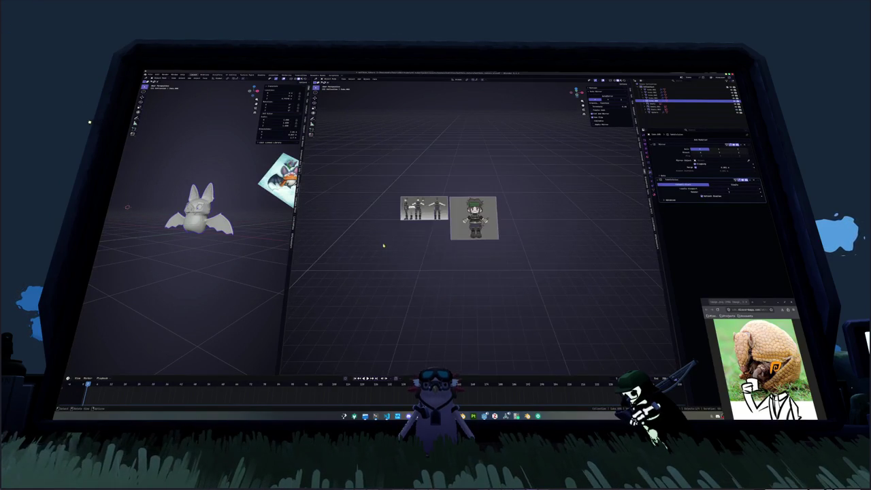
{"action": "middle_click_drag", "start_coordinate": [251, 253], "coordinate": [191, 241], "text": "shift"}
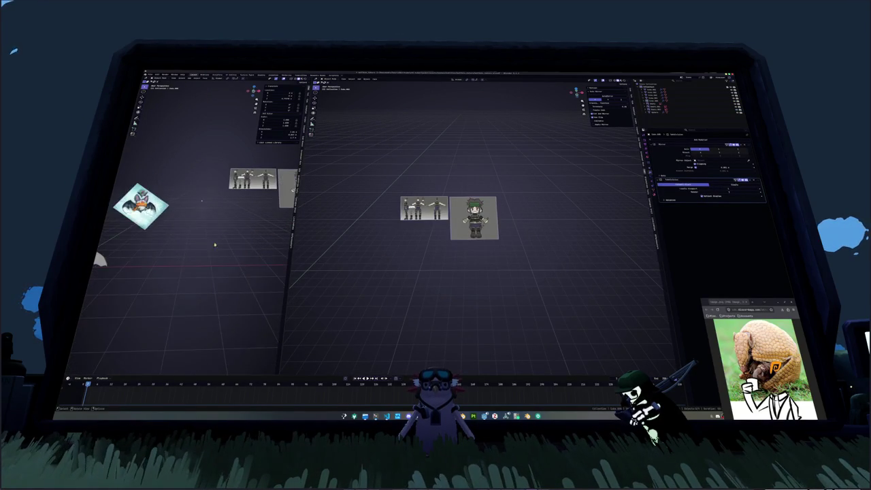
{"action": "scroll", "coordinate": [190, 240], "scroll_direction": "up", "scroll_amount": 3}
{"action": "left_click", "coordinate": [232, 214]}
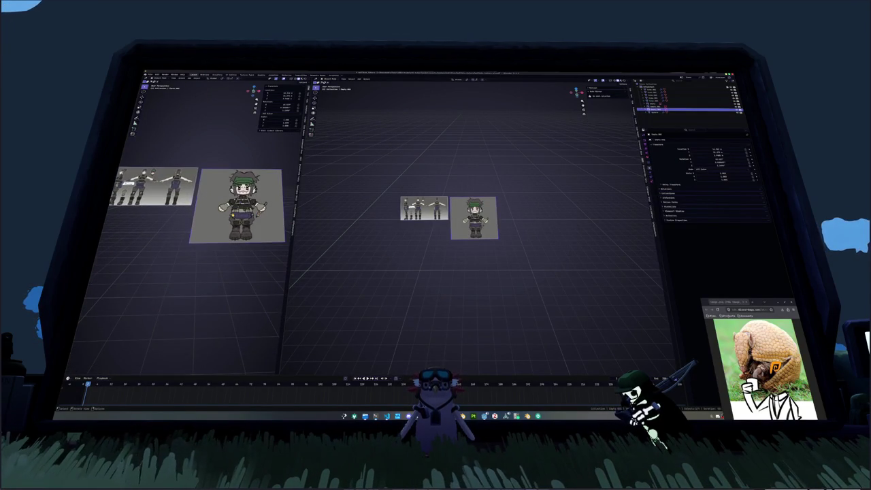
{"action": "scroll", "coordinate": [232, 214], "scroll_direction": "down", "scroll_amount": 1}
{"action": "scroll", "coordinate": [232, 214], "scroll_direction": "up", "scroll_amount": 3}
{"action": "scroll", "coordinate": [232, 214], "scroll_direction": "up", "scroll_amount": 3}
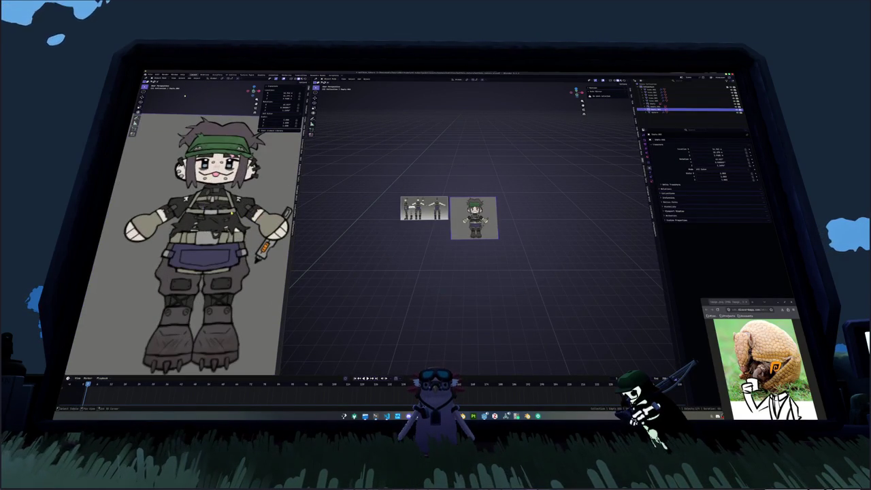
{"action": "scroll", "coordinate": [421, 213], "scroll_direction": "down", "scroll_amount": 1}
{"action": "scroll", "coordinate": [420, 213], "scroll_direction": "down", "scroll_amount": 1}
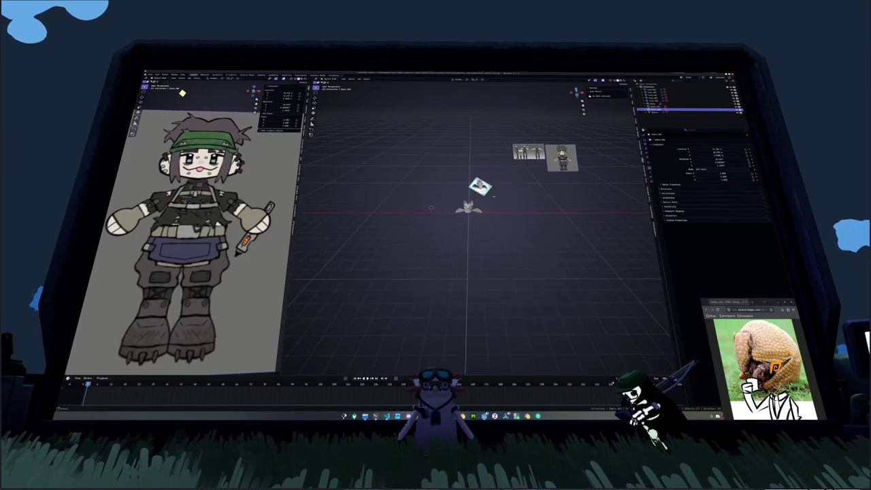
{"action": "scroll", "coordinate": [420, 213], "scroll_direction": "up", "scroll_amount": 2}
- Select the bat, leave edit mode, and add a cylinder mesh with Shift+A
{"action": "left_click", "coordinate": [454, 201]}
{"action": "scroll", "coordinate": [454, 201], "scroll_direction": "up", "scroll_amount": 2}
{"action": "scroll", "coordinate": [459, 206], "scroll_direction": "up", "scroll_amount": 3}
{"action": "scroll", "coordinate": [460, 206], "scroll_direction": "up", "scroll_amount": 3}
{"action": "mouse_move", "coordinate": [459, 206]}
{"action": "middle_mouse_down"}
{"action": "mouse_move", "coordinate": [422, 211]}
{"action": "mouse_move", "coordinate": [439, 224]}
{"action": "middle_mouse_up"}
{"action": "key", "text": "Tab"}
{"action": "key", "text": "shift+a"}
{"action": "mouse_move", "coordinate": [419, 224]}
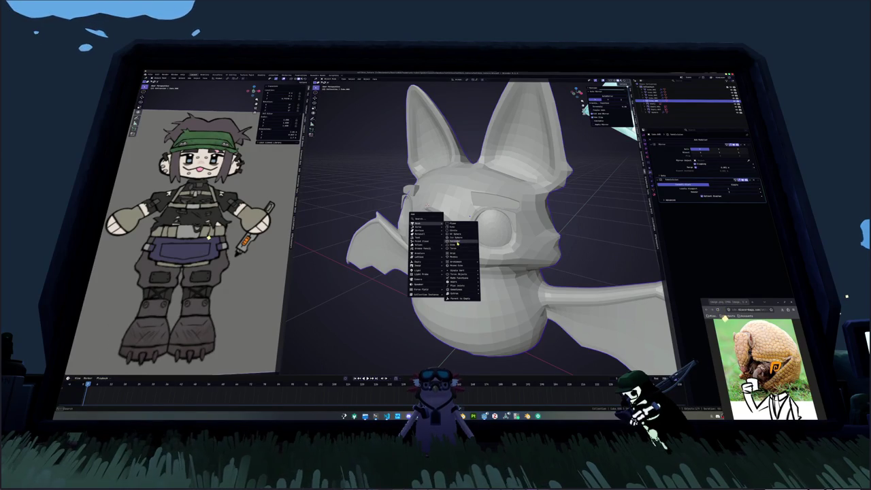
{"action": "left_click", "coordinate": [456, 241]}
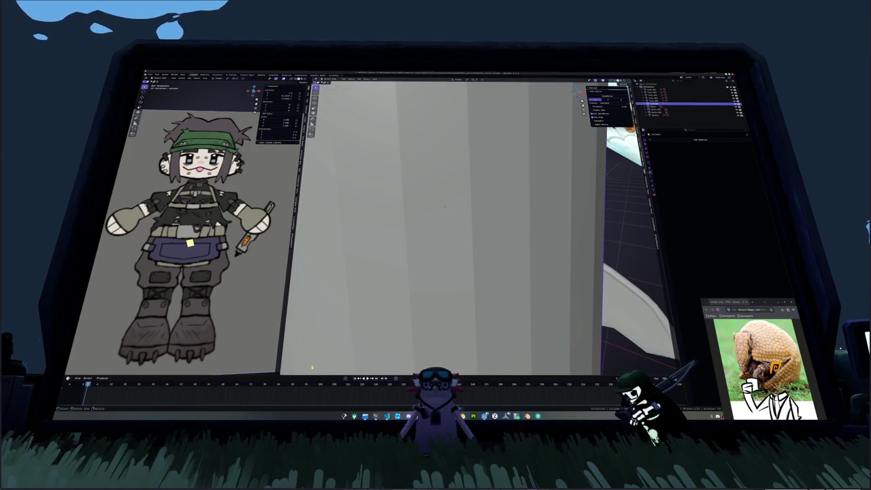
- Replace the oversized cylinder with a new one set to 16 vertices
{"action": "key", "text": "Delete"}
{"action": "key", "text": "shift+a"}
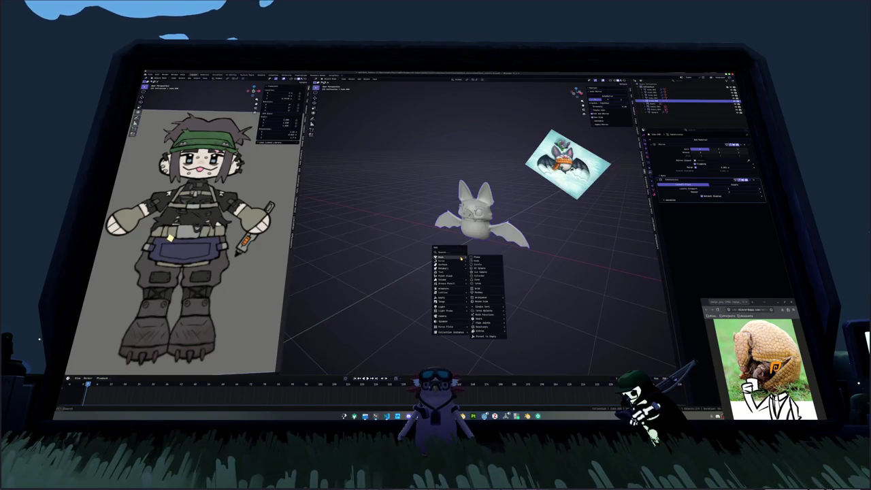
{"action": "left_click", "coordinate": [483, 274]}
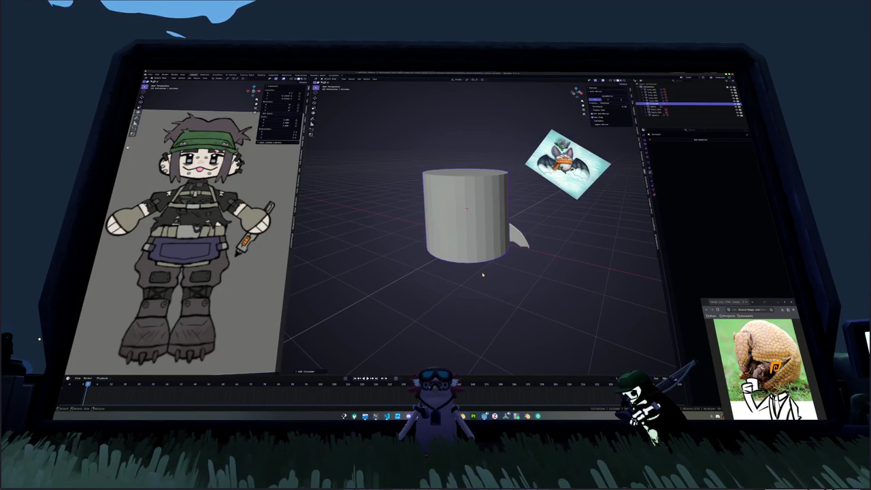
{"action": "left_click", "coordinate": [304, 370]}
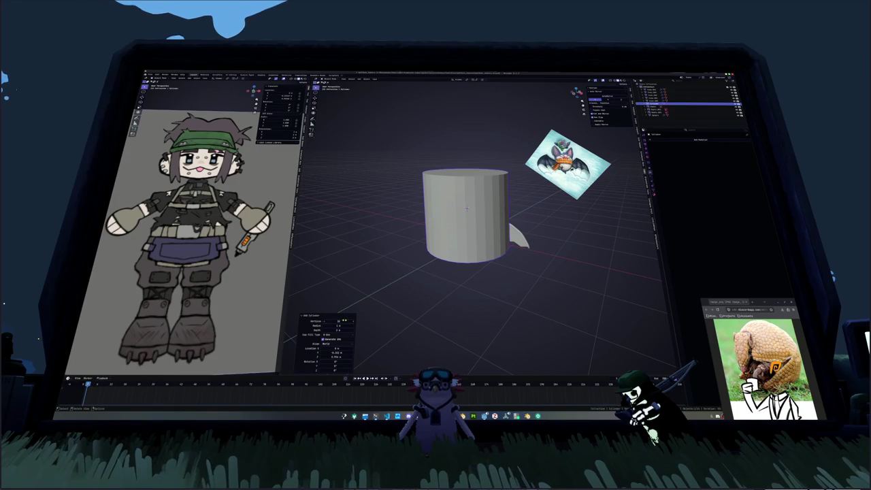
{"action": "type", "text": "16"}
{"action": "key", "text": "Return"}
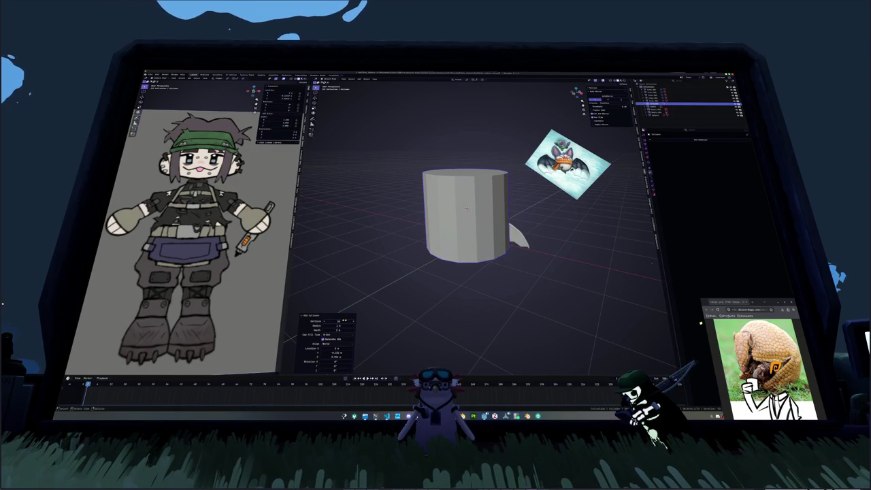
{"action": "type", "text": "8"}
{"action": "key", "text": "Return"}
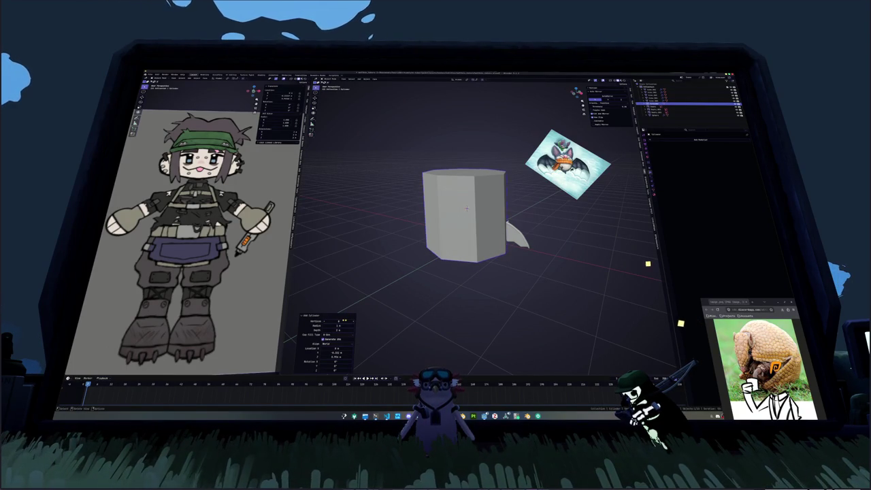
{"action": "type", "text": "16"}
{"action": "key", "text": "Return"}
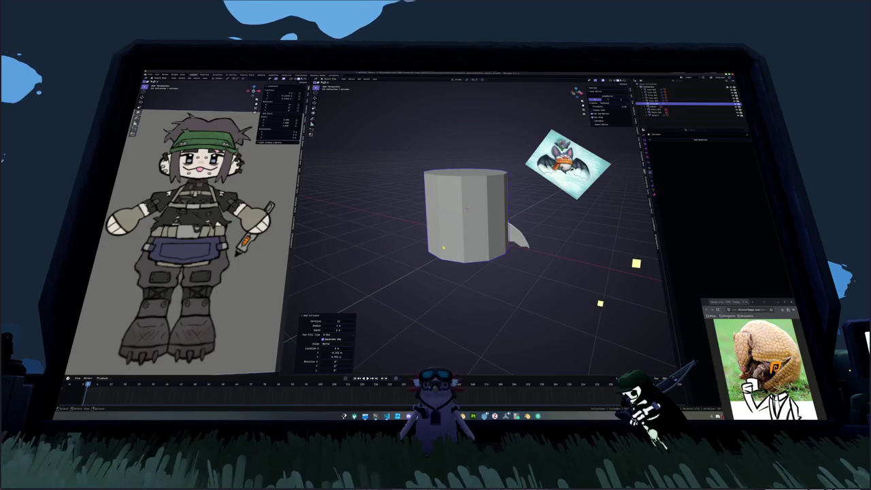
- Shrink the cylinder in front view into a small forehead block
{"action": "key", "text": "KP_1"}
{"action": "key", "text": "g"}
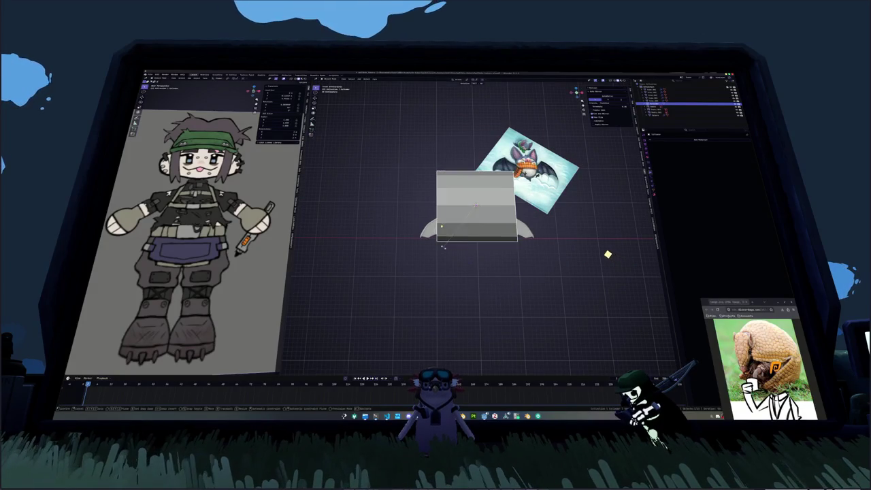
{"action": "left_click", "coordinate": [469, 224]}
{"action": "scroll", "coordinate": [494, 233], "scroll_direction": "up", "scroll_amount": 4}
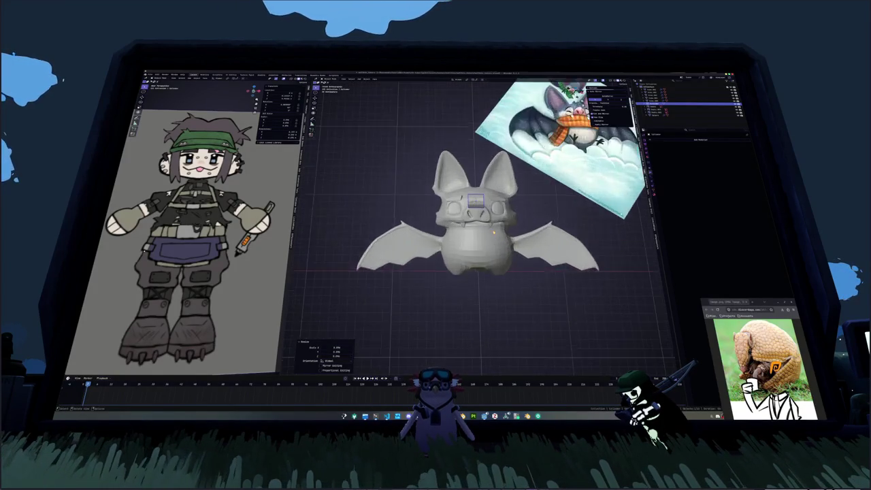
- Look around the bat's head, then view the face from the front with X-ray on
{"action": "scroll", "coordinate": [494, 233], "scroll_direction": "up", "scroll_amount": 4}
{"action": "scroll", "coordinate": [571, 192], "scroll_direction": "up", "scroll_amount": 2}
{"action": "scroll", "coordinate": [551, 238], "scroll_direction": "down", "scroll_amount": 2}
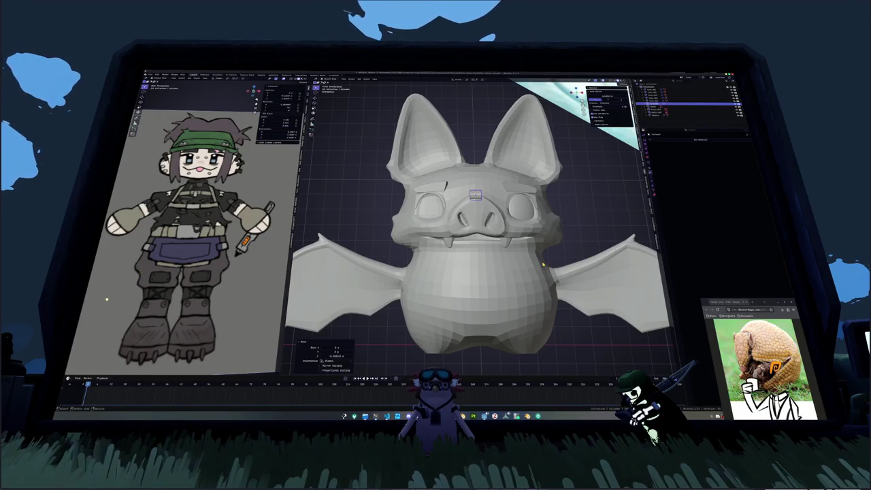
{"action": "scroll", "coordinate": [481, 181], "scroll_direction": "up", "scroll_amount": 2}
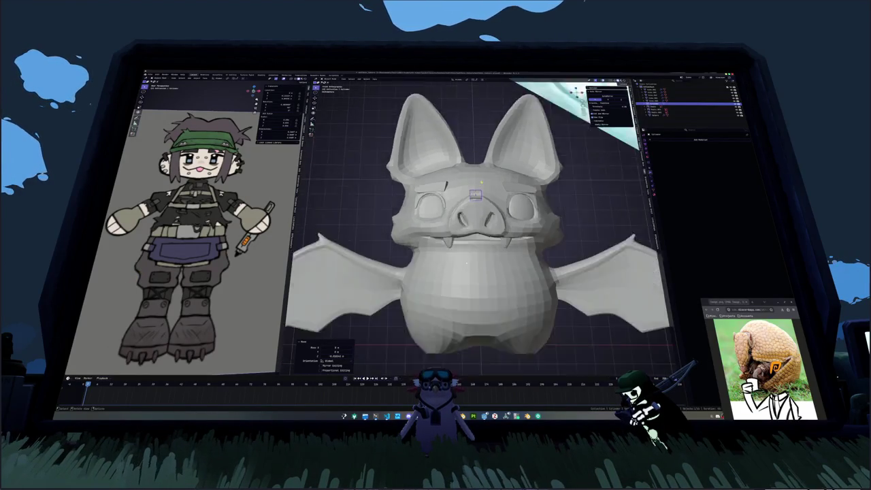
{"action": "scroll", "coordinate": [481, 180], "scroll_direction": "down", "scroll_amount": 2}
{"action": "scroll", "coordinate": [511, 224], "scroll_direction": "down", "scroll_amount": 1}
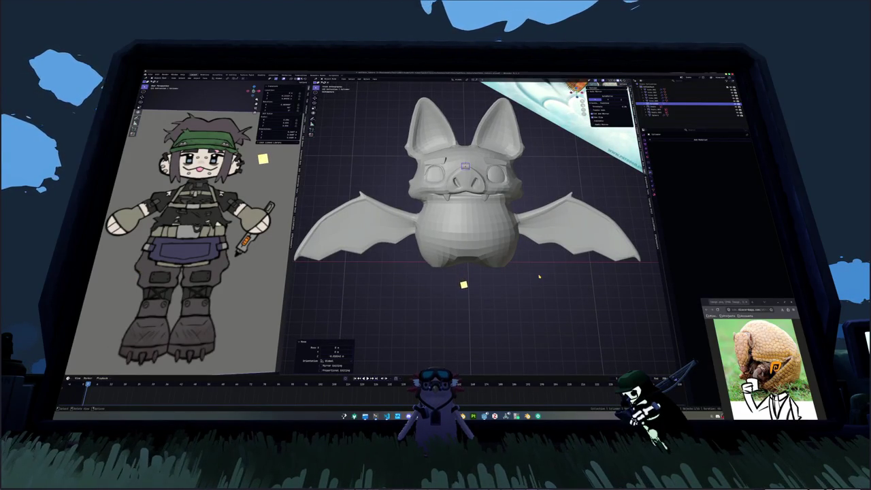
{"action": "scroll", "coordinate": [510, 218], "scroll_direction": "up", "scroll_amount": 1}
{"action": "scroll", "coordinate": [510, 217], "scroll_direction": "up", "scroll_amount": 1}
{"action": "scroll", "coordinate": [510, 218], "scroll_direction": "up", "scroll_amount": 1}
{"action": "scroll", "coordinate": [511, 217], "scroll_direction": "up", "scroll_amount": 2}
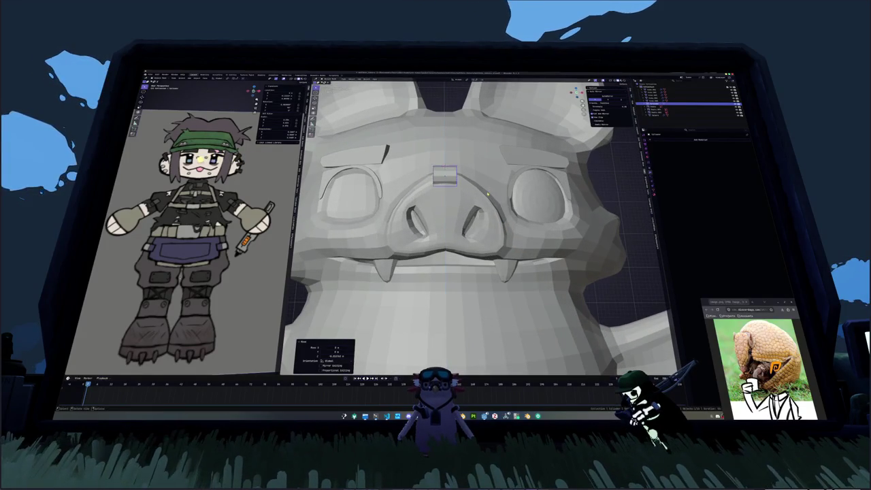
{"action": "middle_click_drag", "start_coordinate": [444, 175], "coordinate": [517, 187]}
{"action": "middle_click_drag", "start_coordinate": [454, 205], "coordinate": [403, 197]}
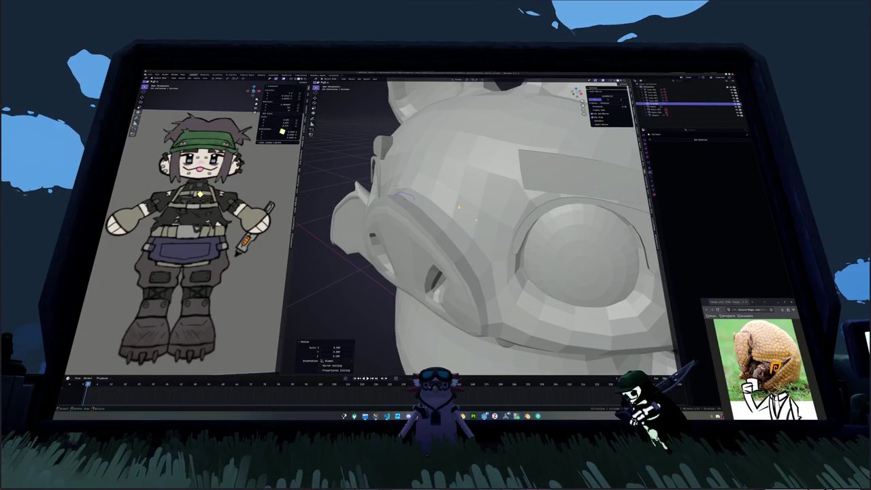
{"action": "key", "text": "KP_1"}
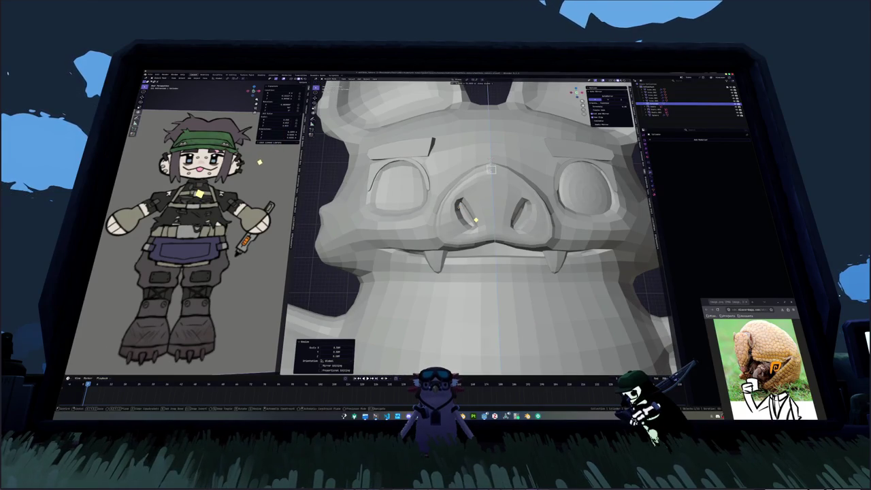
{"action": "key", "text": "alt+z"}
{"action": "scroll", "coordinate": [475, 219], "scroll_direction": "up", "scroll_amount": 3}
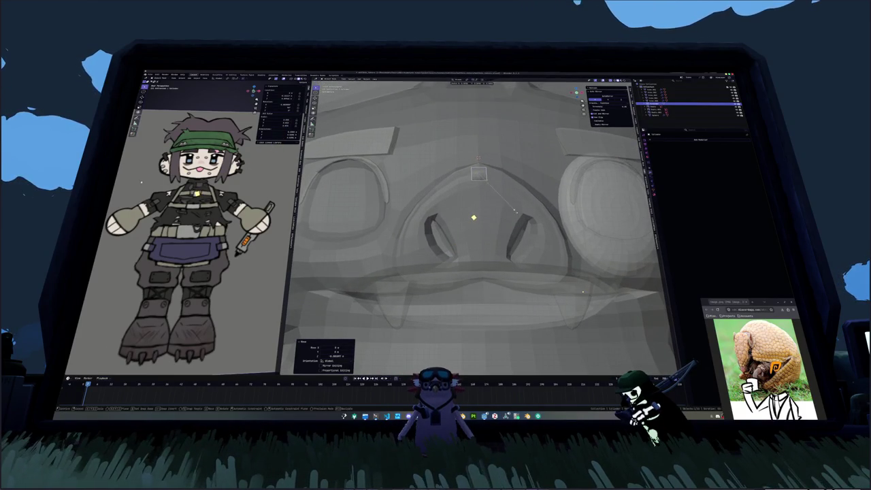
- Apply the forehead piece's scale, add a Mirror modifier, and extrude its faces upward
{"action": "key", "text": "ctrl+a"}
{"action": "left_click", "coordinate": [524, 190]}
{"action": "key", "text": "Tab"}
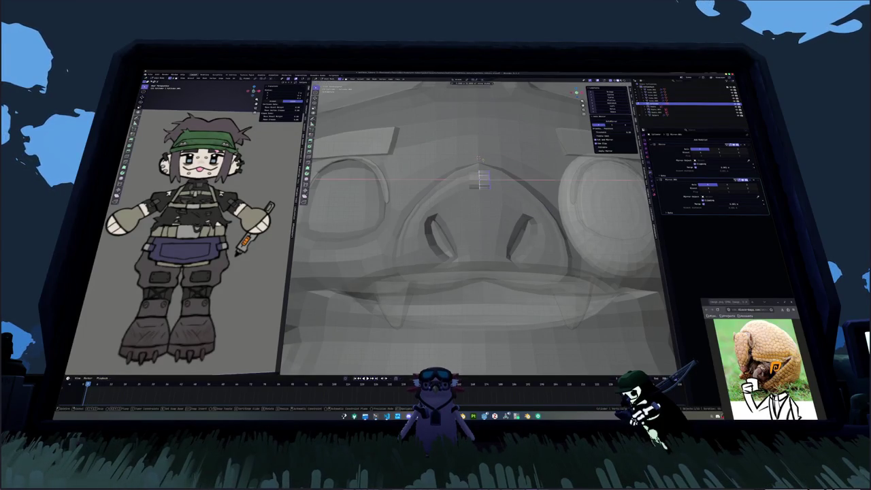
{"action": "key", "text": "g"}
{"action": "left_click", "coordinate": [521, 150]}
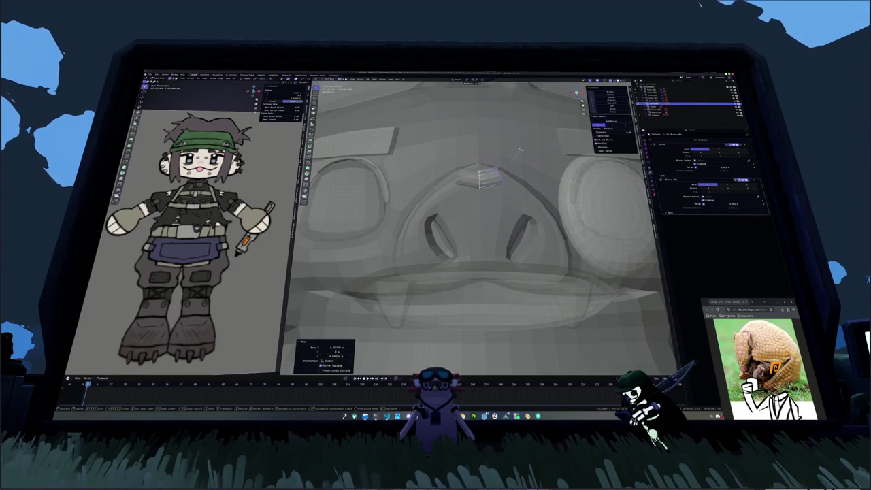
{"action": "key", "text": "e"}
{"action": "left_click", "coordinate": [524, 144]}
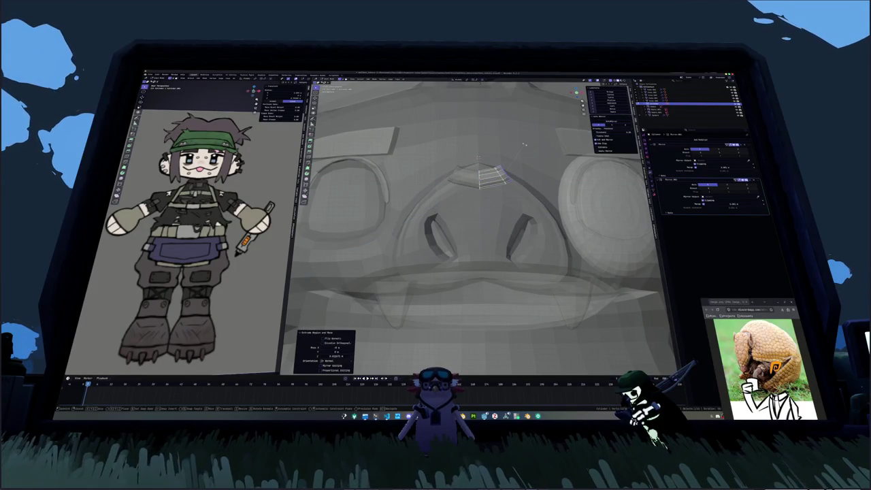
- Raise the extruded faces along Z, tilt them, and nudge them into place
{"action": "key", "text": "g"}
{"action": "key", "text": "z"}
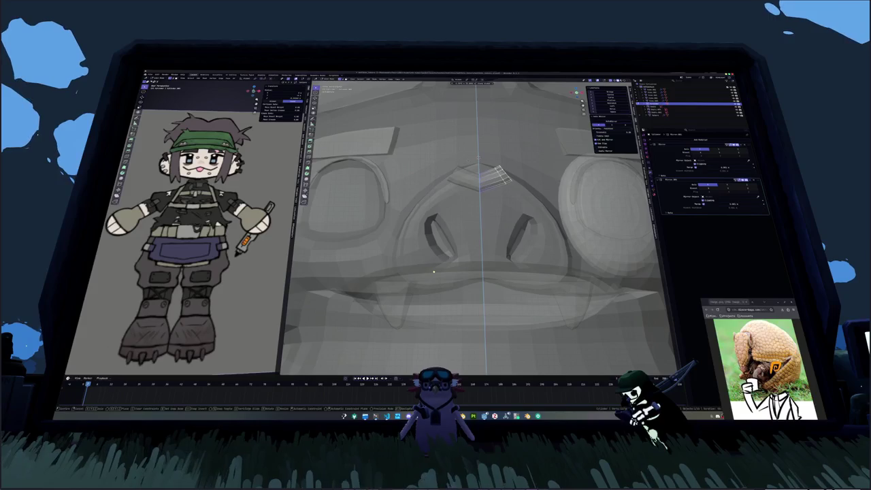
{"action": "left_click", "coordinate": [433, 271]}
{"action": "key", "text": "r"}
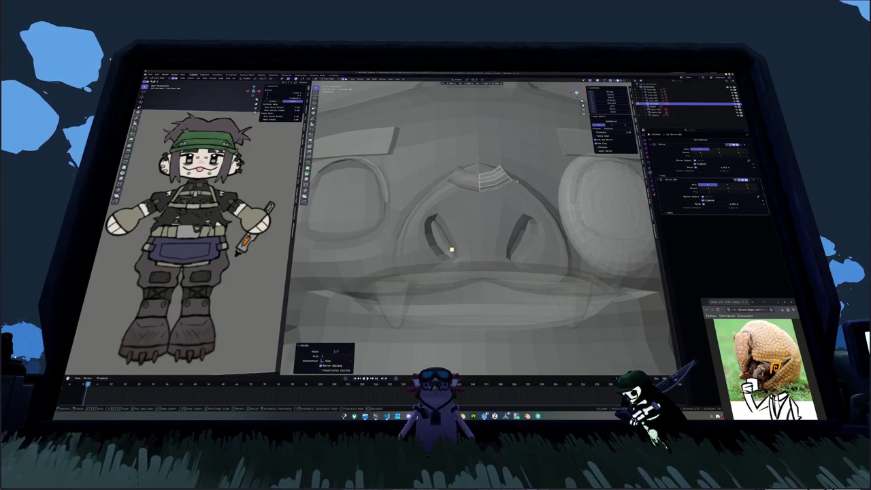
{"action": "key", "text": "g"}
{"action": "left_click", "coordinate": [408, 230]}
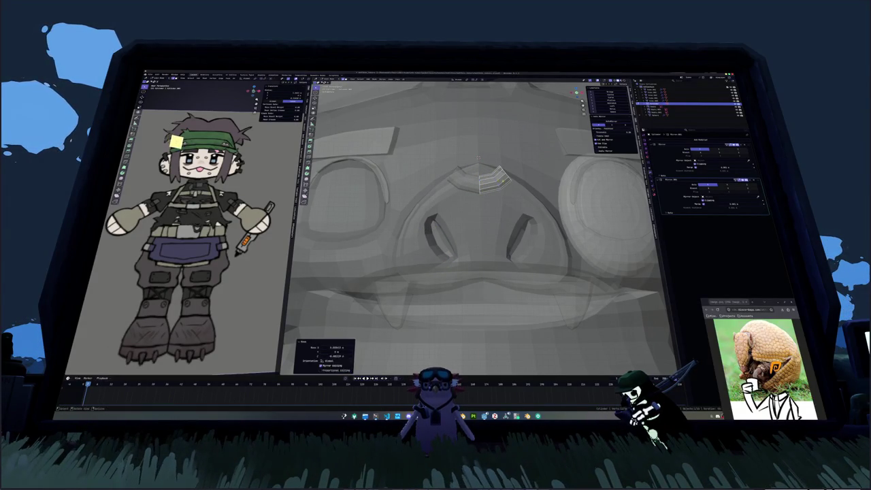
- Select and move other forehead faces to refine the angled ridge
{"action": "left_click", "coordinate": [506, 181]}
{"action": "key", "text": "g"}
{"action": "left_click", "coordinate": [516, 176]}
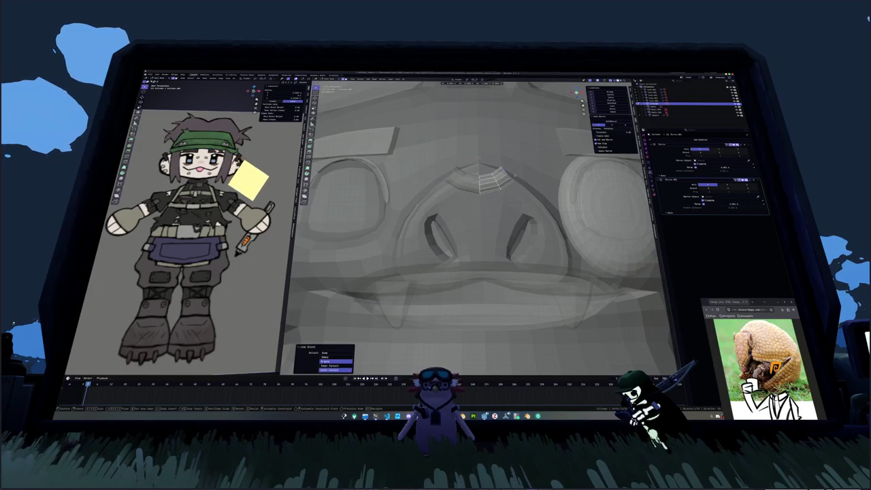
{"action": "middle_click_drag", "start_coordinate": [516, 175], "coordinate": [464, 191]}
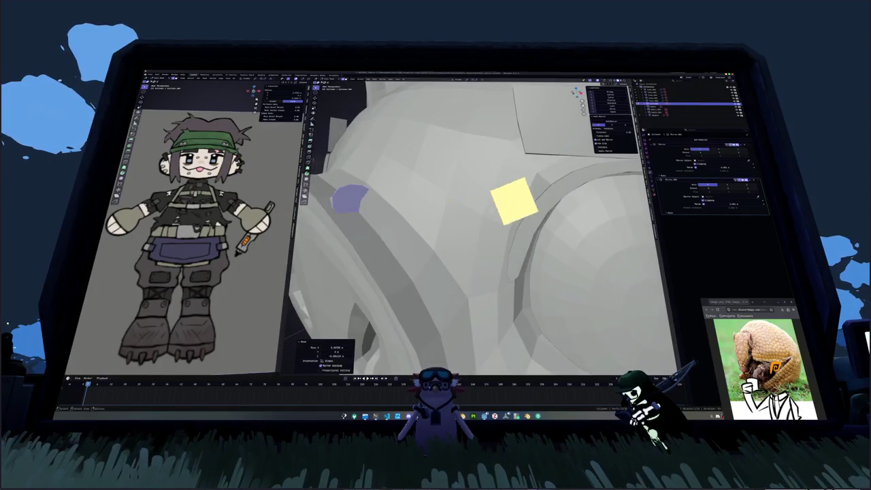
{"action": "left_click", "coordinate": [464, 191]}
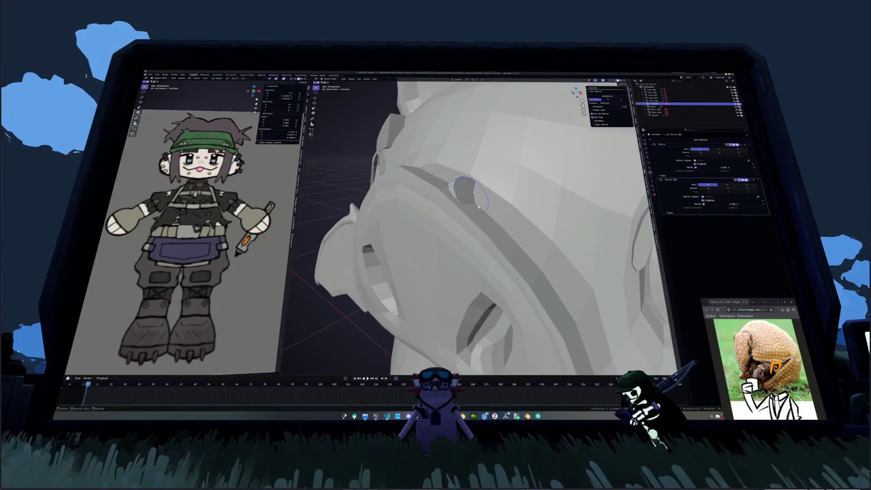
{"action": "middle_click_drag", "start_coordinate": [426, 197], "coordinate": [502, 206]}
{"action": "key", "text": "shift+a"}
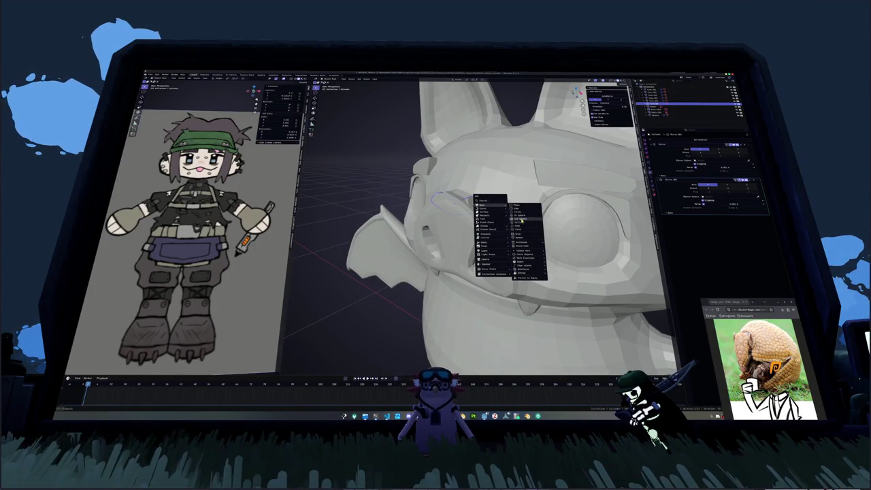
- Add an ico sphere and scale it down to a small bump above the snout
{"action": "left_click", "coordinate": [521, 218]}
{"action": "scroll", "coordinate": [398, 332], "scroll_direction": "down", "scroll_amount": 5}
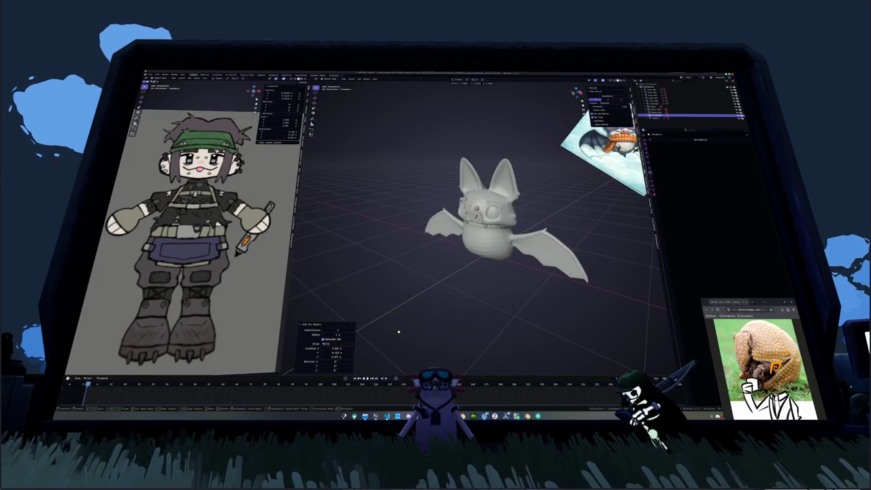
{"action": "key", "text": "s"}
{"action": "scroll", "coordinate": [400, 332], "scroll_direction": "up", "scroll_amount": 5}
{"action": "left_click", "coordinate": [416, 332]}
{"action": "key", "text": "s"}
{"action": "middle_click_drag", "start_coordinate": [522, 236], "coordinate": [513, 243]}
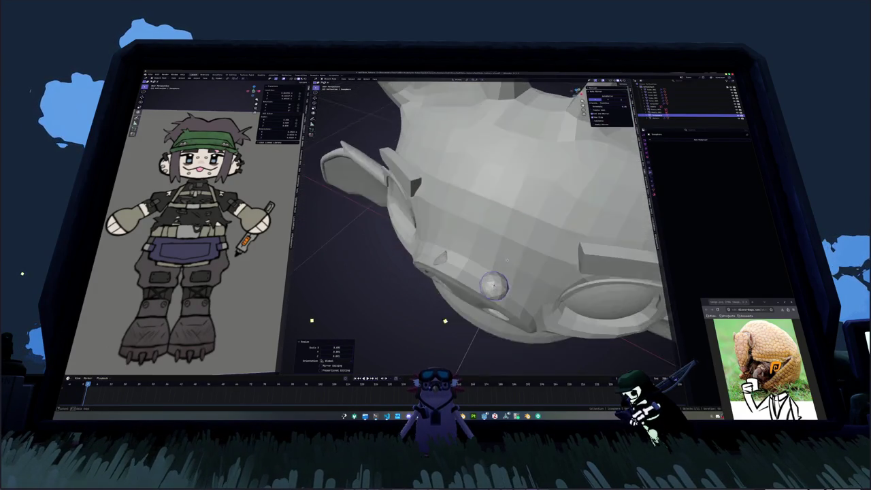
- Give the sphere a Mirror modifier so it forms a matching pair
{"action": "left_click", "coordinate": [683, 138]}
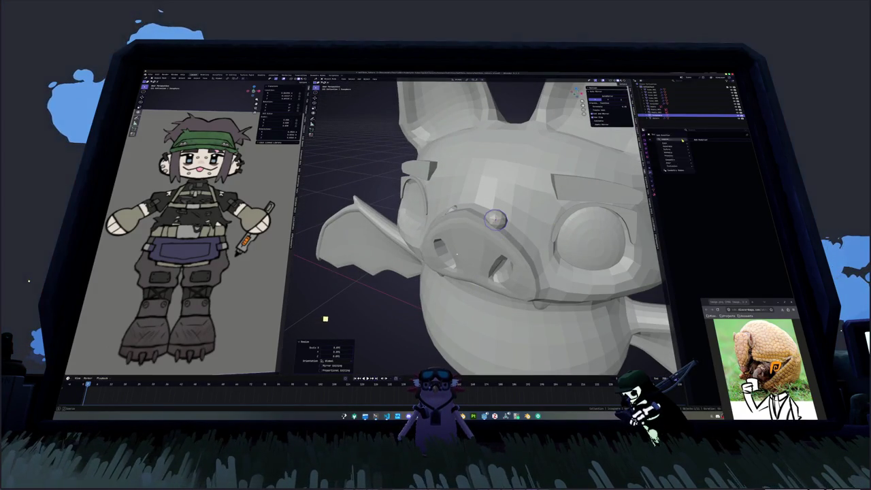
{"action": "left_click", "coordinate": [689, 147]}
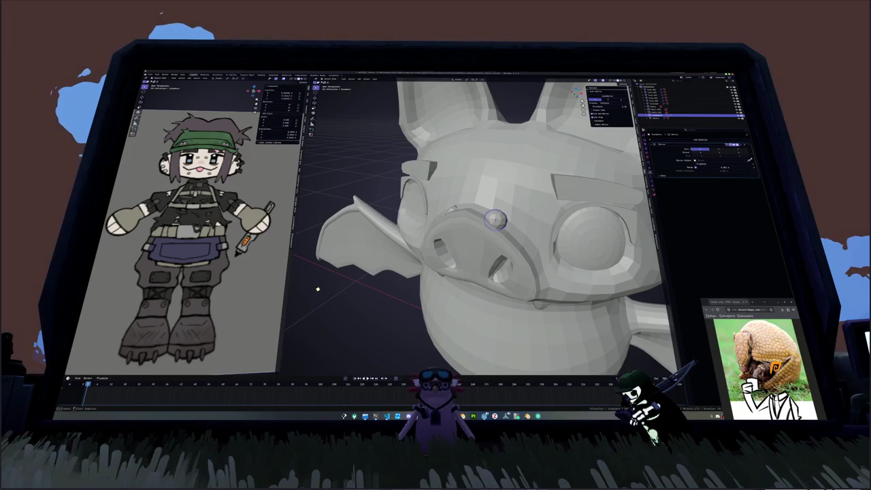
{"action": "middle_click_drag", "start_coordinate": [501, 209], "coordinate": [504, 204]}
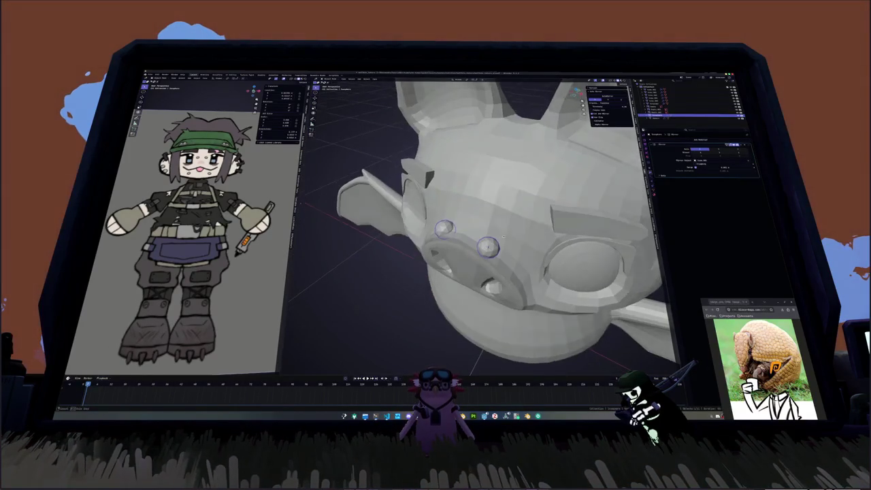
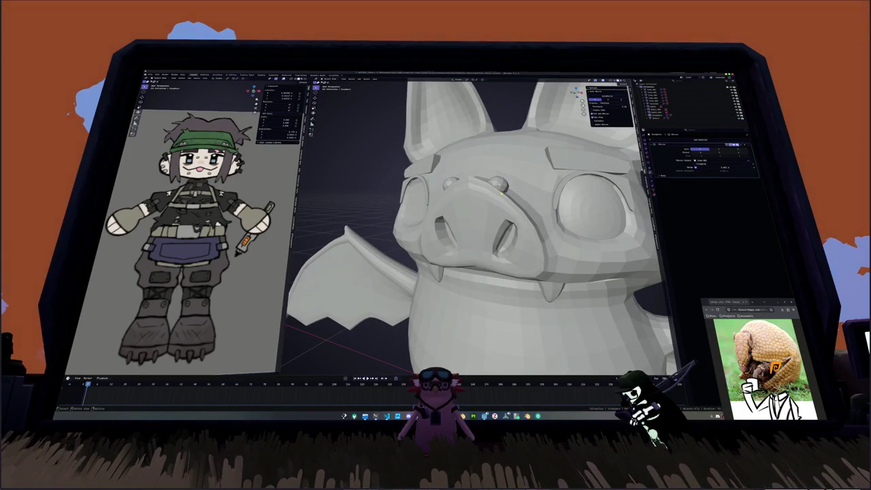
- Reposition the nose rings, checking them from front and side views
{"action": "left_click", "coordinate": [486, 192]}
{"action": "left_click", "coordinate": [499, 185]}
{"action": "middle_click_drag", "start_coordinate": [499, 185], "coordinate": [503, 186]}
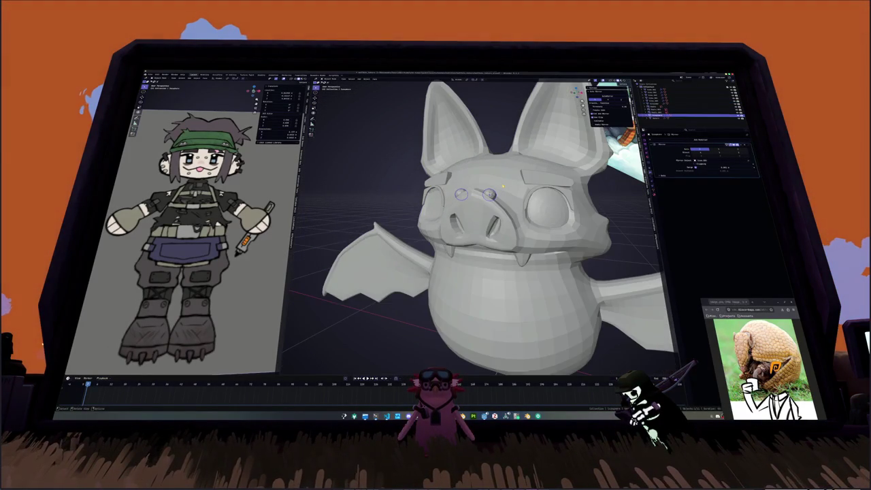
{"action": "key", "text": "KP_1"}
{"action": "left_click", "coordinate": [504, 193]}
{"action": "key", "text": "g"}
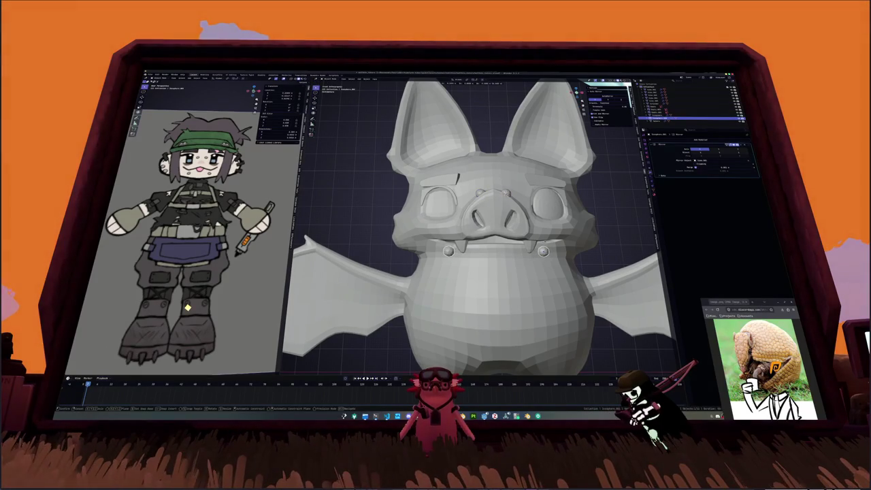
{"action": "key", "text": "Return"}
{"action": "key", "text": "KP_3"}
{"action": "key", "text": "g"}
{"action": "key", "text": "y"}
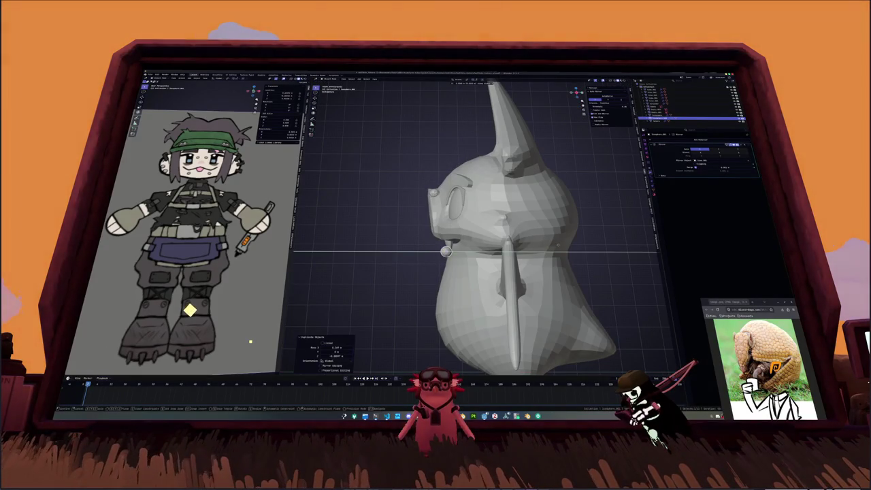
{"action": "left_click", "coordinate": [424, 251]}
{"action": "middle_click_drag", "start_coordinate": [424, 251], "coordinate": [461, 226]}
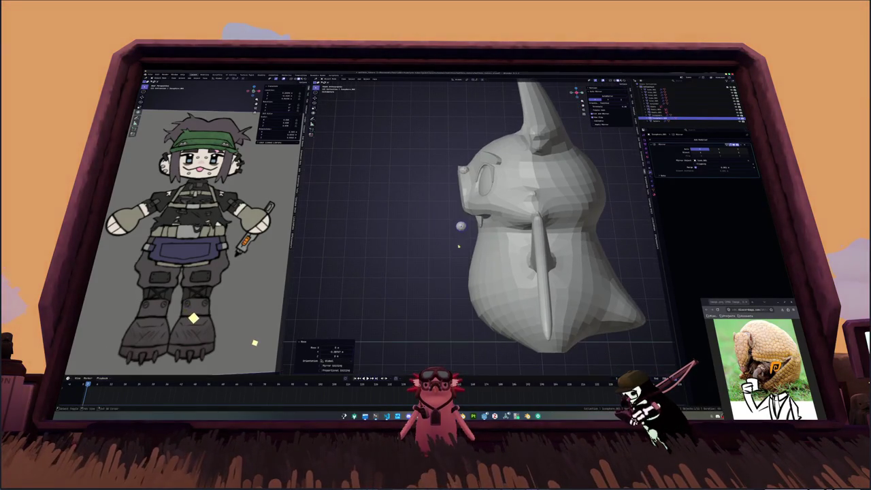
- Enter edit mode on the body mesh and select a strip of collar faces
{"action": "left_click", "coordinate": [500, 253]}
{"action": "key", "text": "Tab"}
{"action": "scroll", "coordinate": [499, 250], "scroll_direction": "up", "scroll_amount": 3}
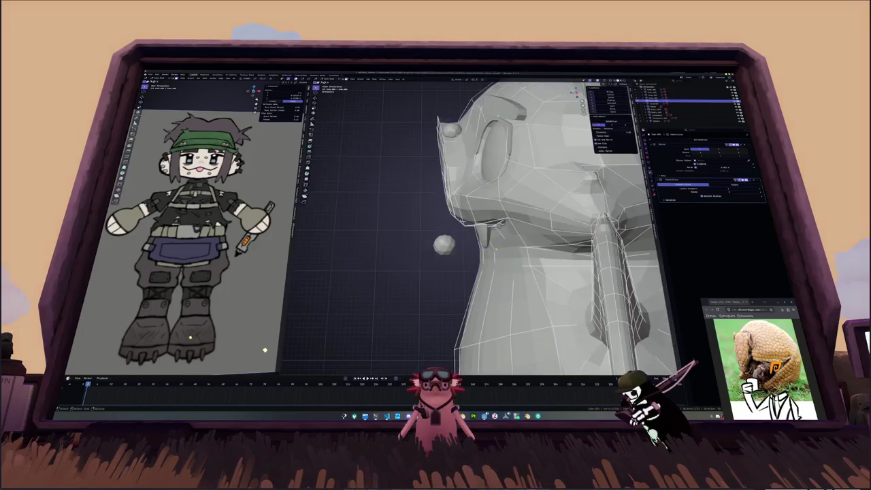
{"action": "scroll", "coordinate": [498, 255], "scroll_direction": "up", "scroll_amount": 2}
{"action": "scroll", "coordinate": [500, 260], "scroll_direction": "up", "scroll_amount": 2}
{"action": "scroll", "coordinate": [500, 265], "scroll_direction": "up", "scroll_amount": 2}
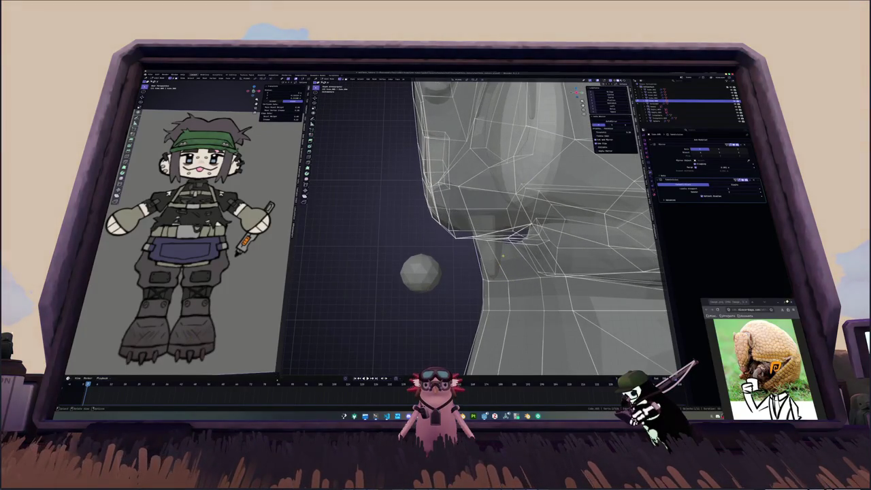
{"action": "middle_click_drag", "start_coordinate": [502, 254], "coordinate": [560, 220]}
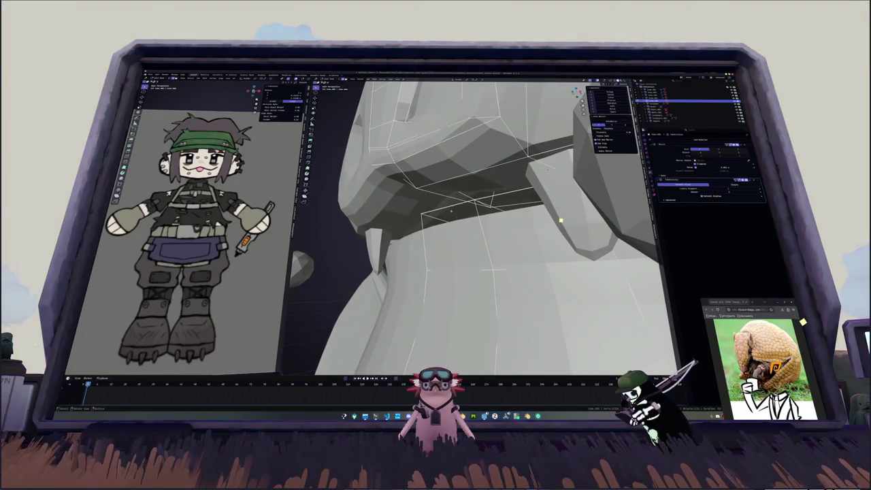
{"action": "left_click", "coordinate": [561, 224]}
{"action": "key", "text": "alt+z"}
{"action": "mouse_move", "coordinate": [557, 244]}
{"action": "middle_mouse_down"}
{"action": "mouse_move", "coordinate": [534, 254]}
{"action": "mouse_move", "coordinate": [480, 252]}
{"action": "mouse_move", "coordinate": [460, 270]}
{"action": "mouse_move", "coordinate": [518, 212]}
{"action": "middle_mouse_up"}
{"action": "key", "text": "alt+z"}
{"action": "key", "text": "KP_1"}
- Knife-cut new edges into the collar and nudge the selection slightly along Y
{"action": "key", "text": "k"}
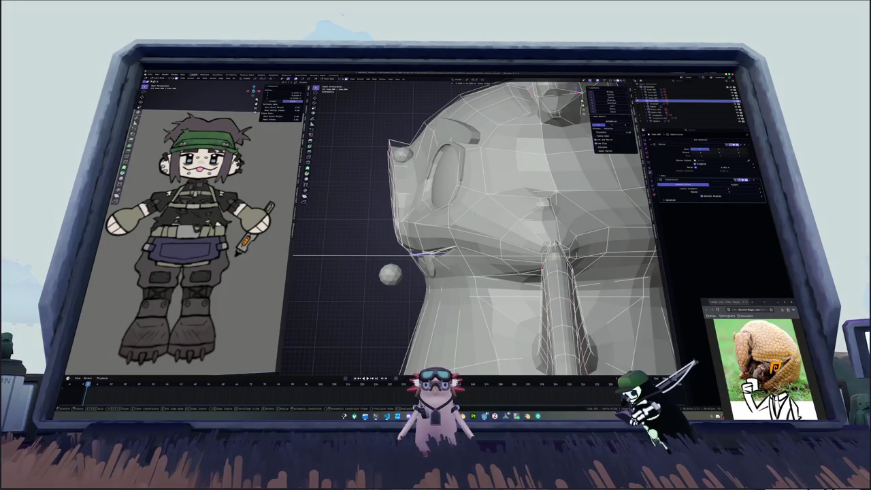
{"action": "key", "text": "Escape"}
{"action": "middle_click_drag", "start_coordinate": [413, 257], "coordinate": [435, 218]}
{"action": "key", "text": "alt+z"}
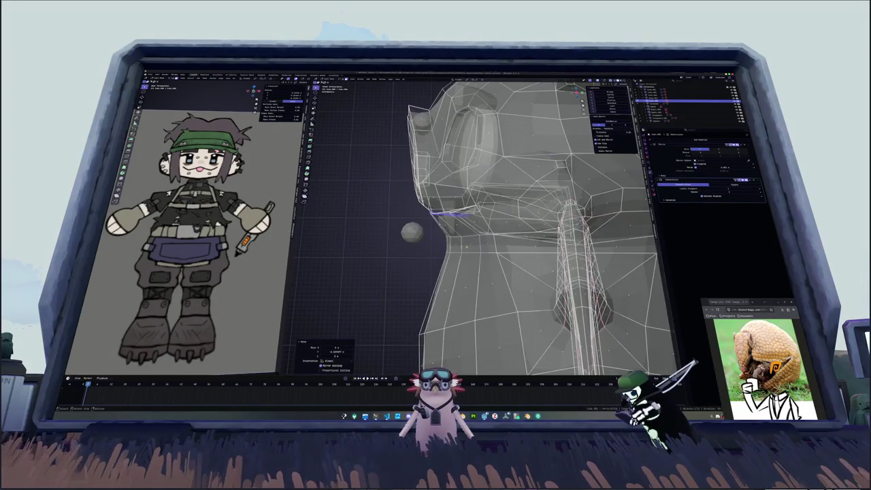
{"action": "key", "text": "g"}
{"action": "key", "text": "y"}
{"action": "key", "text": "Return"}
{"action": "middle_click_drag", "start_coordinate": [428, 252], "coordinate": [521, 170]}
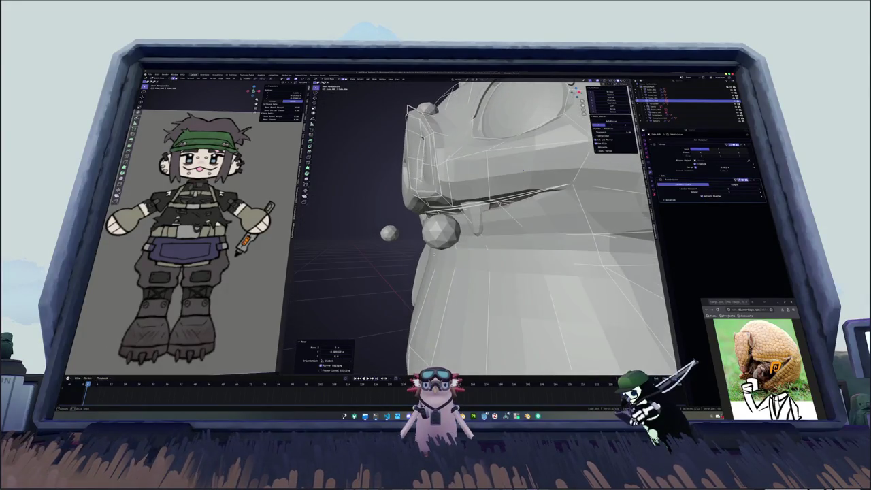
{"action": "key", "text": "Tab"}
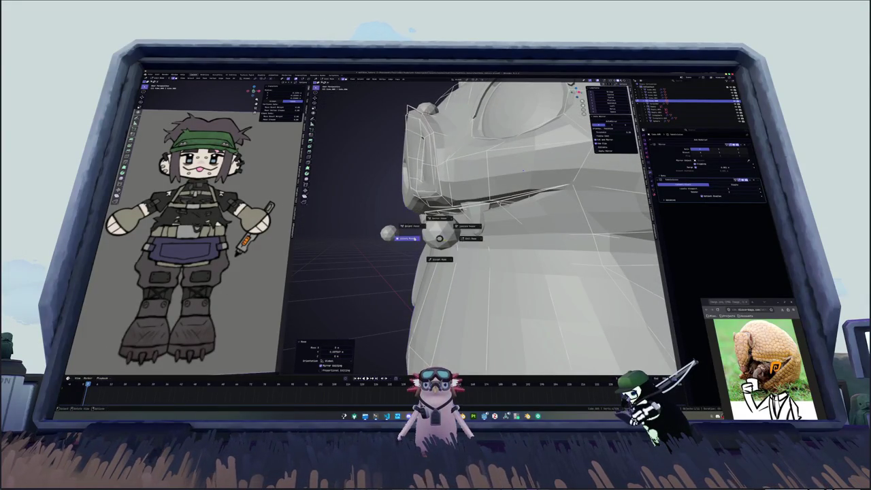
- Move the mirrored round stud onto the collar front, aligning it from front and side
{"action": "middle_click_drag", "start_coordinate": [522, 169], "coordinate": [476, 204]}
{"action": "key", "text": "g"}
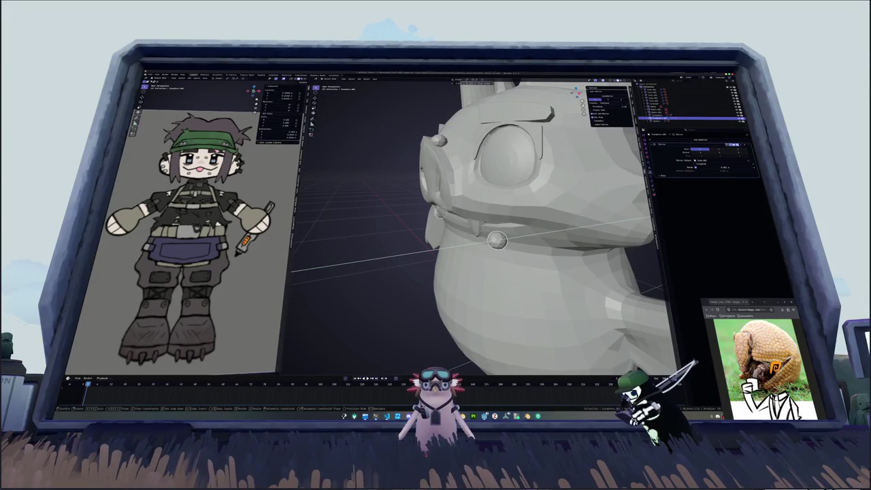
{"action": "left_click", "coordinate": [483, 232]}
{"action": "key", "text": "KP_1"}
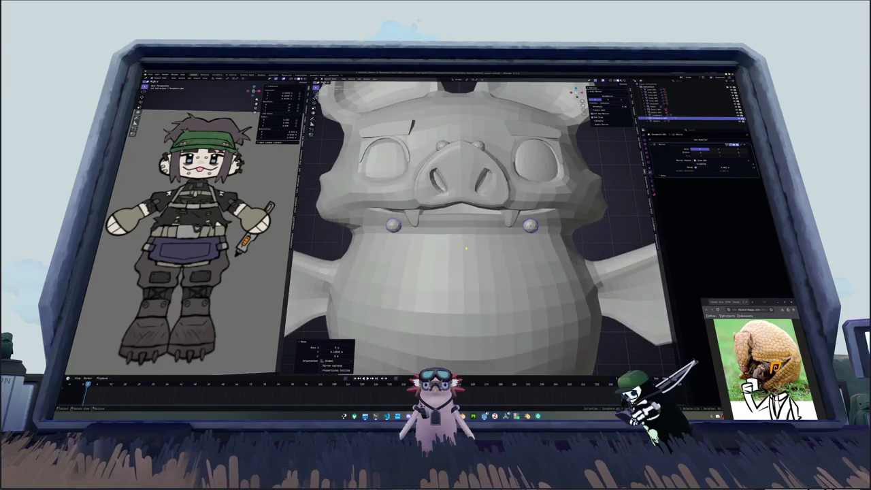
{"action": "middle_click_drag", "start_coordinate": [466, 247], "coordinate": [443, 249]}
{"action": "key", "text": "g"}
{"action": "key", "text": "y"}
{"action": "left_click", "coordinate": [440, 247]}
{"action": "middle_click_drag", "start_coordinate": [441, 248], "coordinate": [388, 252]}
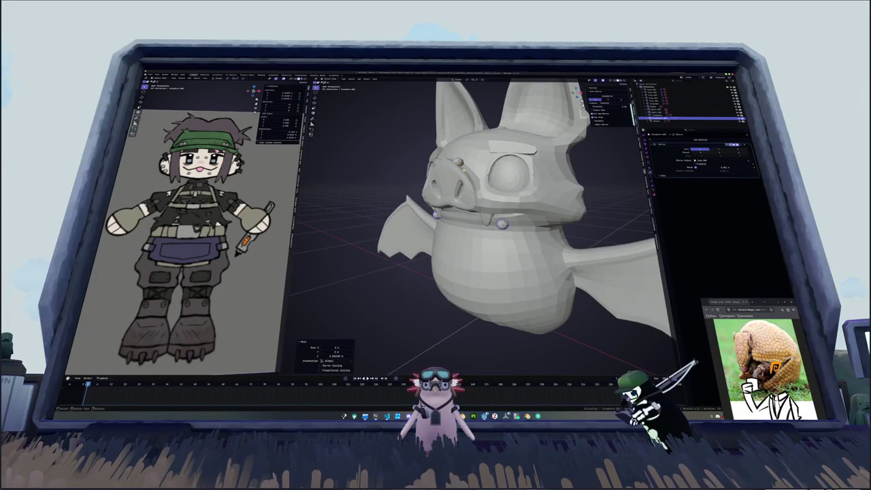
{"action": "middle_click_drag", "start_coordinate": [469, 245], "coordinate": [519, 238]}
{"action": "key", "text": "shift+a"}
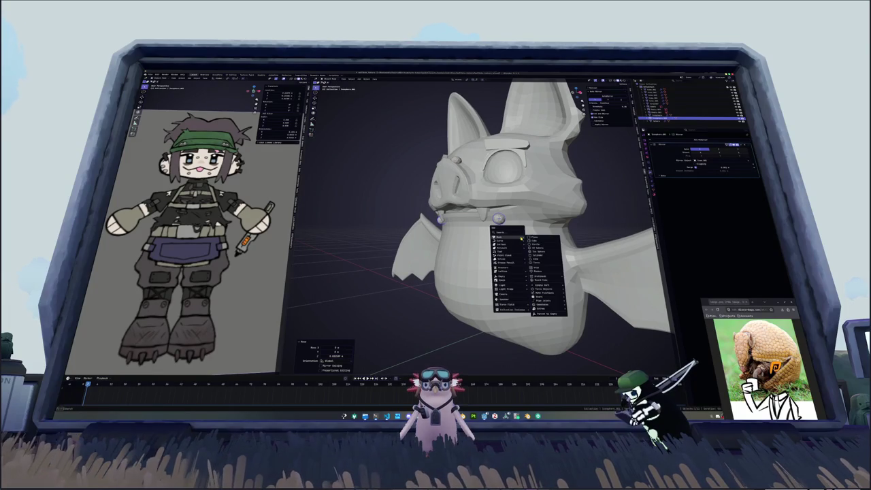
- Add a cylinder and scale it down to a small piece
{"action": "left_click", "coordinate": [538, 254]}
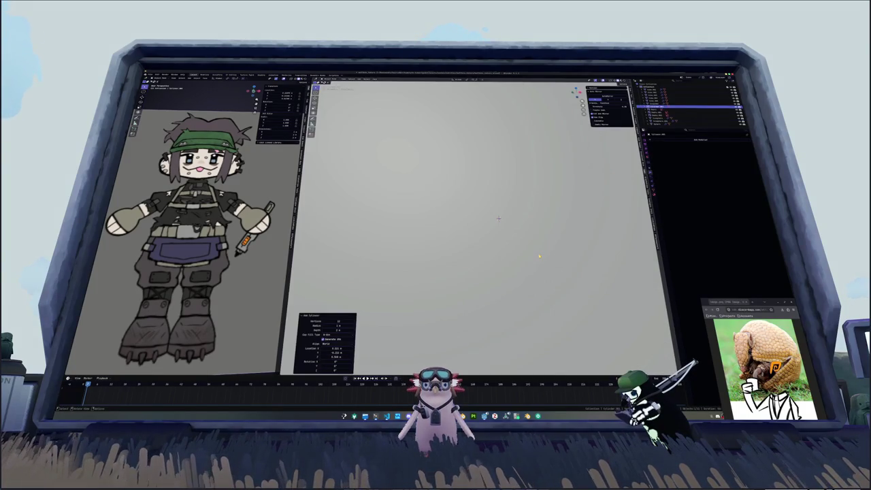
{"action": "key", "text": "s"}
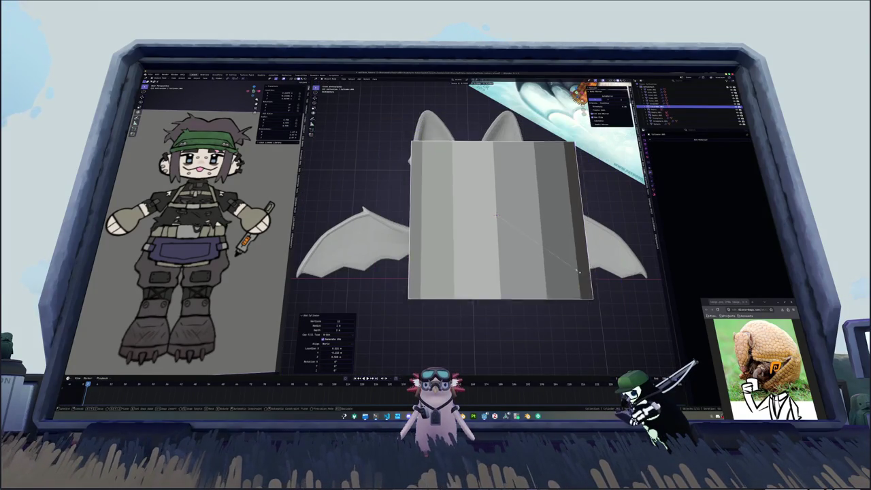
{"action": "left_click", "coordinate": [497, 215]}
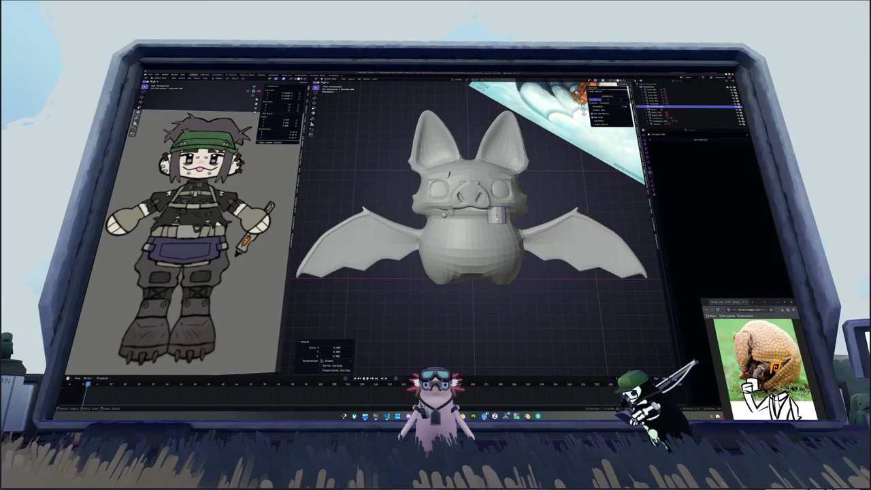
{"action": "scroll", "coordinate": [497, 215], "scroll_direction": "up", "scroll_amount": 5}
{"action": "scroll", "coordinate": [497, 215], "scroll_direction": "up", "scroll_amount": 3}
{"action": "scroll", "coordinate": [573, 226], "scroll_direction": "up", "scroll_amount": 5}
{"action": "scroll", "coordinate": [573, 227], "scroll_direction": "down", "scroll_amount": 5}
{"action": "key", "text": "s"}
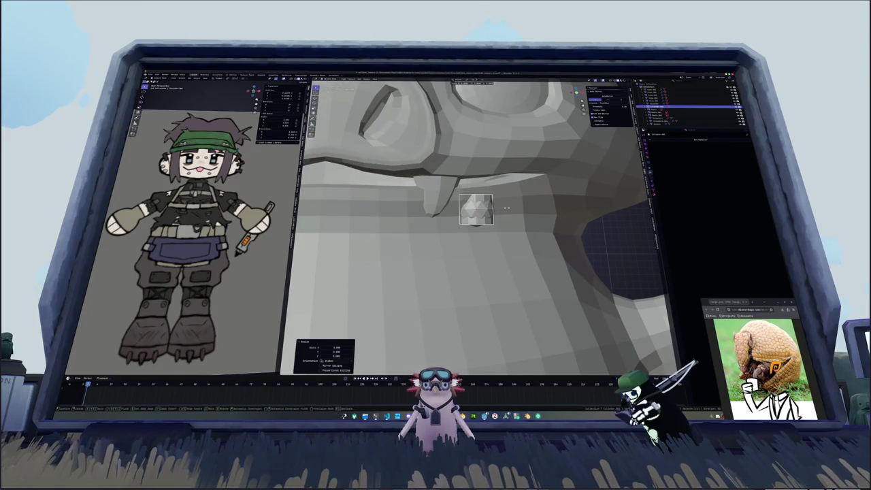
{"action": "left_click", "coordinate": [506, 209]}
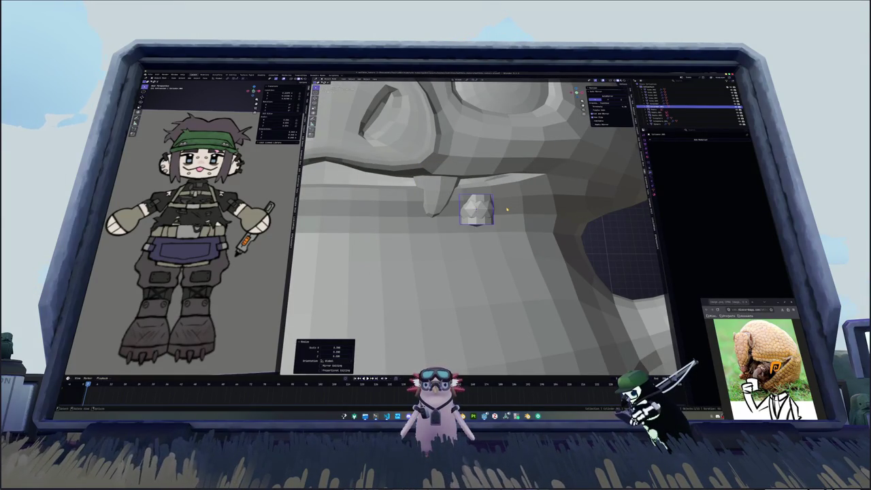
- Tilt the piece in side view, seat it on the collar below a fang, and rescale it
{"action": "key", "text": "KP_3"}
{"action": "key", "text": "r"}
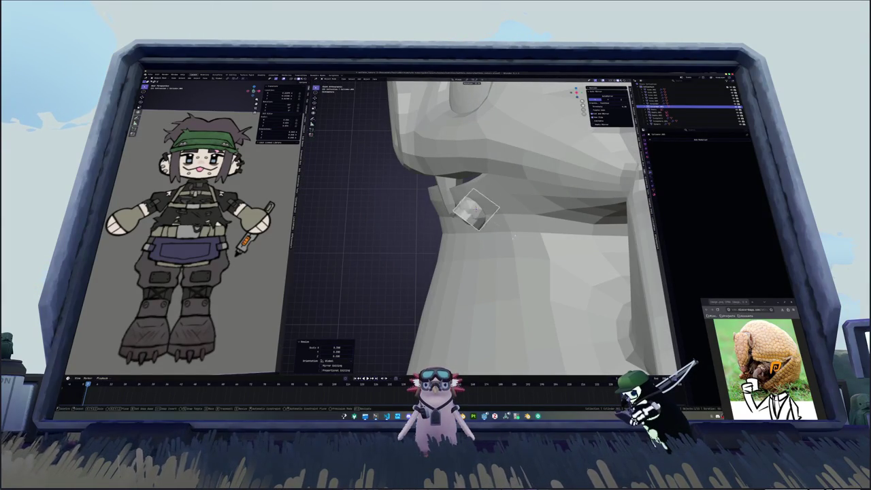
{"action": "left_click", "coordinate": [495, 243]}
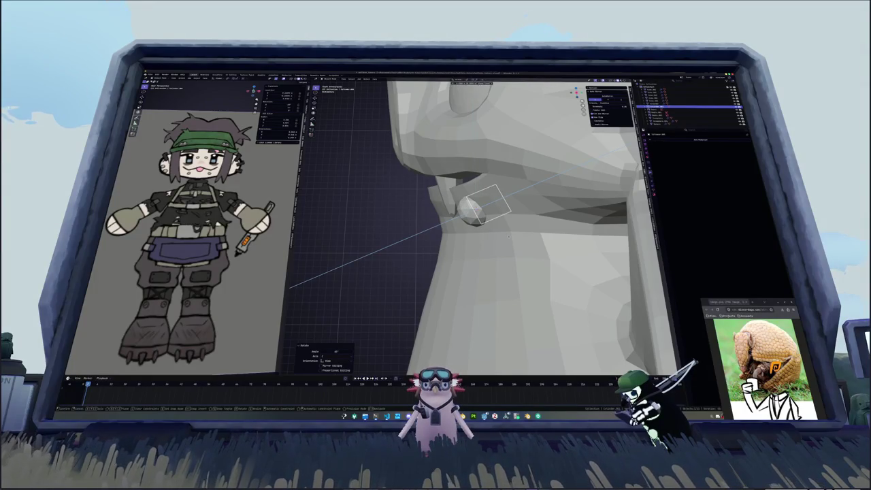
{"action": "left_click", "coordinate": [509, 236]}
{"action": "middle_click_drag", "start_coordinate": [509, 236], "coordinate": [552, 246]}
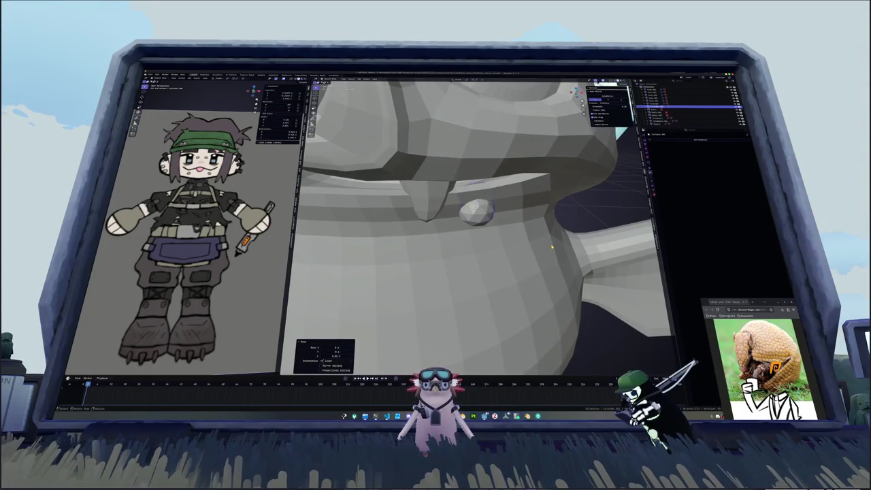
{"action": "key", "text": "alt+z"}
{"action": "scroll", "coordinate": [552, 246], "scroll_direction": "up", "scroll_amount": 2}
{"action": "scroll", "coordinate": [534, 251], "scroll_direction": "up", "scroll_amount": 2}
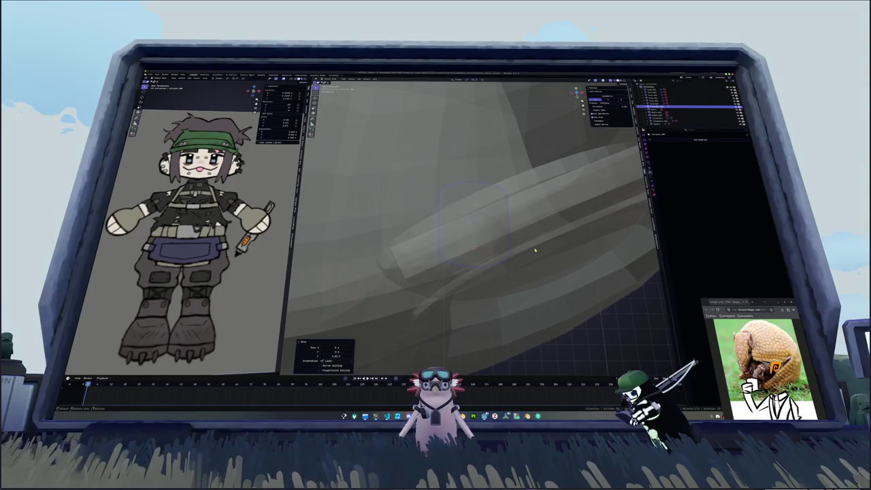
{"action": "middle_click_drag", "start_coordinate": [502, 256], "coordinate": [483, 198]}
{"action": "key", "text": "alt+z"}
{"action": "type", "text": "g"}
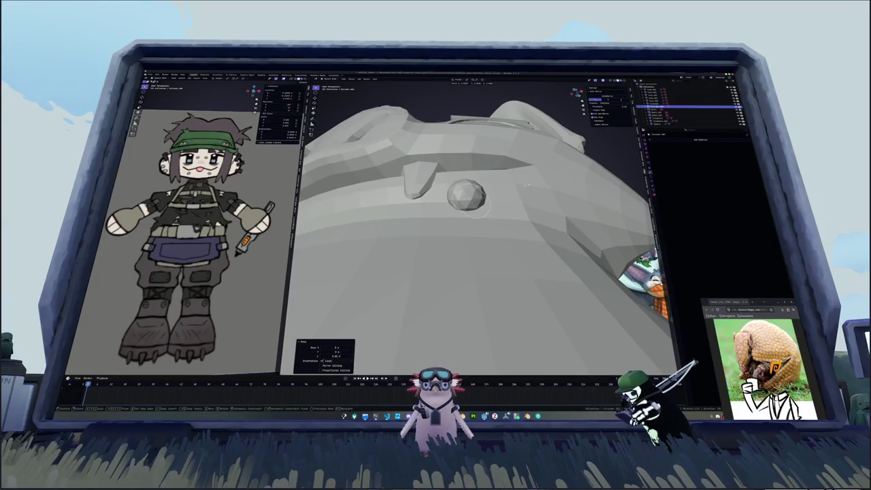
{"action": "type", "text": "s0"}
{"action": "key", "text": "Return"}
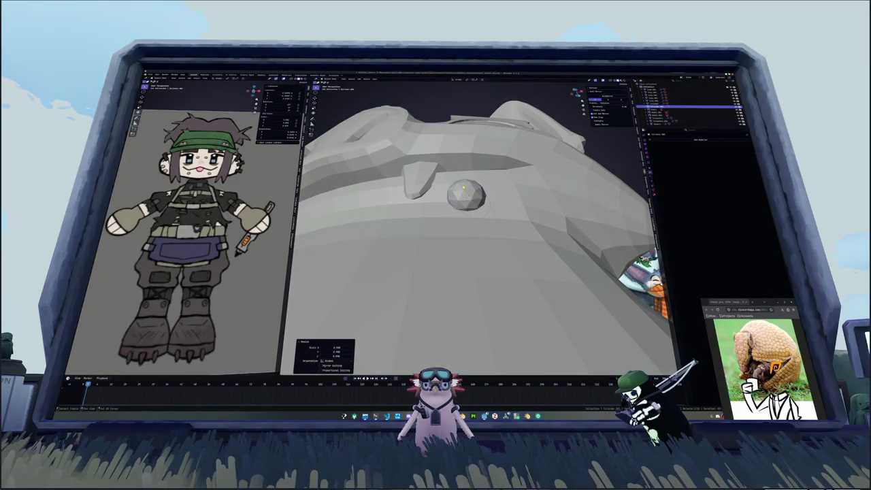
{"action": "key", "text": "Tab"}
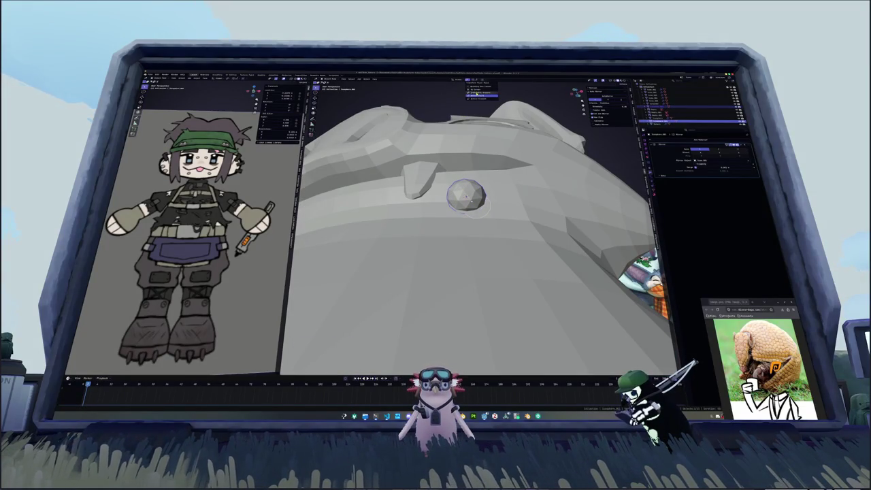
- Raise the cylinder piece along Z and give it subdivision level 1
{"action": "key", "text": "KP_1"}
{"action": "key", "text": "g"}
{"action": "key", "text": "z"}
{"action": "left_click", "coordinate": [480, 161]}
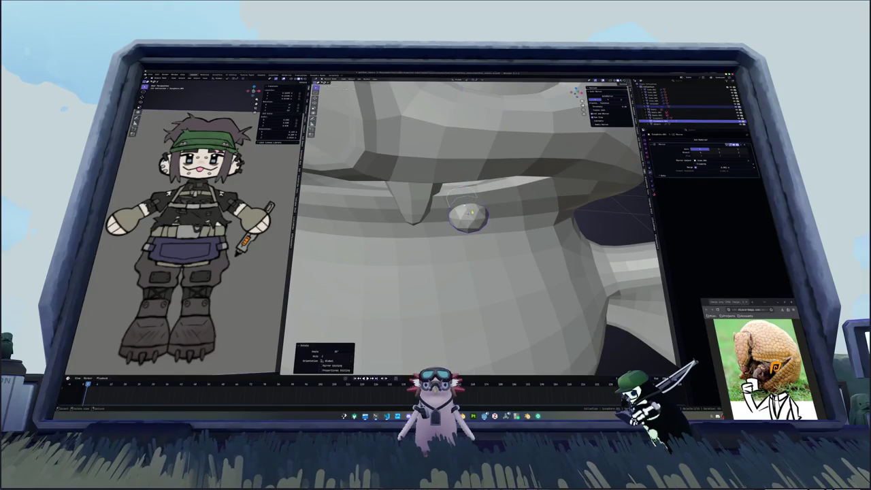
{"action": "mouse_move", "coordinate": [481, 162]}
{"action": "middle_mouse_down"}
{"action": "mouse_move", "coordinate": [496, 210]}
{"action": "mouse_move", "coordinate": [511, 211]}
{"action": "middle_mouse_up"}
{"action": "key", "text": "ctrl+1"}
- Duplicate the small sphere stud and move the copy vertically along Z
{"action": "left_click", "coordinate": [512, 211]}
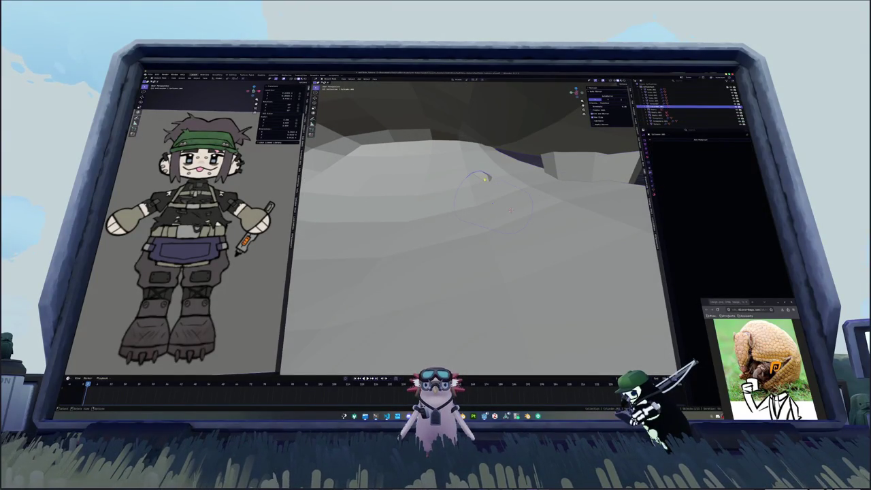
{"action": "key", "text": "KP_Decimal"}
{"action": "left_click", "coordinate": [504, 217]}
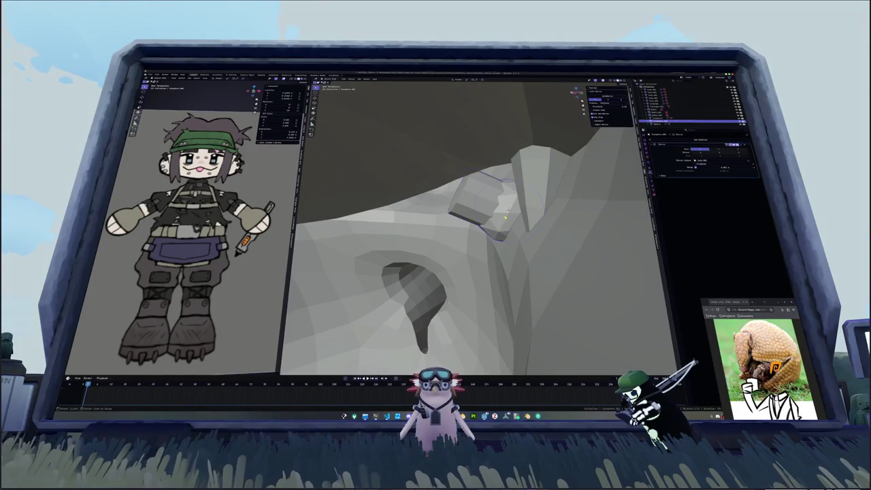
{"action": "mouse_move", "coordinate": [504, 216]}
{"action": "middle_mouse_down"}
{"action": "mouse_move", "coordinate": [525, 228]}
{"action": "mouse_move", "coordinate": [484, 213]}
{"action": "middle_mouse_up"}
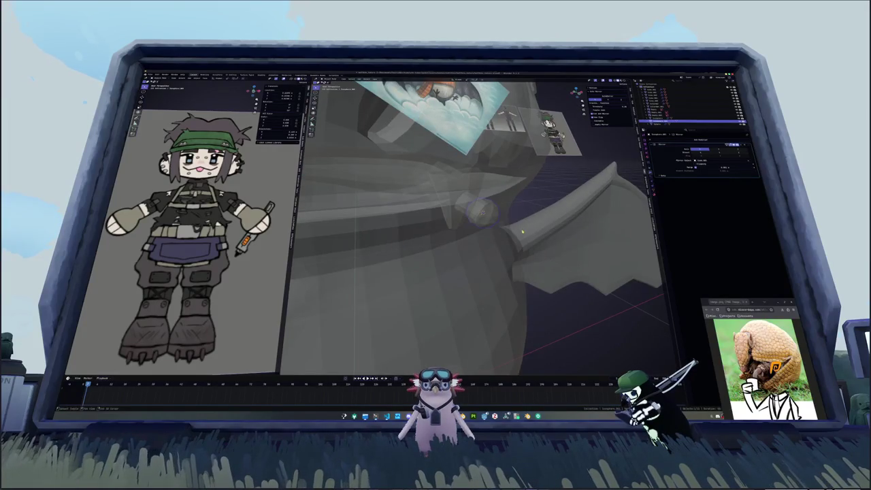
{"action": "key", "text": "shift+d"}
{"action": "key", "text": "z"}
{"action": "key", "text": "z"}
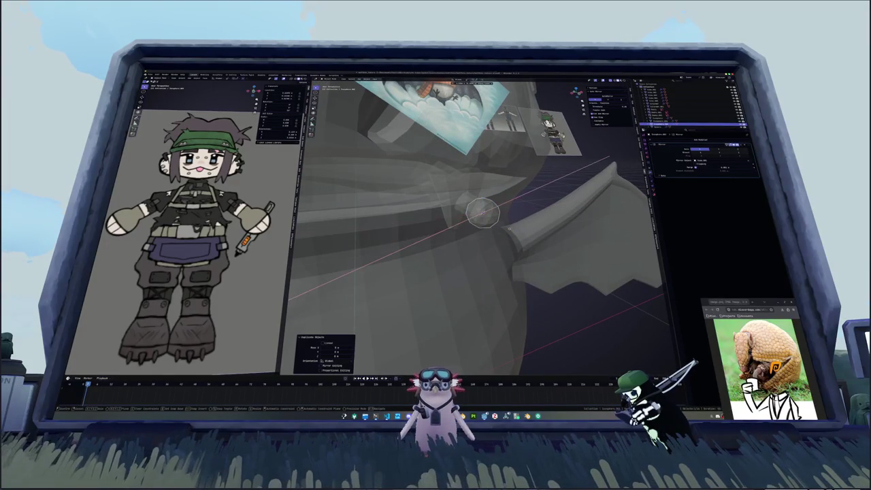
{"action": "left_click", "coordinate": [504, 225]}
{"action": "middle_click_drag", "start_coordinate": [504, 225], "coordinate": [526, 219]}
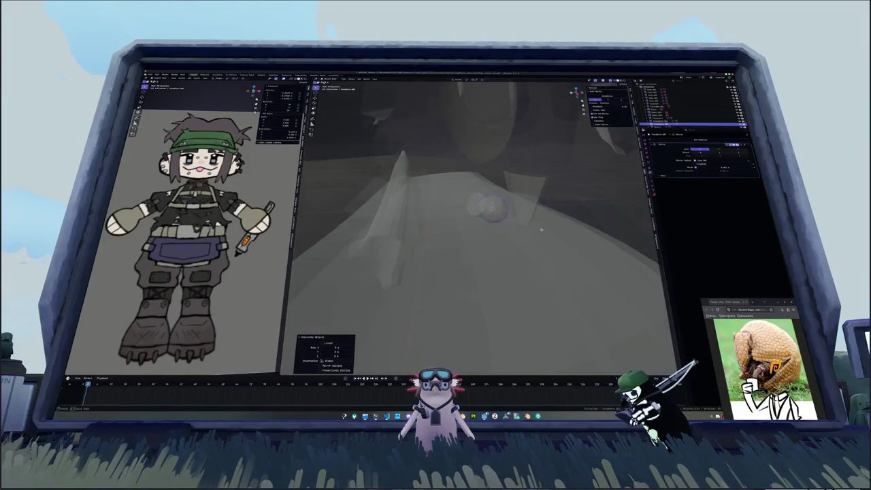
{"action": "scroll", "coordinate": [525, 221], "scroll_direction": "down", "scroll_amount": 1}
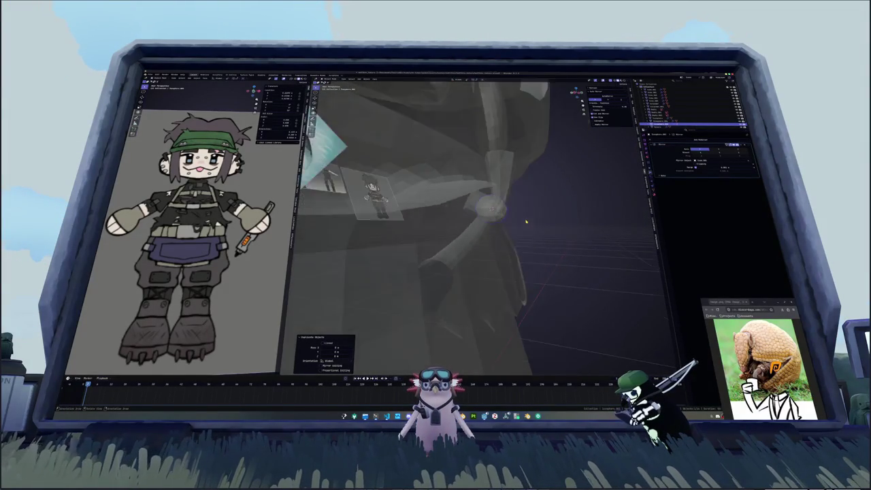
{"action": "scroll", "coordinate": [526, 221], "scroll_direction": "down", "scroll_amount": 1}
{"action": "scroll", "coordinate": [526, 221], "scroll_direction": "up", "scroll_amount": 1}
{"action": "scroll", "coordinate": [526, 221], "scroll_direction": "up", "scroll_amount": 1}
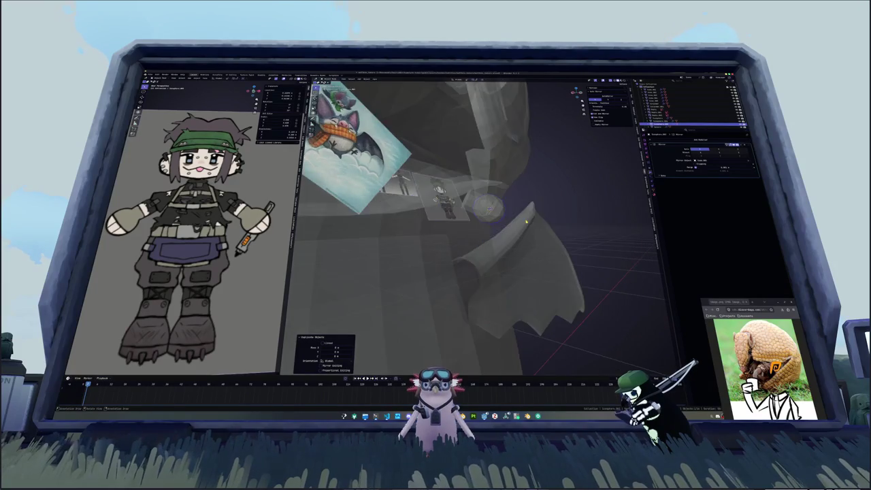
{"action": "scroll", "coordinate": [525, 220], "scroll_direction": "up", "scroll_amount": 2}
{"action": "scroll", "coordinate": [524, 219], "scroll_direction": "up", "scroll_amount": 1}
{"action": "scroll", "coordinate": [525, 219], "scroll_direction": "up", "scroll_amount": 2}
{"action": "scroll", "coordinate": [525, 219], "scroll_direction": "down", "scroll_amount": 2}
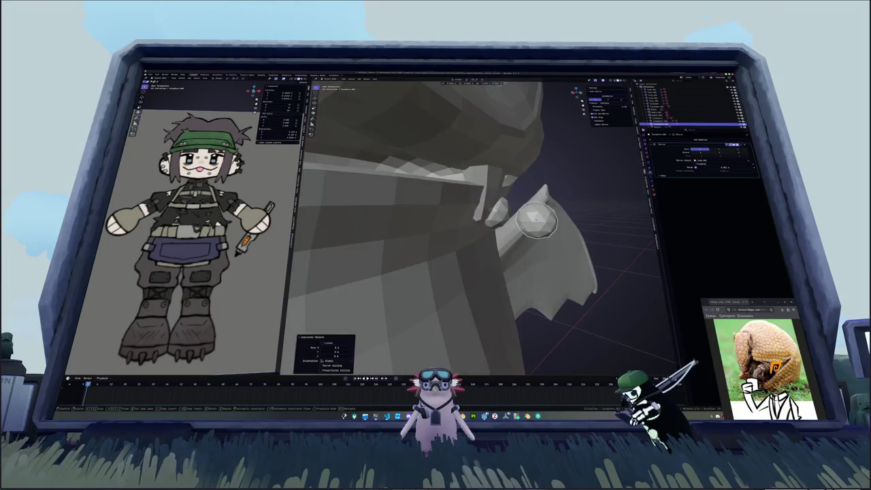
{"action": "scroll", "coordinate": [517, 219], "scroll_direction": "up", "scroll_amount": 1}
{"action": "scroll", "coordinate": [506, 219], "scroll_direction": "up", "scroll_amount": 2}
- Snap another sphere to the 3D cursor with Selection to Cursor
{"action": "left_click", "coordinate": [488, 193]}
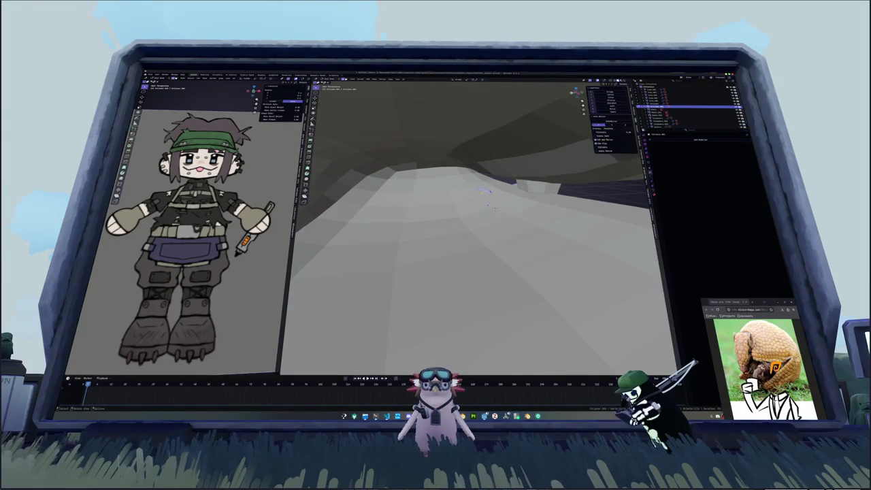
{"action": "scroll", "coordinate": [526, 208], "scroll_direction": "down", "scroll_amount": 2}
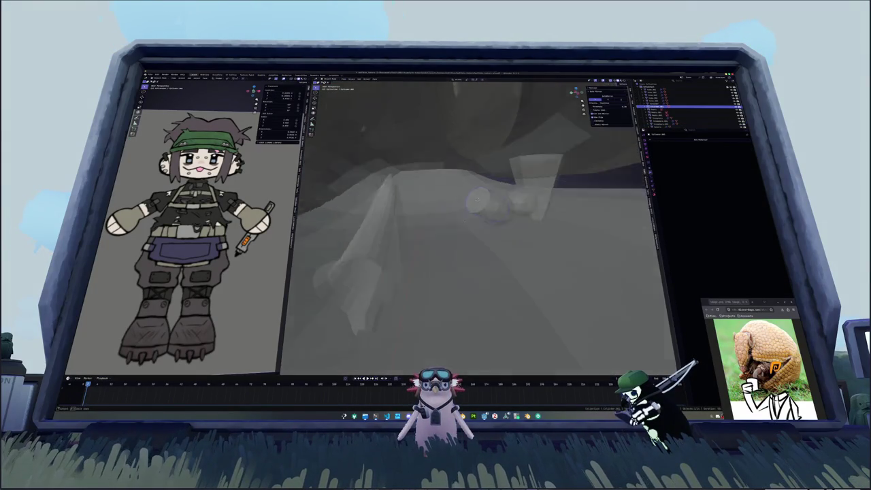
{"action": "scroll", "coordinate": [526, 208], "scroll_direction": "down", "scroll_amount": 3}
{"action": "key", "text": "shift+s"}
{"action": "left_click", "coordinate": [526, 208]}
{"action": "scroll", "coordinate": [526, 208], "scroll_direction": "up", "scroll_amount": 4}
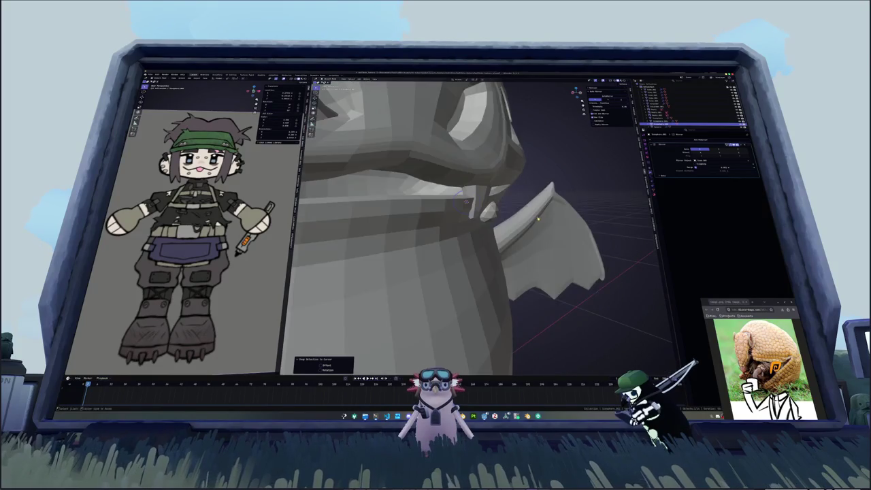
{"action": "scroll", "coordinate": [538, 215], "scroll_direction": "up", "scroll_amount": 2}
{"action": "mouse_move", "coordinate": [544, 219]}
{"action": "middle_mouse_down"}
{"action": "mouse_move", "coordinate": [463, 212]}
{"action": "mouse_move", "coordinate": [472, 211]}
{"action": "middle_mouse_up"}
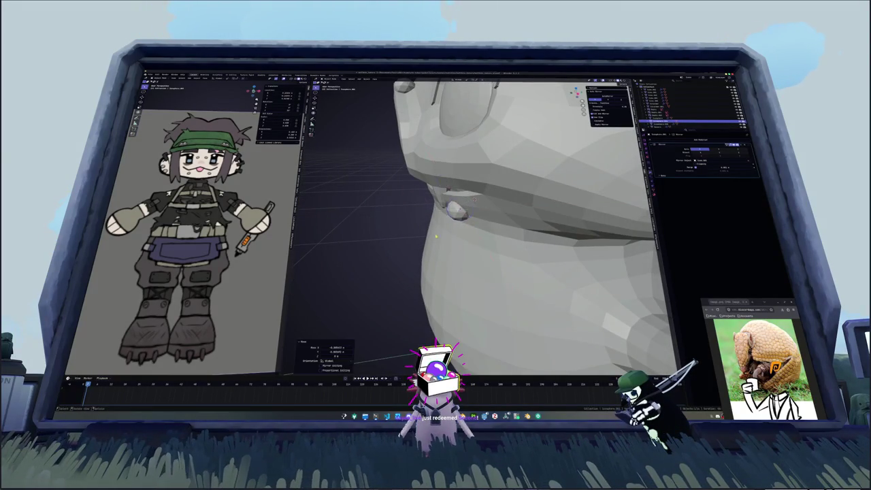
{"action": "scroll", "coordinate": [452, 212], "scroll_direction": "down", "scroll_amount": 2}
{"action": "scroll", "coordinate": [449, 214], "scroll_direction": "down", "scroll_amount": 2}
{"action": "scroll", "coordinate": [444, 217], "scroll_direction": "down", "scroll_amount": 2}
{"action": "scroll", "coordinate": [444, 217], "scroll_direction": "down", "scroll_amount": 3}
{"action": "key", "text": "shift+a"}
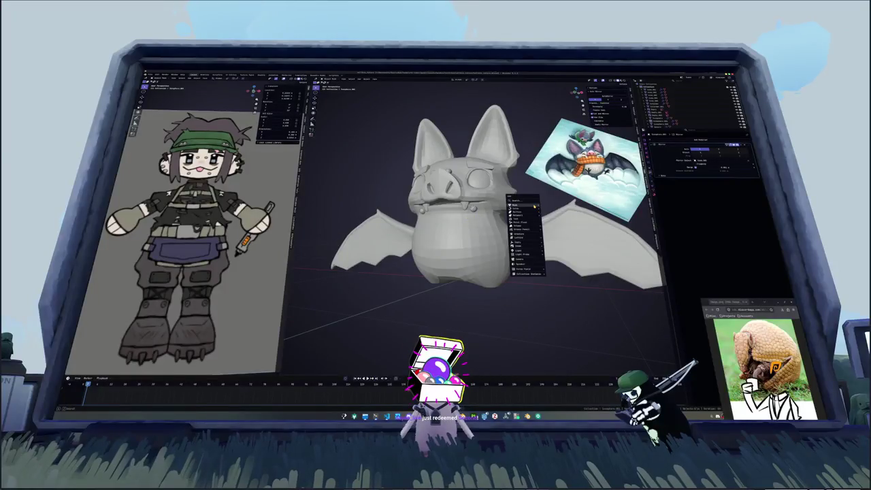
- Add a cube at the world origin, scale it small and give it subdivision level 1
{"action": "left_click", "coordinate": [549, 208]}
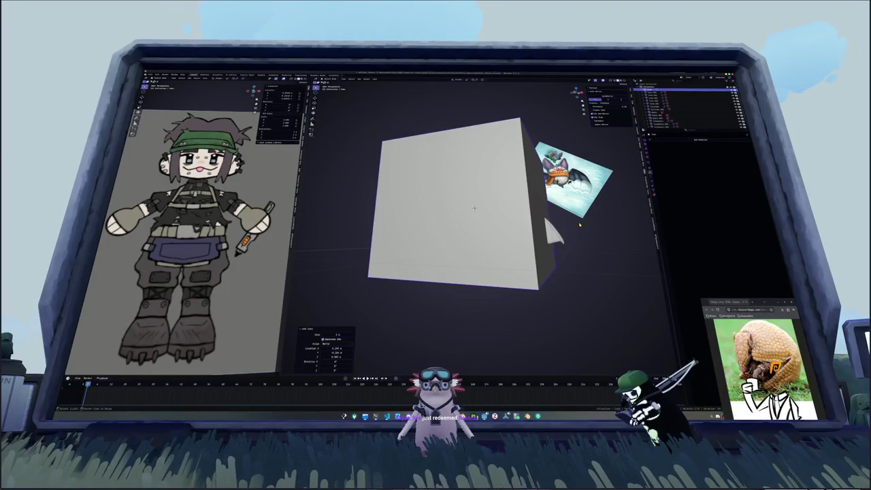
{"action": "key", "text": "alt+g"}
{"action": "key", "text": "s"}
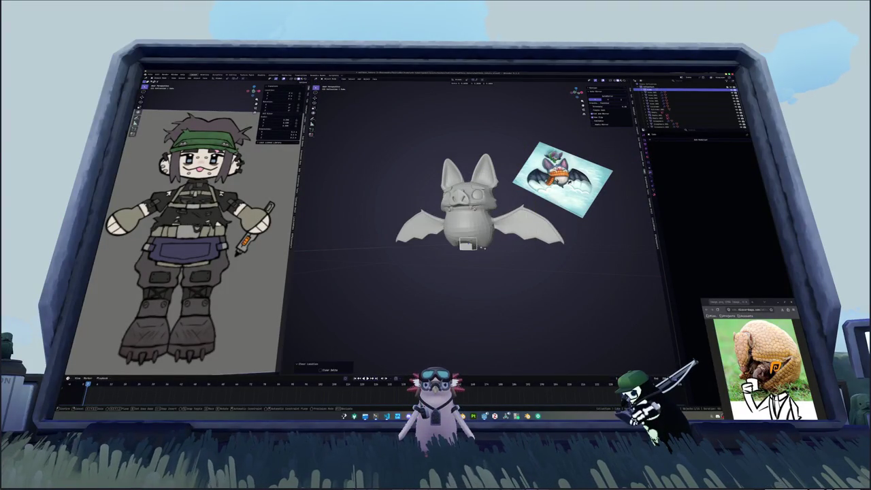
{"action": "left_click", "coordinate": [515, 247]}
{"action": "scroll", "coordinate": [515, 247], "scroll_direction": "up", "scroll_amount": 2}
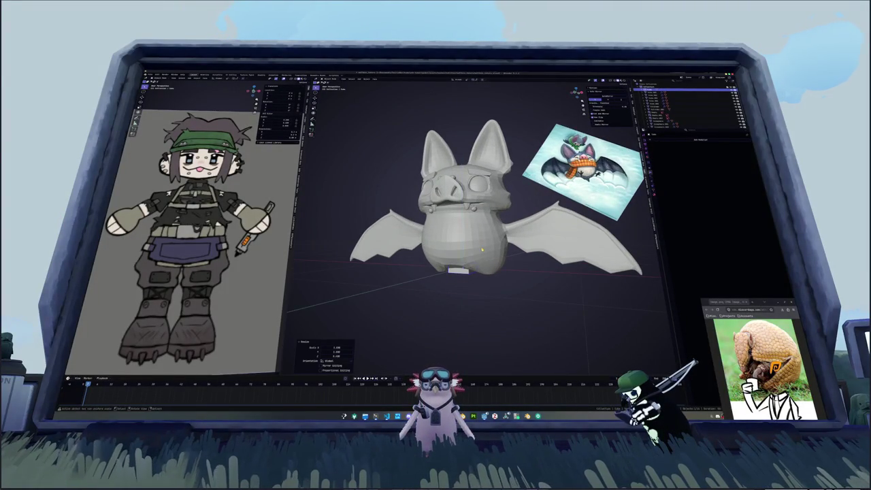
{"action": "key", "text": "KP_1"}
{"action": "scroll", "coordinate": [473, 201], "scroll_direction": "up", "scroll_amount": 3}
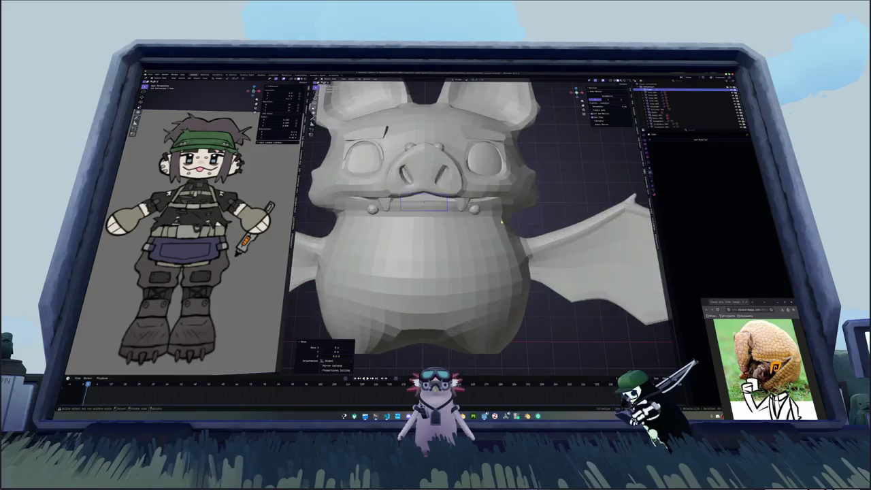
{"action": "scroll", "coordinate": [473, 201], "scroll_direction": "up", "scroll_amount": 3}
{"action": "key", "text": "ctrl+1"}
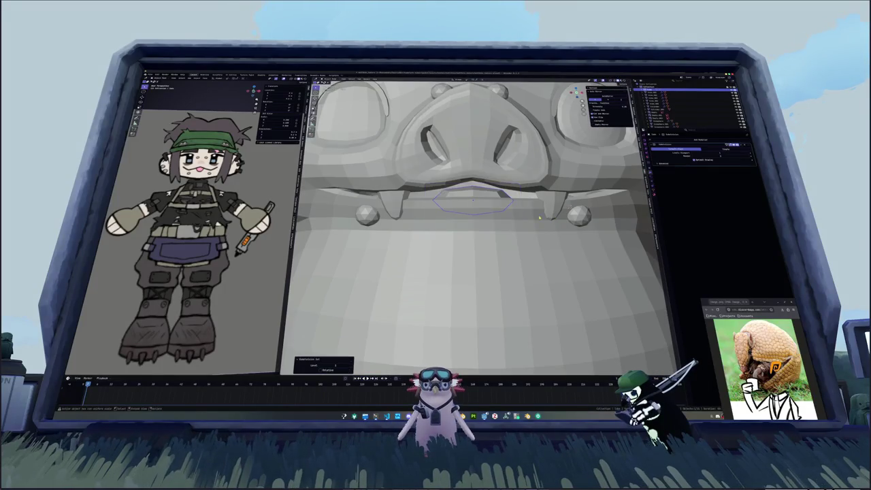
- Move part of the box into the bat's mouth opening
{"action": "scroll", "coordinate": [532, 217], "scroll_direction": "up", "scroll_amount": 1}
{"action": "mouse_move", "coordinate": [532, 216]}
{"action": "middle_mouse_down"}
{"action": "mouse_move", "coordinate": [368, 218]}
{"action": "mouse_move", "coordinate": [460, 202]}
{"action": "middle_mouse_up"}
{"action": "key", "text": "g"}
{"action": "left_click", "coordinate": [368, 218]}
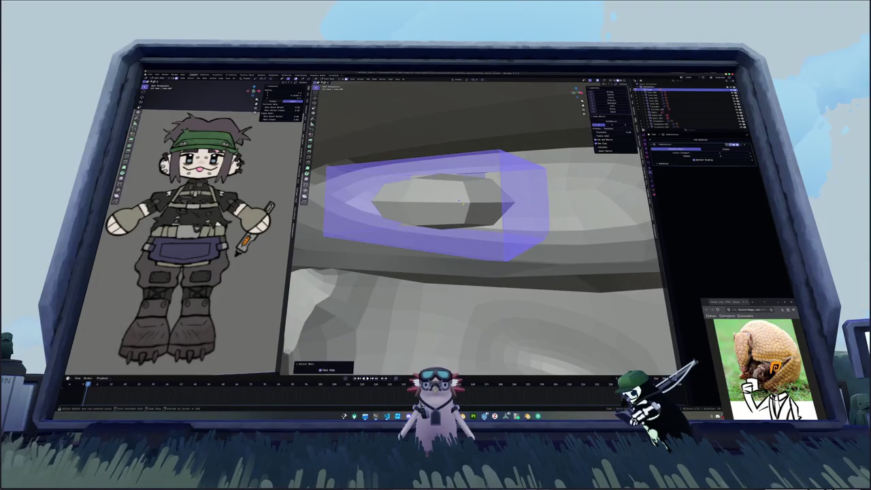
{"action": "key", "text": "alt+z"}
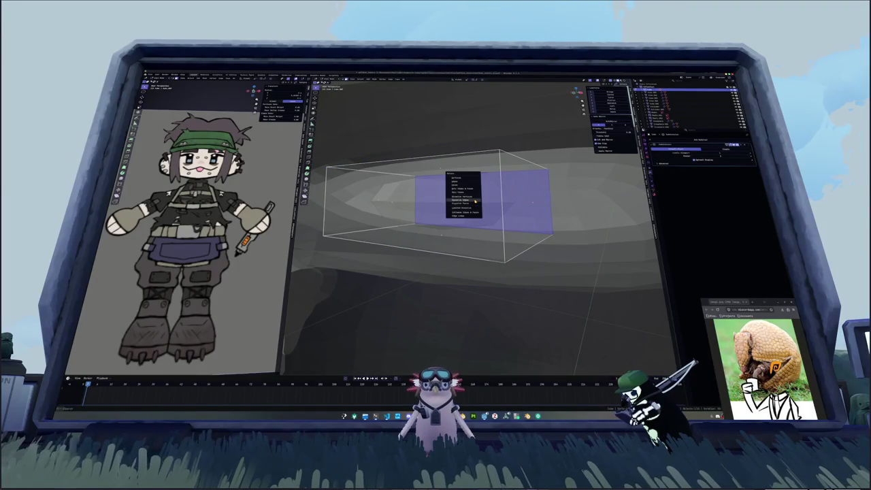
{"action": "key", "text": "alt+z"}
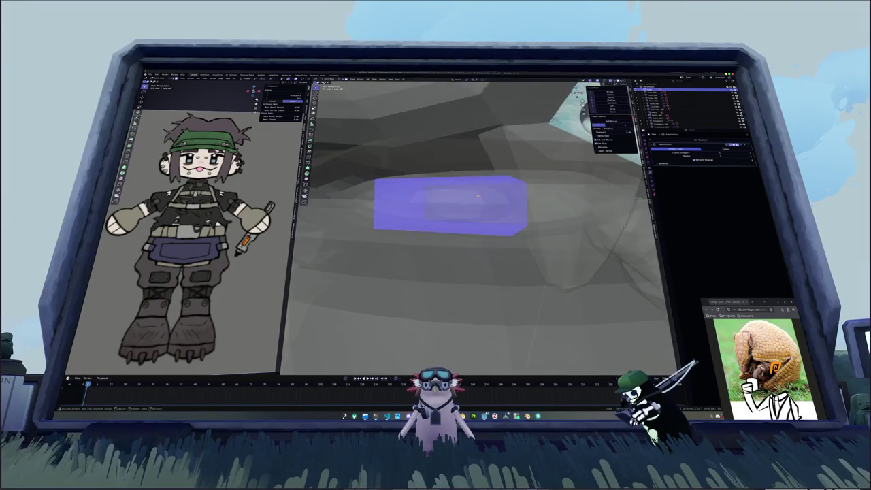
{"action": "middle_click_drag", "start_coordinate": [457, 186], "coordinate": [481, 200]}
- Raise the selected face along Z and select an edge loop of the box in X-ray
{"action": "key", "text": "g"}
{"action": "key", "text": "z"}
{"action": "key", "text": "Return"}
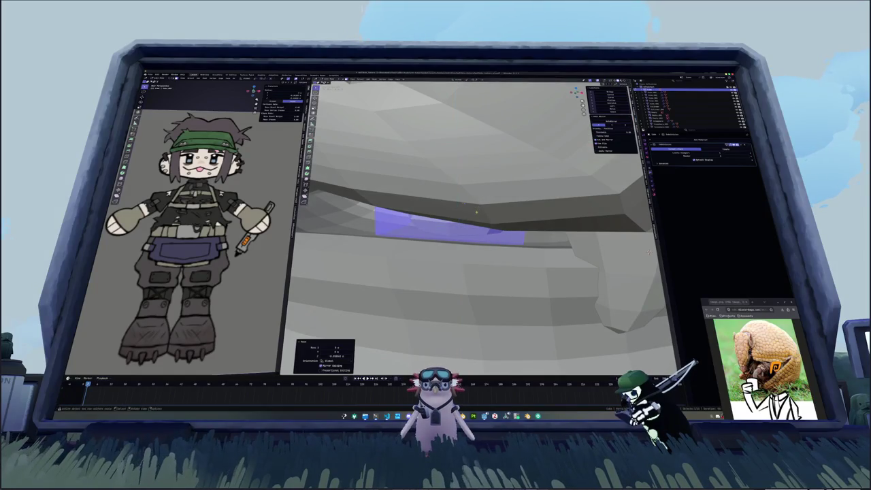
{"action": "key", "text": "KP_1"}
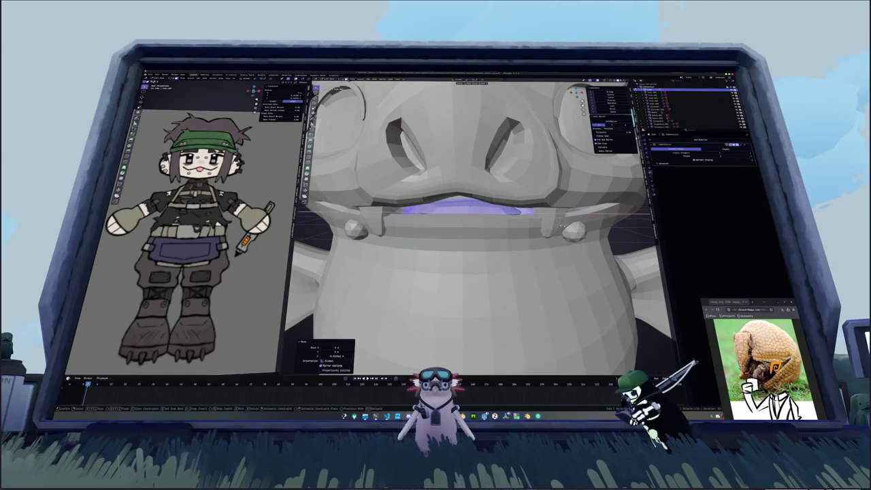
{"action": "mouse_move", "coordinate": [469, 204]}
{"action": "middle_mouse_down"}
{"action": "mouse_move", "coordinate": [541, 196]}
{"action": "mouse_move", "coordinate": [517, 144]}
{"action": "middle_mouse_up"}
{"action": "left_click", "coordinate": [499, 206], "text": "alt"}
{"action": "key", "text": "alt+z"}
- Set the pivot point and widen the mouth box along the X axis
{"action": "left_click", "coordinate": [471, 79]}
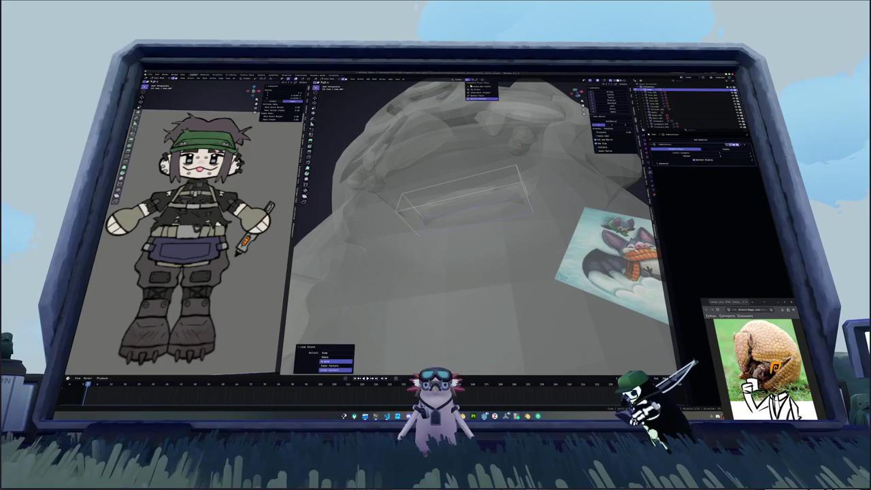
{"action": "left_click", "coordinate": [480, 95]}
{"action": "key", "text": "s"}
{"action": "key", "text": "x"}
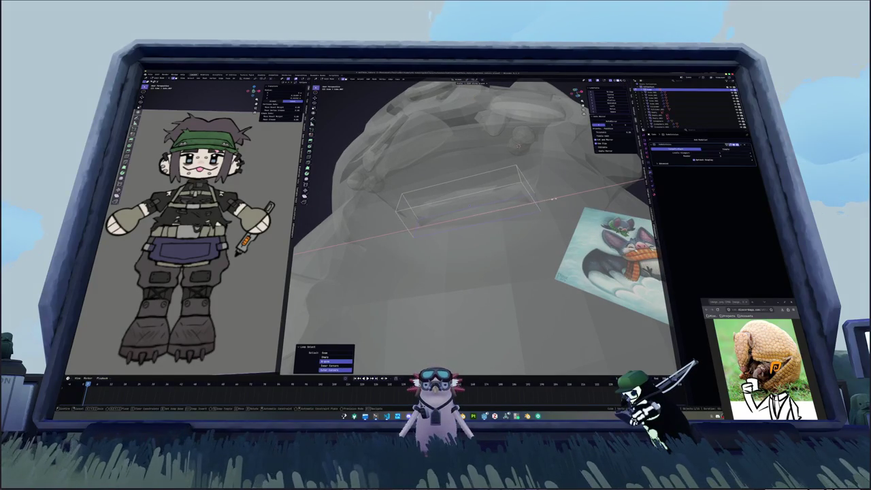
{"action": "left_click", "coordinate": [562, 198]}
{"action": "mouse_move", "coordinate": [562, 199]}
{"action": "middle_mouse_down"}
{"action": "mouse_move", "coordinate": [507, 227]}
{"action": "mouse_move", "coordinate": [415, 232]}
{"action": "mouse_move", "coordinate": [491, 223]}
{"action": "middle_mouse_up"}
- In Edit Mode, extrude the mouth box's end face outward
{"action": "key", "text": "Tab"}
{"action": "key", "text": "e"}
{"action": "left_click", "coordinate": [452, 234]}
{"action": "key", "text": "alt+z"}
{"action": "key", "text": "alt+z"}
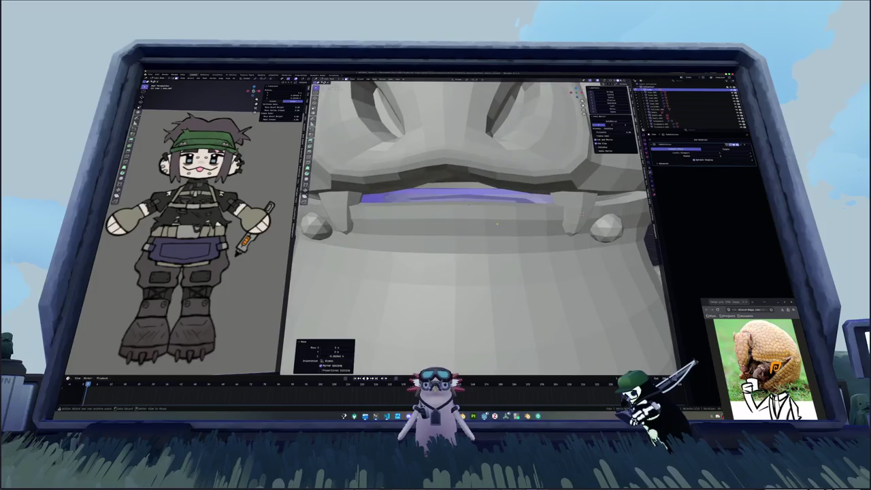
- Add two edge loops across the box and fatten its faces with Shrink/Fatten
{"action": "key", "text": "alt+z"}
{"action": "key", "text": "ctrl+r"}
{"action": "left_click", "coordinate": [578, 213]}
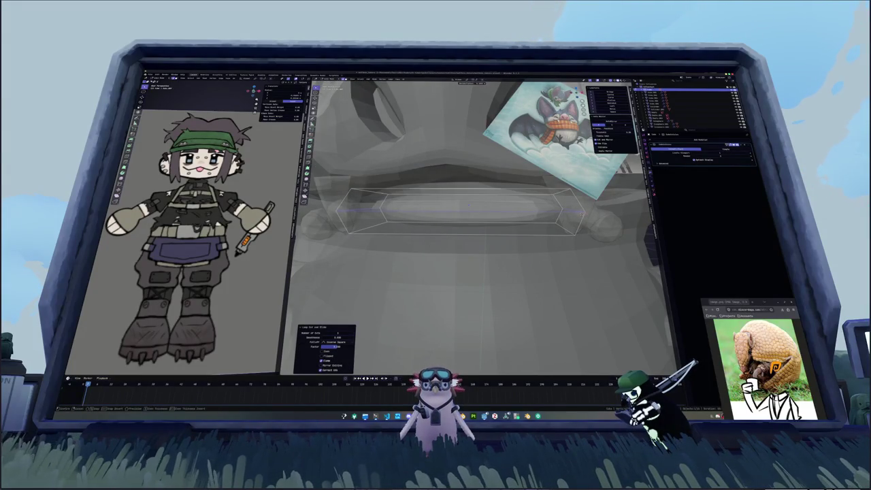
{"action": "scroll", "coordinate": [462, 225], "scroll_direction": "down", "scroll_amount": 2}
{"action": "key", "text": "alt+s"}
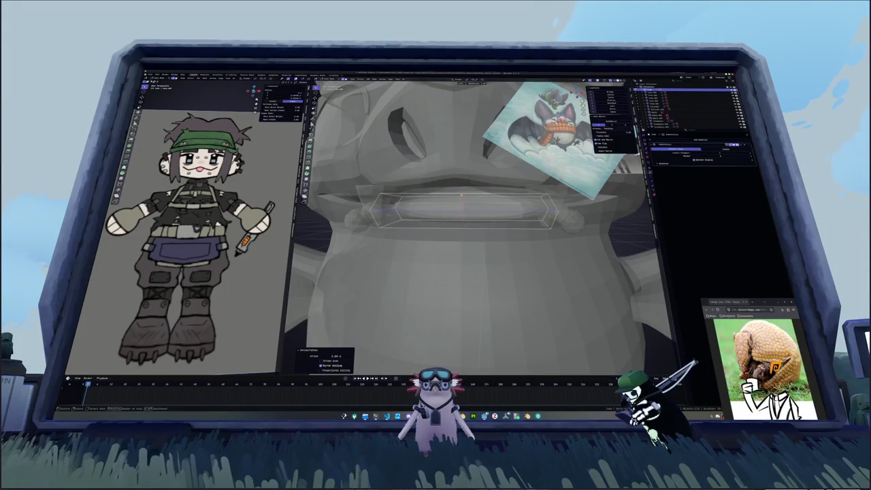
{"action": "key", "text": "ctrl+r"}
{"action": "left_click", "coordinate": [442, 207]}
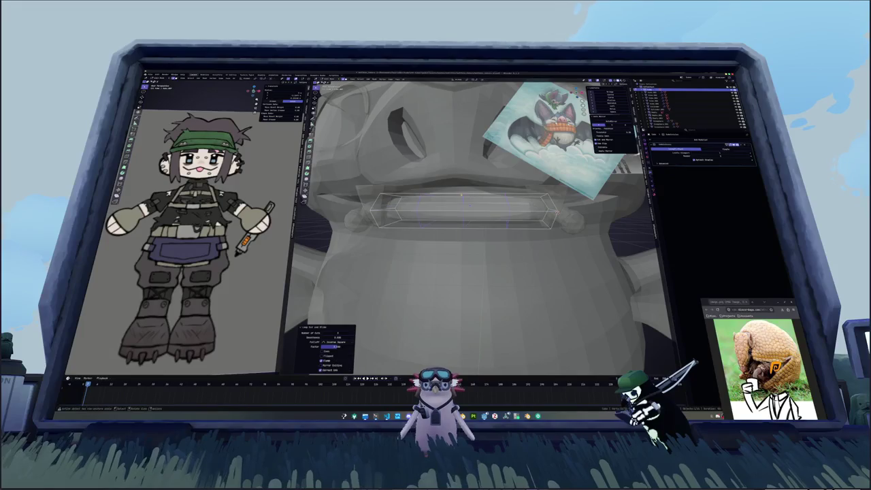
{"action": "key", "text": "Tab"}
{"action": "key", "text": "alt+z"}
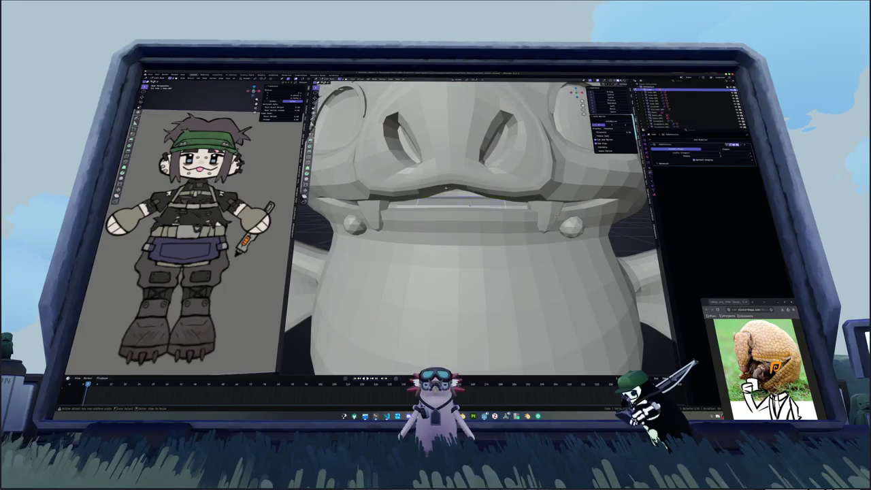
{"action": "key", "text": "alt+z"}
{"action": "mouse_move", "coordinate": [469, 224]}
{"action": "middle_mouse_down"}
{"action": "mouse_move", "coordinate": [483, 224]}
{"action": "mouse_move", "coordinate": [449, 218]}
{"action": "mouse_move", "coordinate": [432, 201]}
{"action": "mouse_move", "coordinate": [422, 231]}
{"action": "middle_mouse_up"}
- Move the mouth box vertically along Z and check it from the front view
{"action": "key", "text": "g"}
{"action": "key", "text": "z"}
{"action": "key", "text": "Return"}
{"action": "key", "text": "KP_1"}
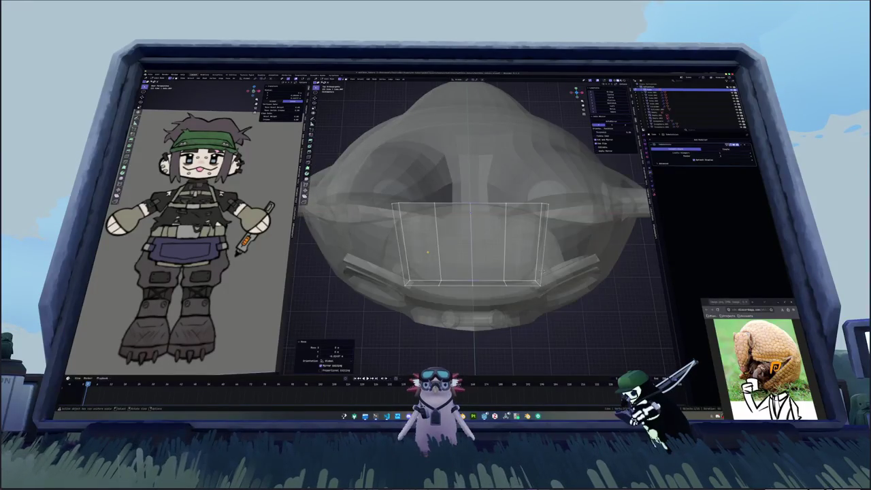
{"action": "middle_click_drag", "start_coordinate": [523, 268], "coordinate": [529, 270]}
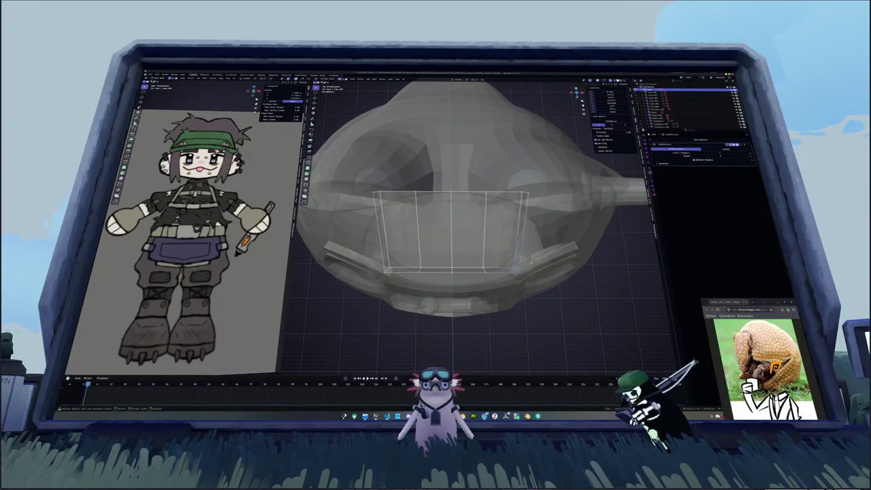
- Select all of the box's faces and apply its object transforms with Ctrl+A
{"action": "key", "text": "a"}
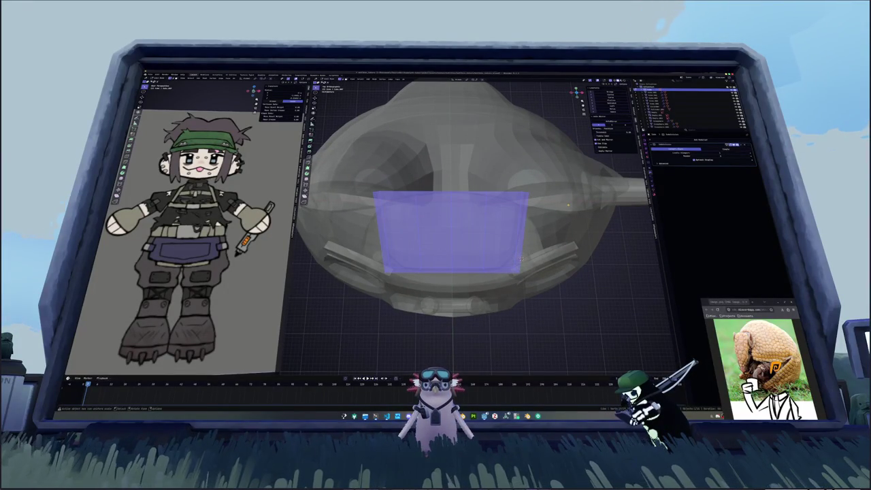
{"action": "key", "text": "Tab"}
{"action": "key", "text": "ctrl+a"}
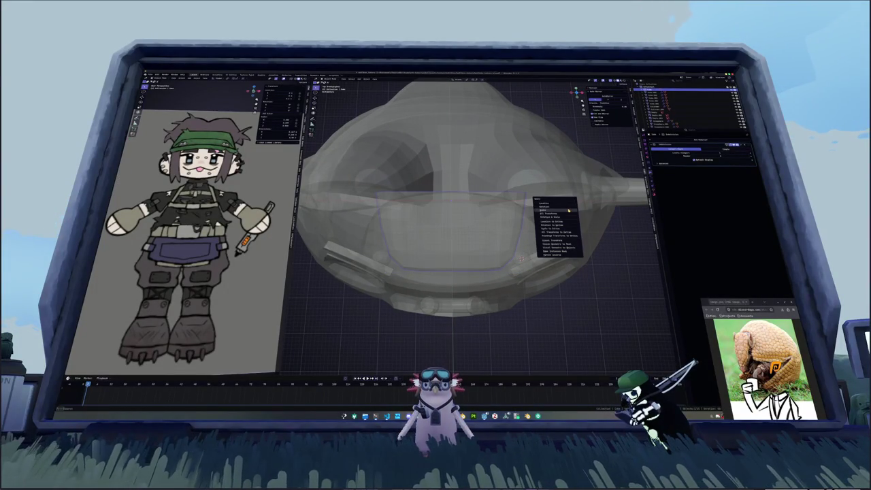
{"action": "left_click", "coordinate": [569, 211]}
{"action": "key", "text": "Tab"}
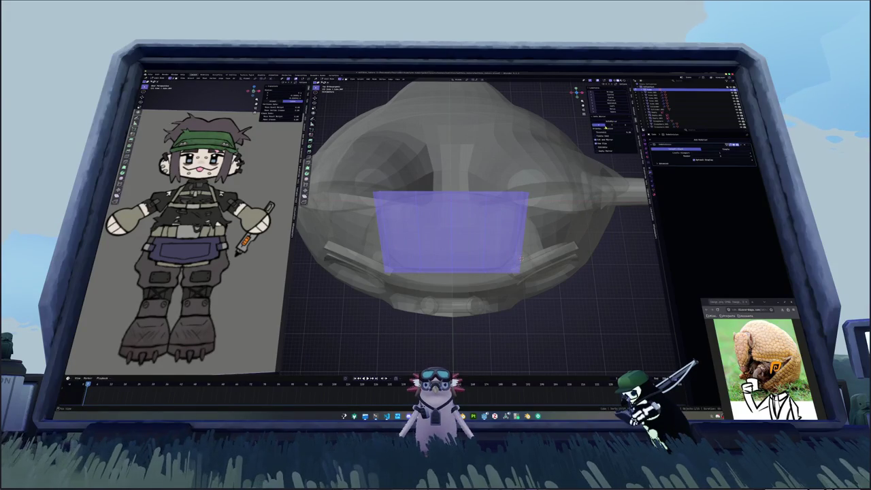
{"action": "key", "text": "Tab"}
{"action": "key", "text": "ctrl+a"}
{"action": "left_click", "coordinate": [542, 195]}
{"action": "key", "text": "Tab"}
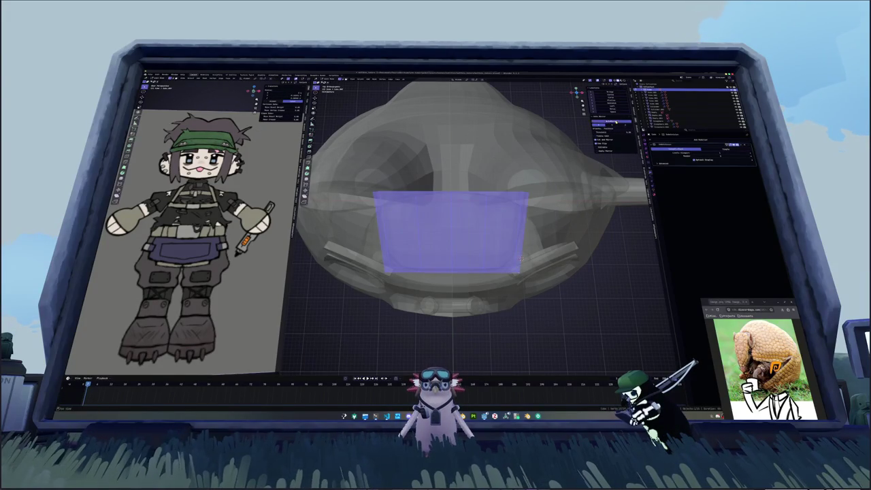
- Slide the selected mouth edges twice to curve the mouth outline, then turn X-ray off
{"action": "key", "text": "g"}
{"action": "key", "text": "g"}
{"action": "left_click", "coordinate": [520, 258]}
{"action": "key", "text": "g"}
{"action": "key", "text": "g"}
{"action": "left_click", "coordinate": [482, 249]}
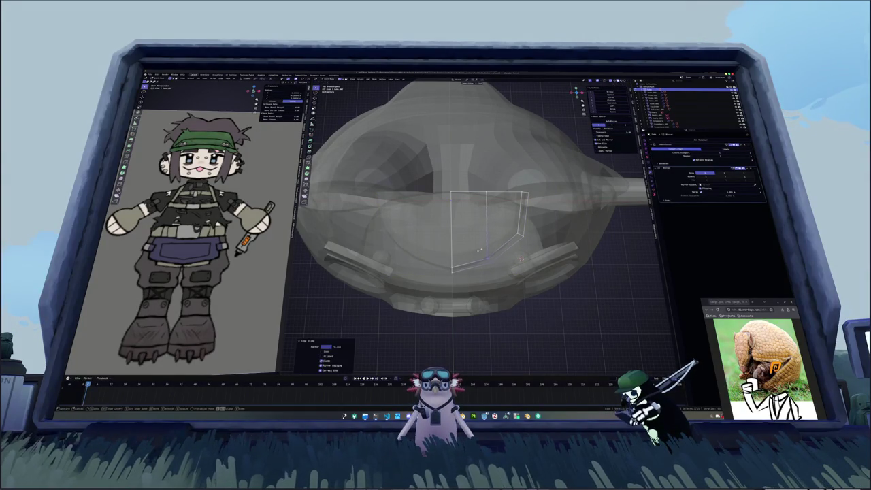
{"action": "key", "text": "Tab"}
{"action": "key", "text": "alt+z"}
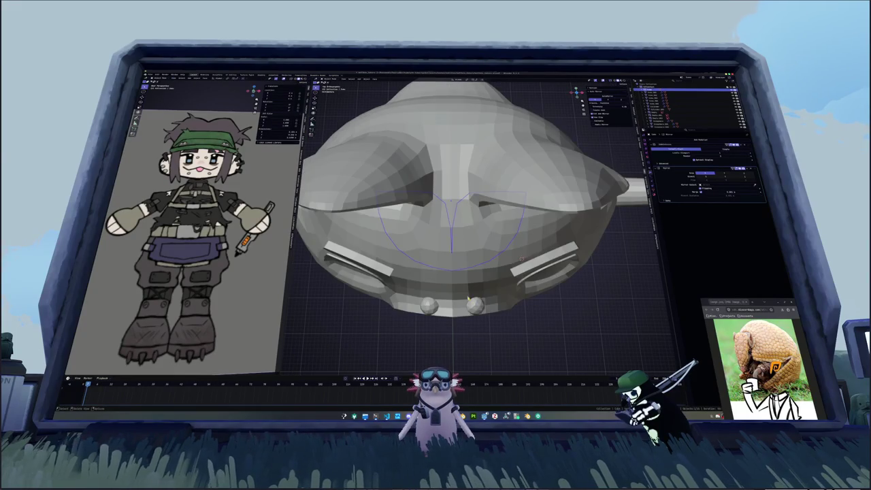
- Compare the mesh with the reference, then select the small cylinder's end edge loop
{"action": "mouse_move", "coordinate": [522, 258]}
{"action": "middle_mouse_down"}
{"action": "mouse_move", "coordinate": [490, 266]}
{"action": "mouse_move", "coordinate": [538, 240]}
{"action": "middle_mouse_up"}
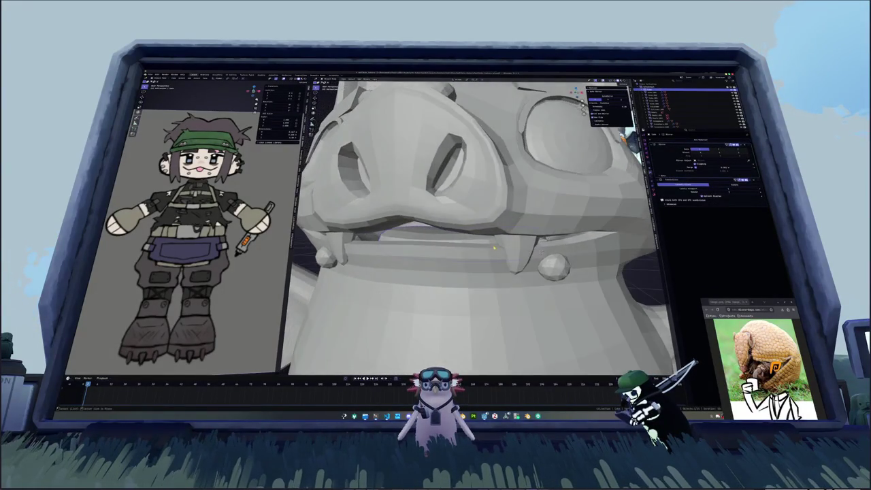
{"action": "key", "text": "alt+z"}
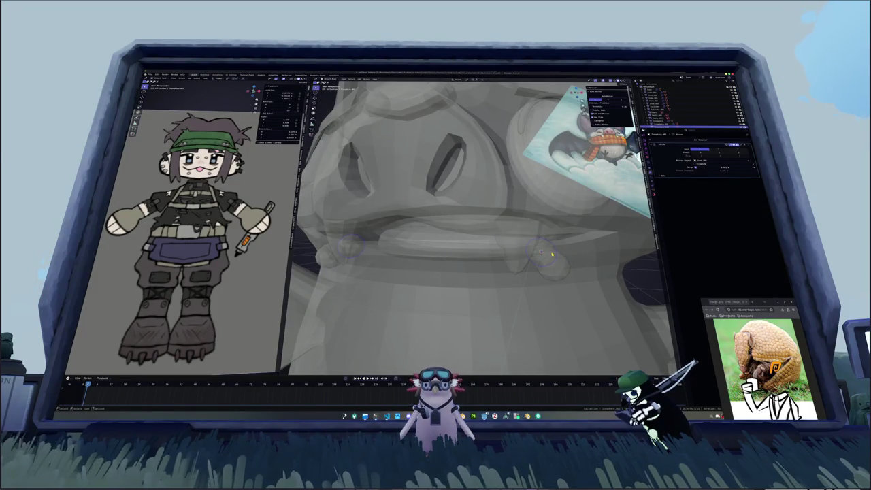
{"action": "key", "text": "alt+z"}
{"action": "middle_click_drag", "start_coordinate": [551, 254], "coordinate": [481, 197]}
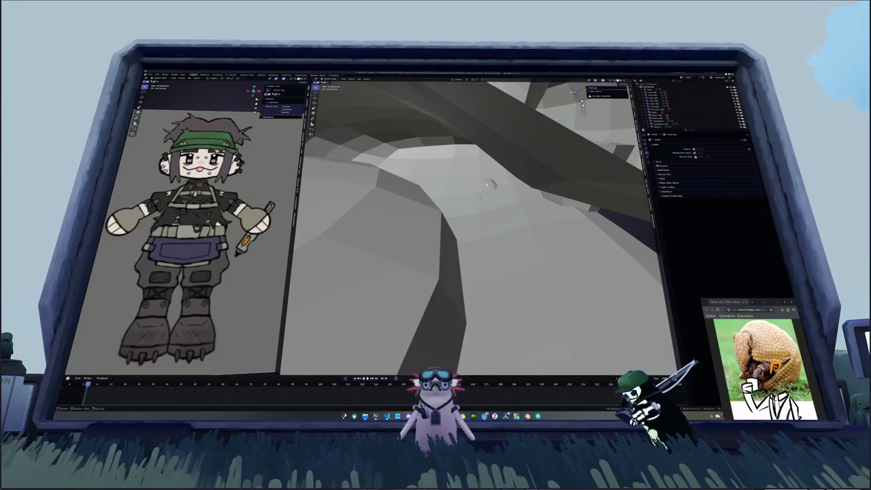
{"action": "key", "text": "Tab"}
{"action": "key", "text": "alt+z"}
{"action": "scroll", "coordinate": [480, 198], "scroll_direction": "down", "scroll_amount": 5}
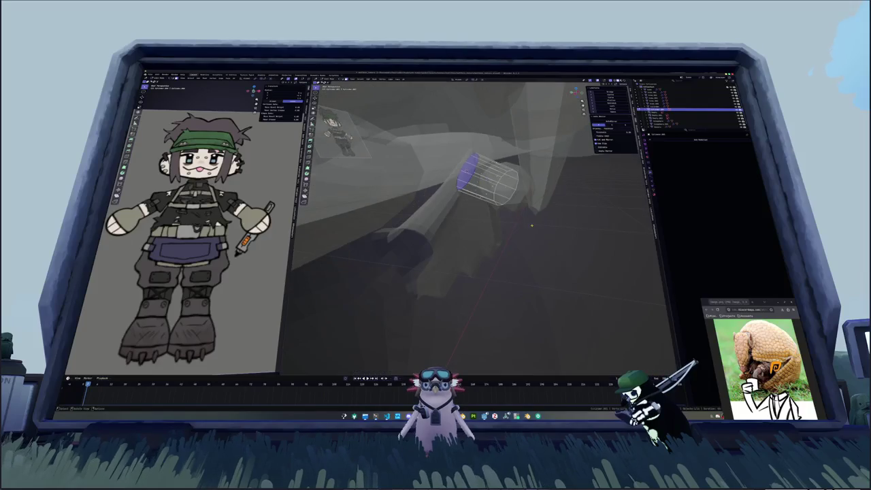
{"action": "mouse_move", "coordinate": [517, 216]}
{"action": "middle_mouse_down"}
{"action": "mouse_move", "coordinate": [476, 190]}
{"action": "mouse_move", "coordinate": [503, 192]}
{"action": "middle_mouse_up"}
{"action": "left_click", "coordinate": [442, 160], "text": "alt"}
{"action": "key", "text": "alt+z"}
- Extrude the end loop in place and fatten it outward into a widened cap
{"action": "key", "text": "e"}
{"action": "key", "text": "Escape"}
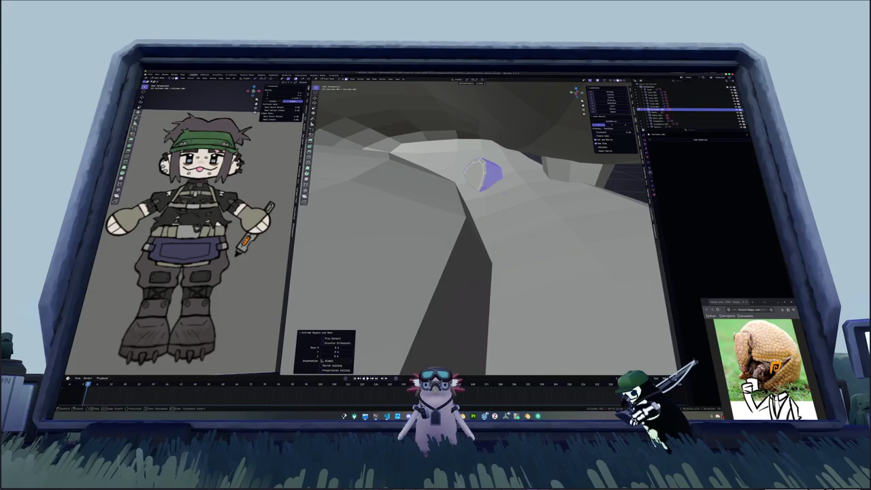
{"action": "key", "text": "alt+s"}
{"action": "left_click", "coordinate": [485, 338]}
{"action": "key", "text": "Tab"}
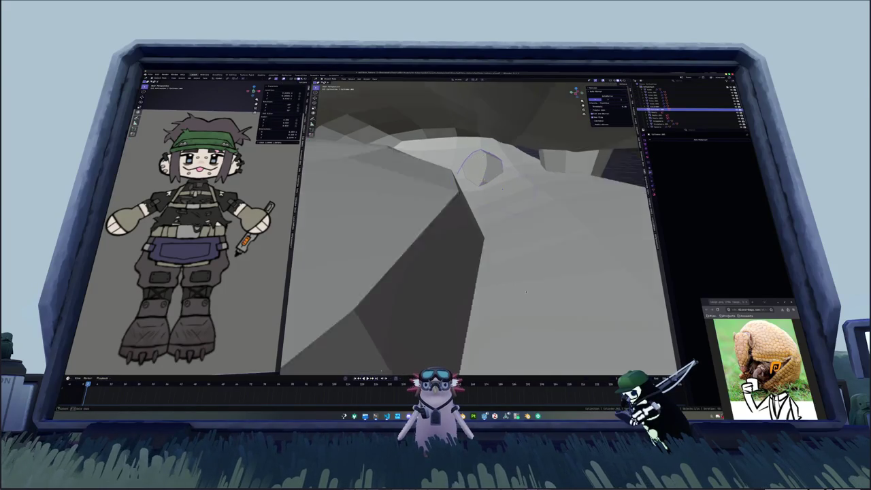
- Select the bat's body mesh and enter Edit Mode on it
{"action": "mouse_move", "coordinate": [523, 294]}
{"action": "middle_mouse_down"}
{"action": "mouse_move", "coordinate": [410, 280]}
{"action": "mouse_move", "coordinate": [490, 188]}
{"action": "mouse_move", "coordinate": [544, 204]}
{"action": "middle_mouse_up"}
{"action": "left_click", "coordinate": [490, 188]}
{"action": "scroll", "coordinate": [491, 188], "scroll_direction": "down", "scroll_amount": 5}
{"action": "mouse_move", "coordinate": [476, 238]}
{"action": "middle_mouse_down"}
{"action": "mouse_move", "coordinate": [517, 224]}
{"action": "mouse_move", "coordinate": [476, 231]}
{"action": "middle_mouse_up"}
{"action": "left_click", "coordinate": [680, 103]}
{"action": "key", "text": "Tab"}
{"action": "scroll", "coordinate": [476, 224], "scroll_direction": "up", "scroll_amount": 5}
- Move a selected vertex inside the mouth mesh to reshape the mouth
{"action": "scroll", "coordinate": [483, 228], "scroll_direction": "up", "scroll_amount": 2}
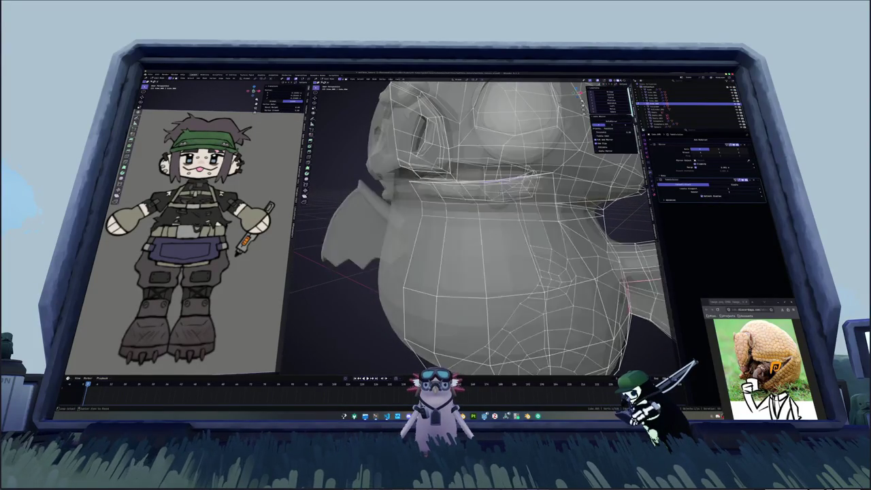
{"action": "scroll", "coordinate": [483, 228], "scroll_direction": "up", "scroll_amount": 4}
{"action": "scroll", "coordinate": [483, 228], "scroll_direction": "up", "scroll_amount": 1}
{"action": "scroll", "coordinate": [483, 228], "scroll_direction": "up", "scroll_amount": 1}
{"action": "left_click", "coordinate": [476, 157]}
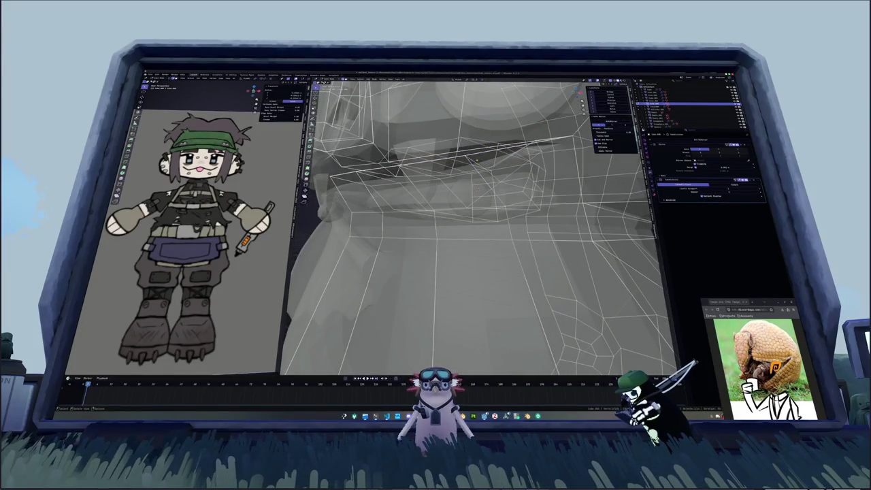
{"action": "middle_click_drag", "start_coordinate": [478, 188], "coordinate": [519, 218]}
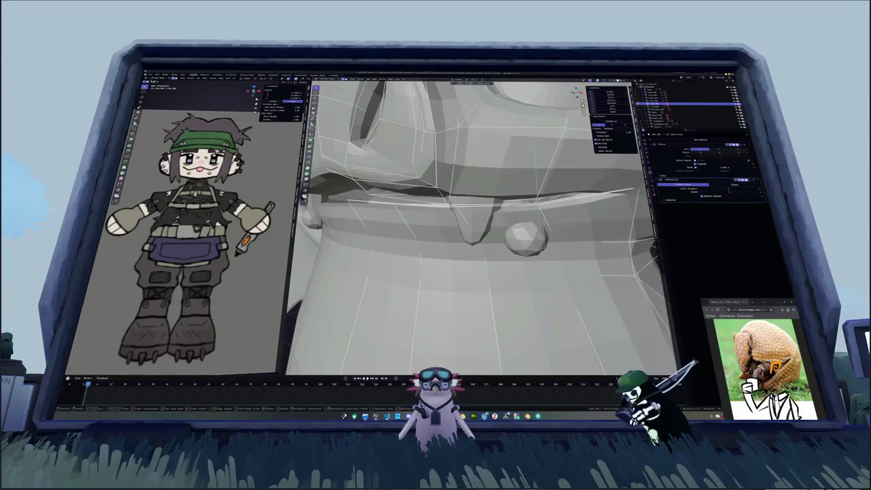
{"action": "key", "text": "g"}
{"action": "left_click", "coordinate": [520, 217]}
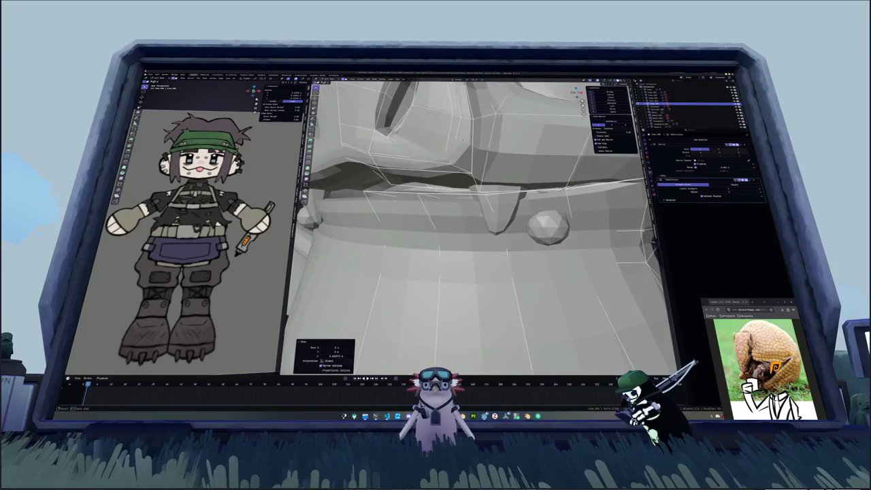
{"action": "key", "text": "alt+z"}
{"action": "key", "text": "alt+z"}
{"action": "key", "text": "alt+z"}
{"action": "key", "text": "alt+z"}
{"action": "mouse_move", "coordinate": [488, 196]}
{"action": "middle_mouse_down"}
{"action": "mouse_move", "coordinate": [522, 208]}
{"action": "mouse_move", "coordinate": [488, 219]}
{"action": "middle_mouse_up"}
{"action": "key", "text": "alt+z"}
- Move the fang tooth along the jaw beside the collar stud and frame the bat
{"action": "left_click", "coordinate": [533, 194]}
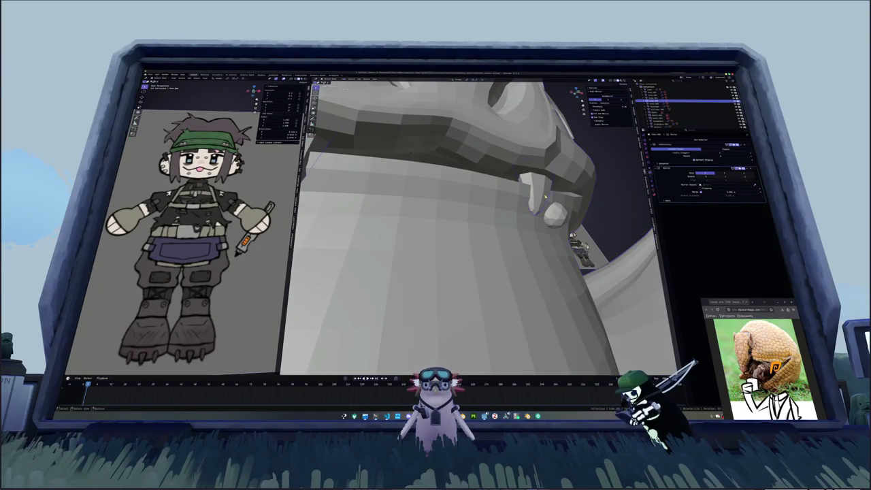
{"action": "middle_click_drag", "start_coordinate": [532, 194], "coordinate": [517, 183]}
{"action": "key", "text": "g"}
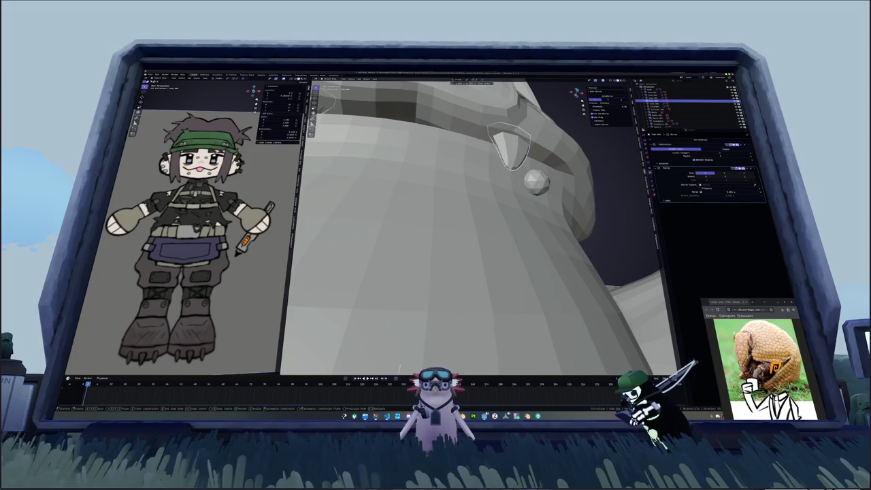
{"action": "left_click", "coordinate": [417, 163]}
{"action": "left_click", "coordinate": [417, 163]}
{"action": "key", "text": "Home"}
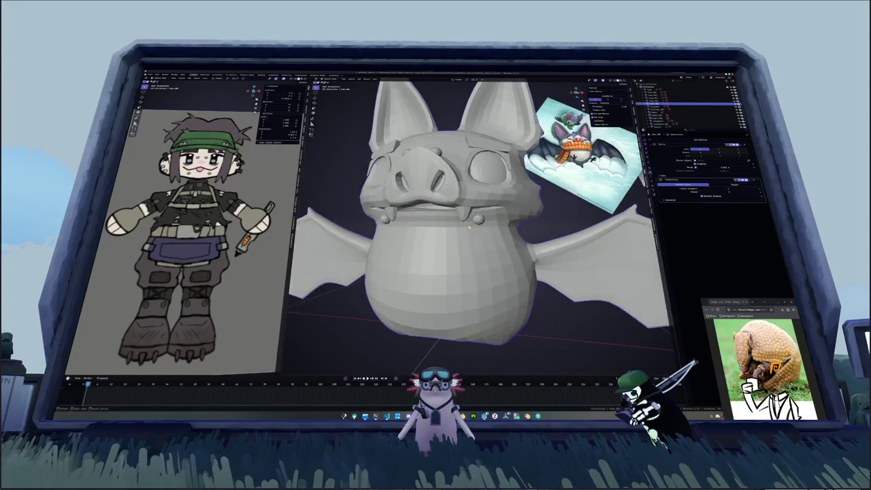
- Add a new cube mesh near the bat's head in orthographic view
{"action": "scroll", "coordinate": [525, 206], "scroll_direction": "down", "scroll_amount": 2}
{"action": "scroll", "coordinate": [525, 206], "scroll_direction": "down", "scroll_amount": 5}
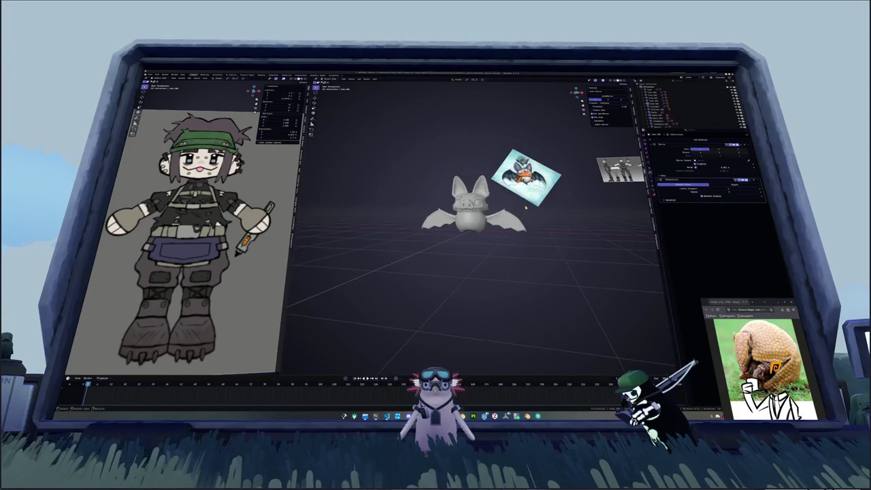
{"action": "scroll", "coordinate": [517, 207], "scroll_direction": "up", "scroll_amount": 3}
{"action": "key", "text": "KP_5"}
{"action": "key", "text": "shift+a"}
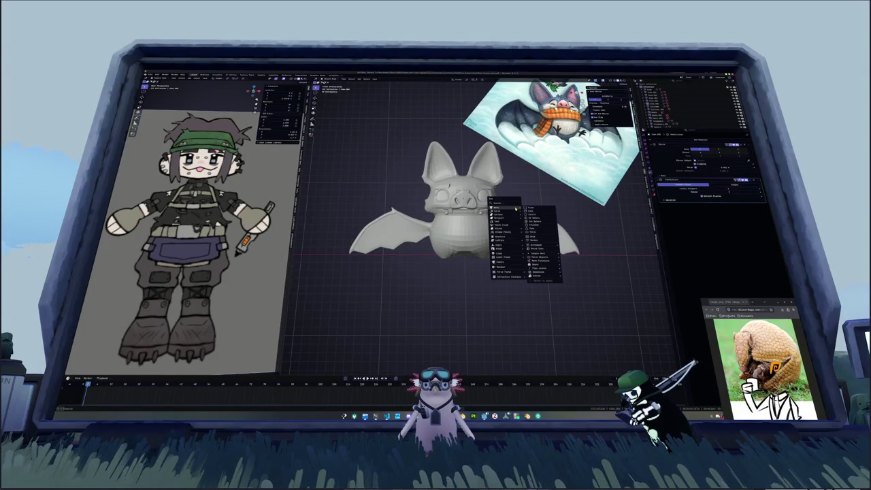
{"action": "left_click", "coordinate": [528, 211]}
{"action": "scroll", "coordinate": [527, 212], "scroll_direction": "down", "scroll_amount": 3}
{"action": "mouse_move", "coordinate": [527, 211]}
{"action": "middle_mouse_down"}
{"action": "mouse_move", "coordinate": [483, 211]}
{"action": "mouse_move", "coordinate": [490, 246]}
{"action": "mouse_move", "coordinate": [546, 249]}
{"action": "mouse_move", "coordinate": [517, 251]}
{"action": "middle_mouse_up"}
- Delete the cube's faces, leaving two walls, and scale them to 0 on X into one plane
{"action": "key", "text": "Tab"}
{"action": "key", "text": "x"}
{"action": "left_click", "coordinate": [491, 246]}
{"action": "key", "text": "s"}
{"action": "key", "text": "x"}
{"action": "key", "text": "0"}
{"action": "key", "text": "Return"}
{"action": "mouse_move", "coordinate": [489, 212]}
{"action": "middle_mouse_down"}
{"action": "mouse_move", "coordinate": [494, 191]}
{"action": "mouse_move", "coordinate": [503, 211]}
{"action": "middle_mouse_up"}
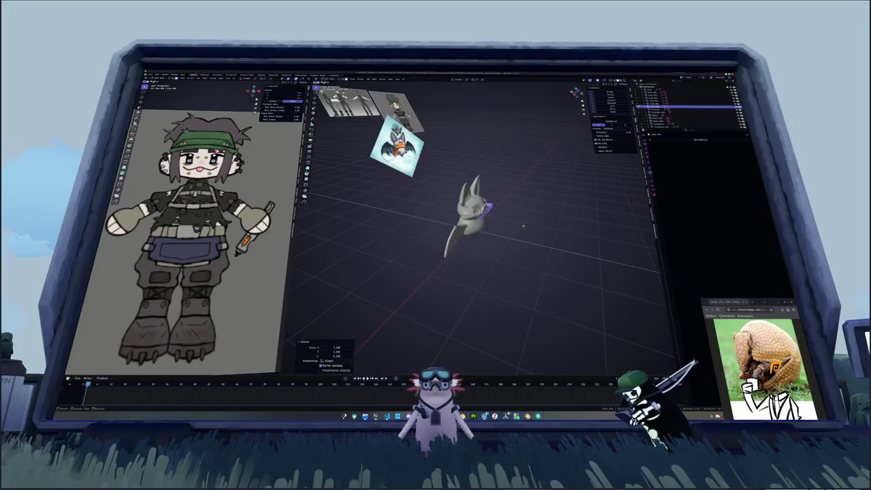
- Move the plane's faces along X and rotate the face upward
{"action": "key", "text": "KP_1"}
{"action": "key", "text": "g"}
{"action": "key", "text": "x"}
{"action": "left_click", "coordinate": [497, 193]}
{"action": "scroll", "coordinate": [497, 192], "scroll_direction": "up", "scroll_amount": 3}
{"action": "scroll", "coordinate": [497, 193], "scroll_direction": "up", "scroll_amount": 3}
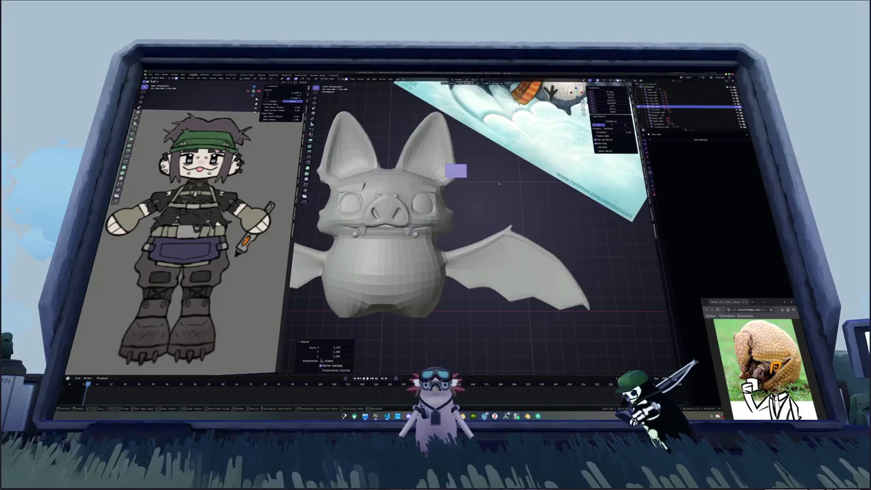
{"action": "left_click", "coordinate": [494, 168]}
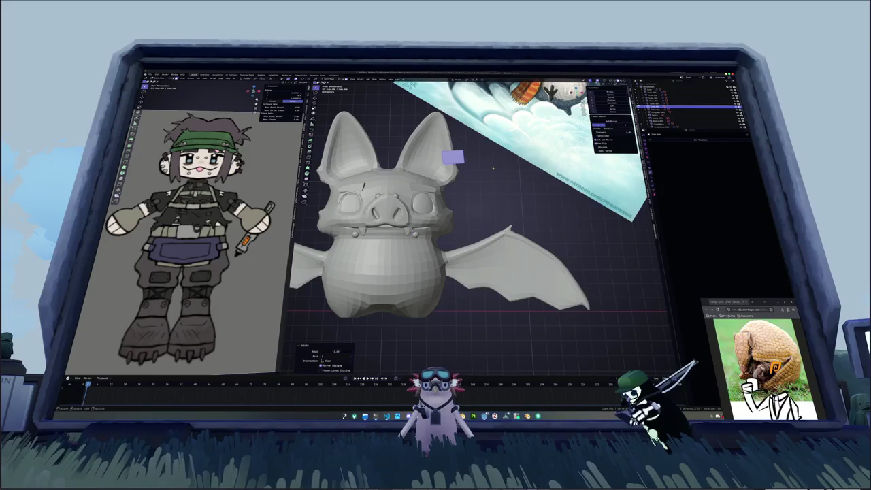
{"action": "mouse_move", "coordinate": [493, 168]}
{"action": "middle_mouse_down"}
{"action": "mouse_move", "coordinate": [478, 192]}
{"action": "mouse_move", "coordinate": [495, 181]}
{"action": "middle_mouse_up"}
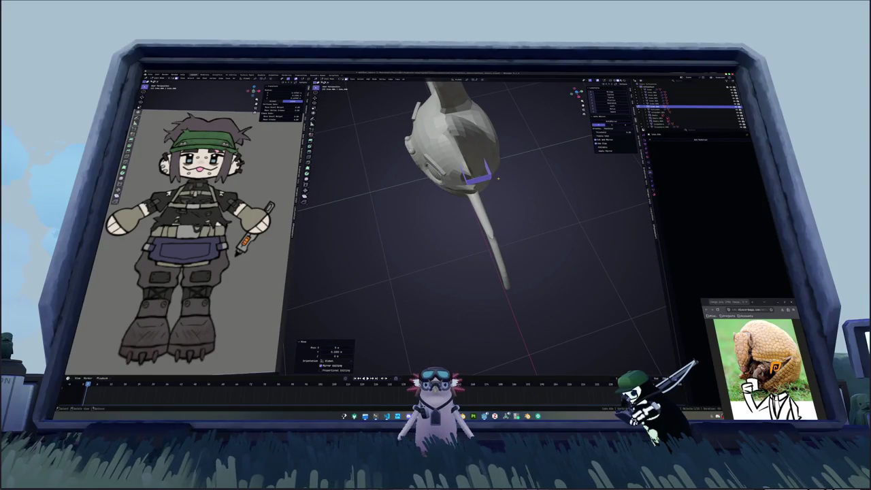
- Scale the selected vertex loop in front view
{"action": "key", "text": "KP_1"}
{"action": "left_click", "coordinate": [485, 195]}
{"action": "mouse_move", "coordinate": [486, 189]}
{"action": "middle_mouse_down"}
{"action": "mouse_move", "coordinate": [504, 177]}
{"action": "mouse_move", "coordinate": [490, 197]}
{"action": "middle_mouse_up"}
{"action": "scroll", "coordinate": [480, 225], "scroll_direction": "up", "scroll_amount": 2}
{"action": "scroll", "coordinate": [476, 233], "scroll_direction": "up", "scroll_amount": 2}
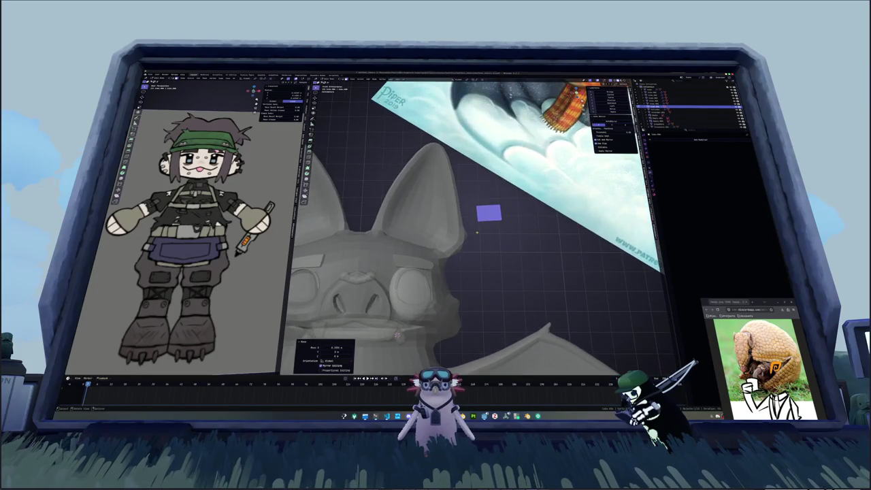
{"action": "middle_click_drag", "start_coordinate": [477, 232], "coordinate": [480, 236]}
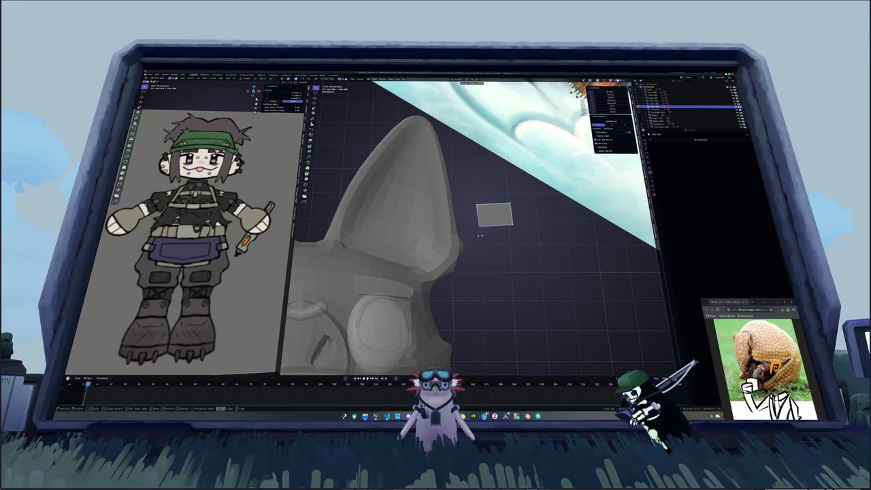
- Lower the quad's top-left corner to a new position
{"action": "left_click", "coordinate": [479, 232]}
{"action": "key", "text": "g"}
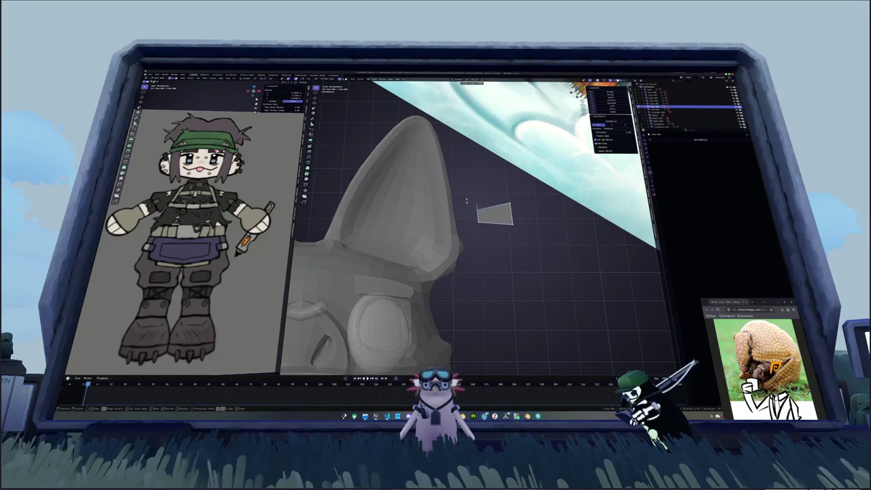
{"action": "left_click", "coordinate": [466, 199]}
{"action": "key", "text": "KP_1"}
{"action": "scroll", "coordinate": [510, 228], "scroll_direction": "down", "scroll_amount": 2}
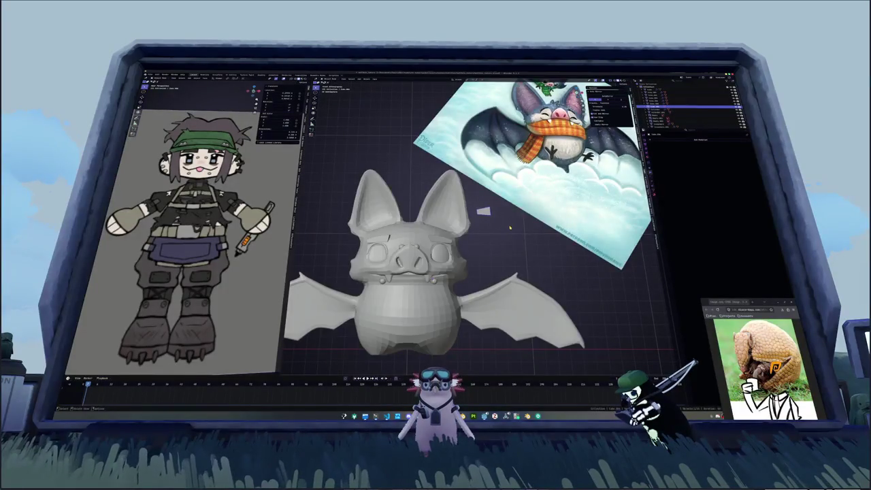
{"action": "middle_click_drag", "start_coordinate": [499, 222], "coordinate": [535, 241]}
{"action": "scroll", "coordinate": [517, 231], "scroll_direction": "up", "scroll_amount": 5}
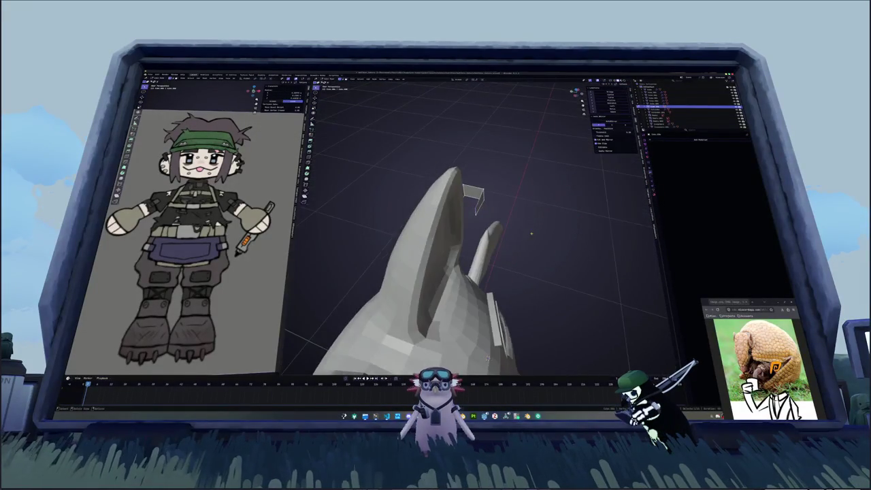
- Extrude the quad face into the clip shape and reposition it beside the ear
{"action": "key", "text": "3"}
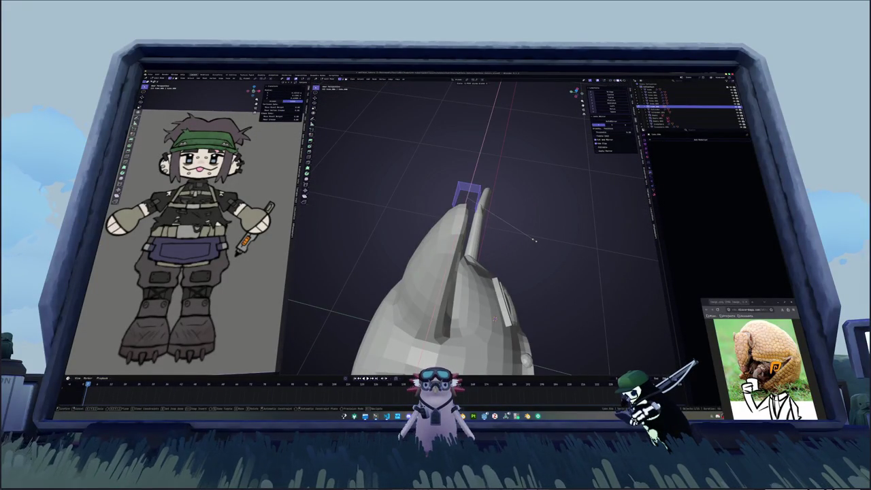
{"action": "key", "text": "e"}
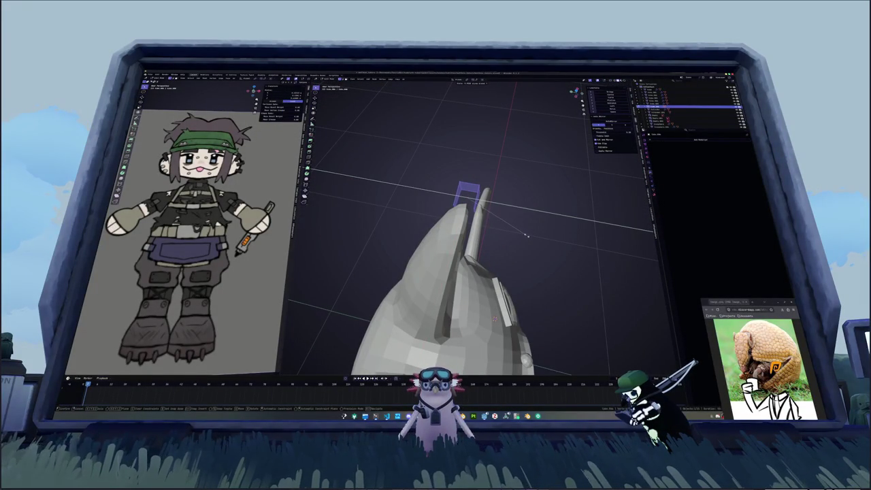
{"action": "left_click", "coordinate": [560, 237]}
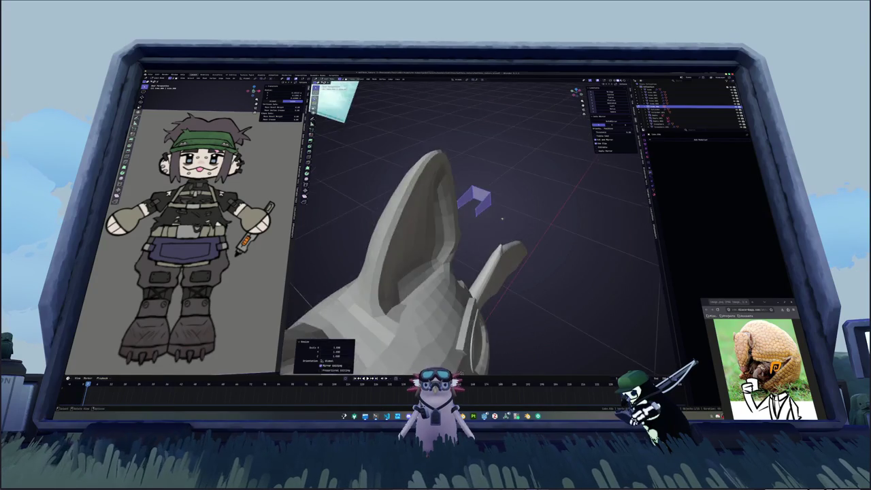
{"action": "middle_click_drag", "start_coordinate": [559, 238], "coordinate": [503, 218]}
{"action": "key", "text": "KP_1"}
{"action": "key", "text": "g"}
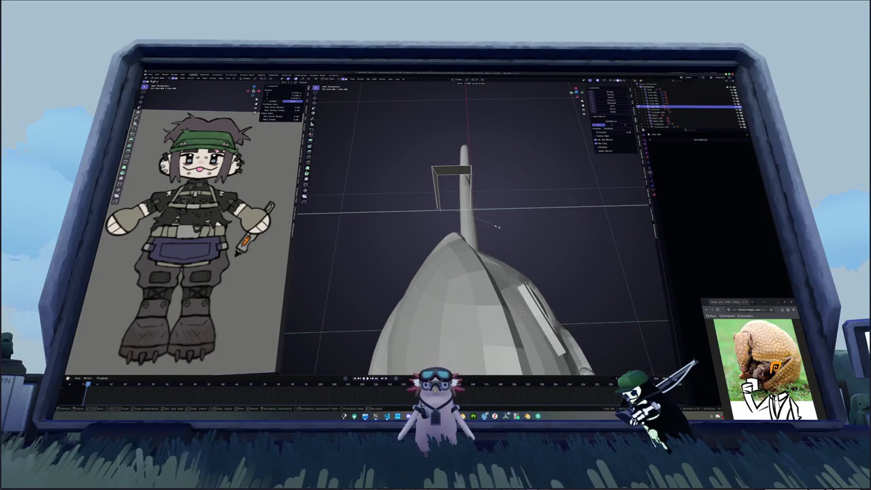
{"action": "left_click", "coordinate": [489, 224]}
{"action": "middle_click_drag", "start_coordinate": [489, 224], "coordinate": [527, 217]}
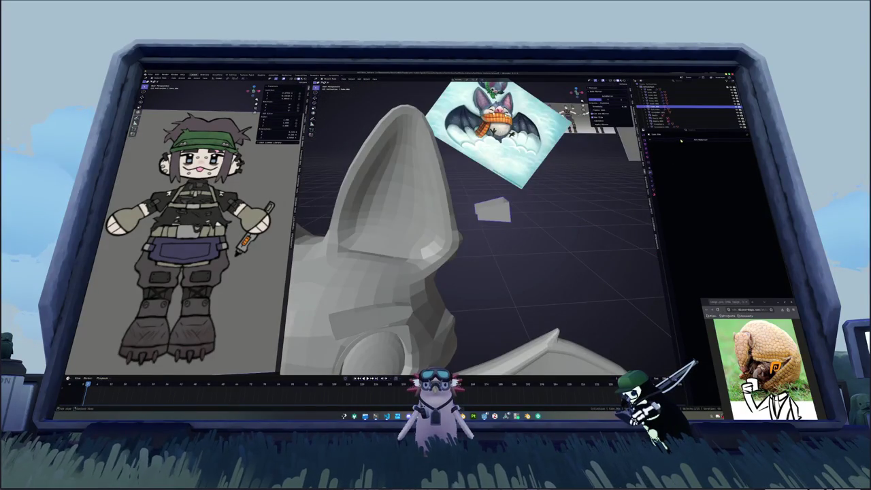
- Add a Solidify modifier to give the quad thickness
{"action": "left_click", "coordinate": [680, 141]}
{"action": "left_click", "coordinate": [698, 157]}
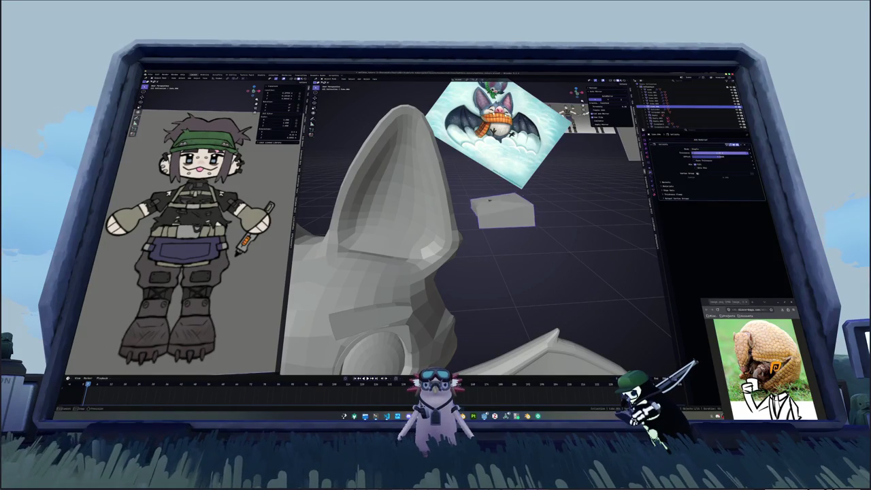
{"action": "middle_click_drag", "start_coordinate": [517, 207], "coordinate": [629, 189]}
{"action": "left_click", "coordinate": [494, 204]}
{"action": "mouse_move", "coordinate": [493, 204]}
{"action": "middle_mouse_down"}
{"action": "mouse_move", "coordinate": [557, 207]}
{"action": "mouse_move", "coordinate": [493, 207]}
{"action": "middle_mouse_up"}
- Apply the quad's scale, move it along X, and reduce the Solidify thickness slightly
{"action": "key", "text": "ctrl+a"}
{"action": "left_click", "coordinate": [555, 204]}
{"action": "key", "text": "g"}
{"action": "key", "text": "x"}
{"action": "key", "text": "x"}
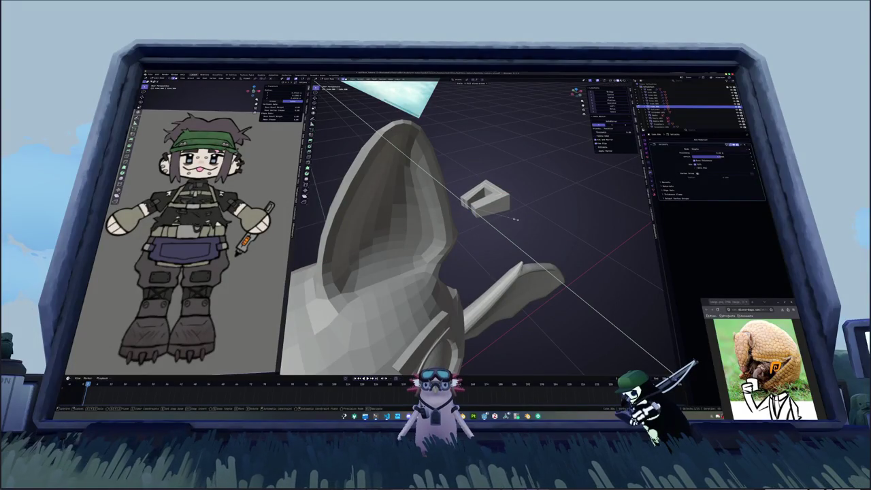
{"action": "left_click", "coordinate": [524, 222]}
{"action": "mouse_move", "coordinate": [524, 222]}
{"action": "middle_mouse_down"}
{"action": "mouse_move", "coordinate": [476, 225]}
{"action": "mouse_move", "coordinate": [390, 357]}
{"action": "middle_mouse_up"}
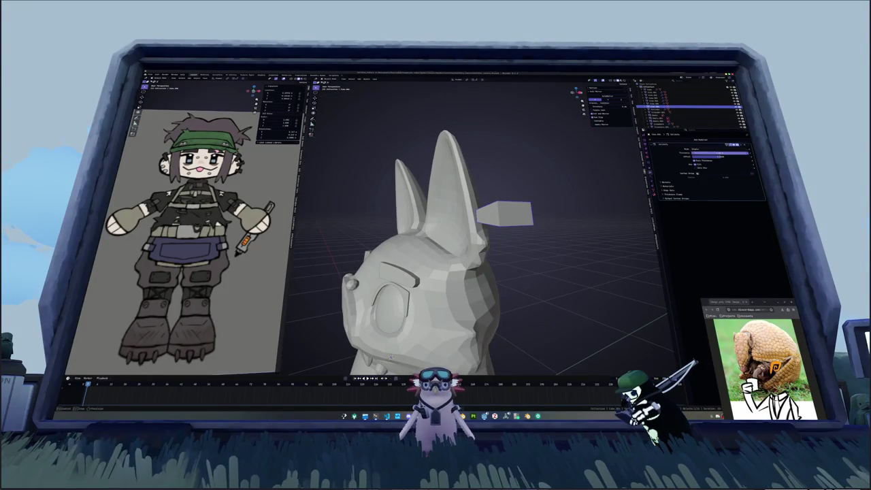
{"action": "left_click_drag", "start_coordinate": [728, 153], "coordinate": [714, 153]}
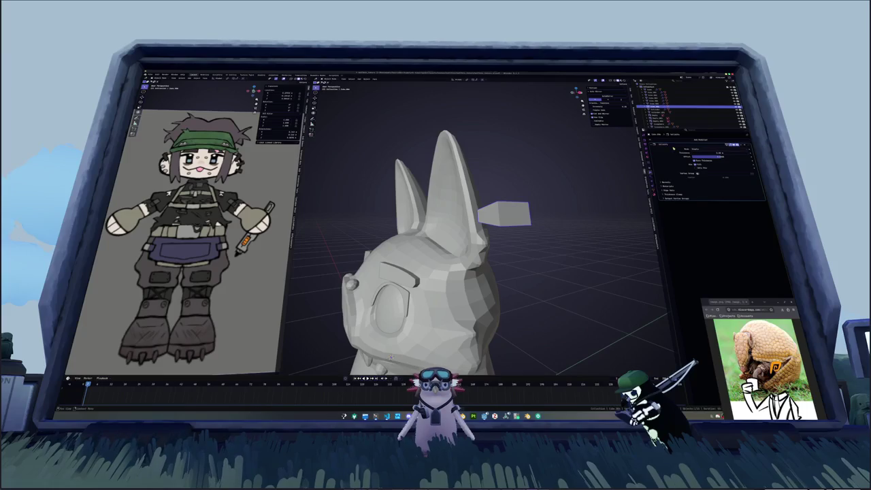
{"action": "middle_click_drag", "start_coordinate": [548, 189], "coordinate": [508, 226]}
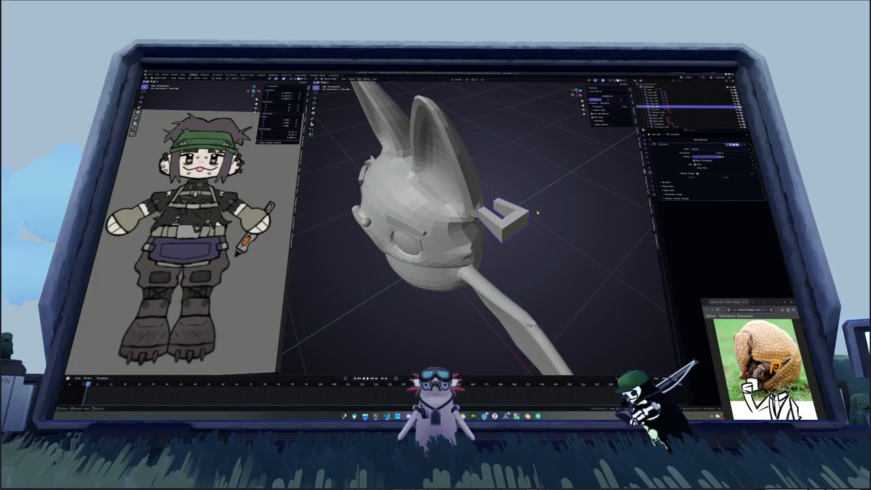
- Rotate the clip about 37° in top view and nudge it toward the ear
{"action": "key", "text": "KP_7"}
{"action": "key", "text": "r"}
{"action": "left_click", "coordinate": [498, 225]}
{"action": "key", "text": "g"}
{"action": "left_click", "coordinate": [490, 226]}
{"action": "key", "text": "s"}
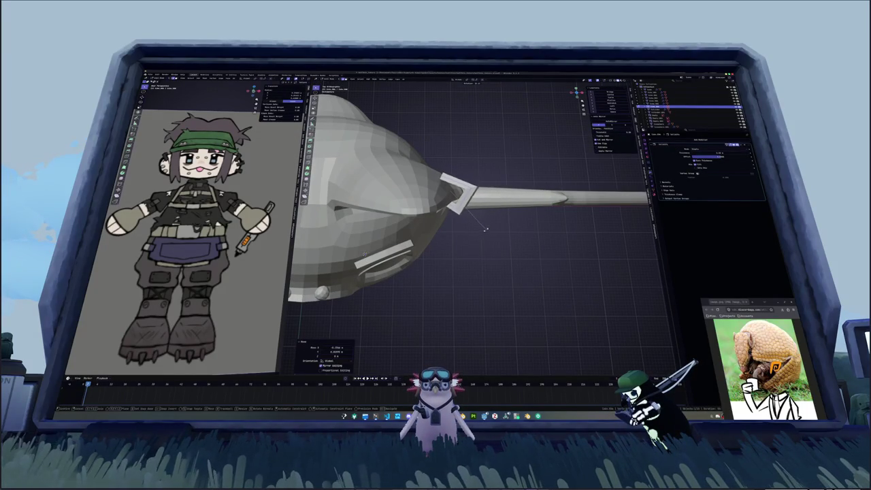
{"action": "left_click", "coordinate": [479, 232]}
{"action": "middle_click_drag", "start_coordinate": [479, 232], "coordinate": [470, 177]}
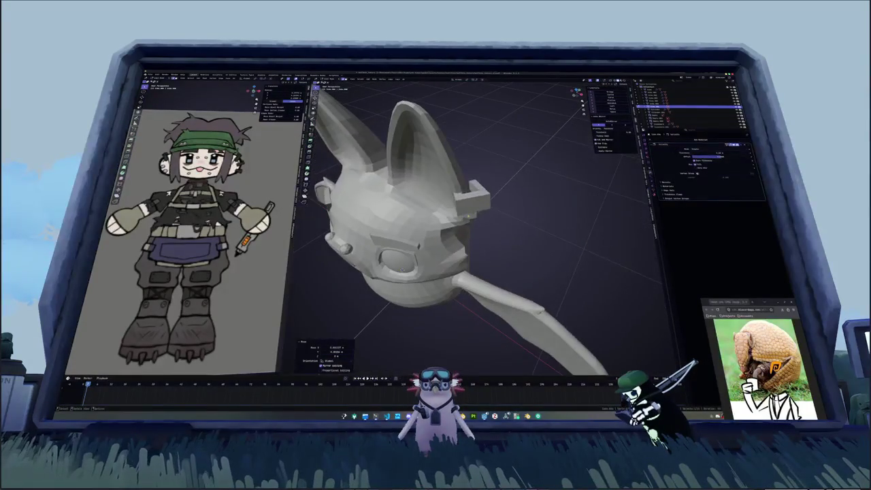
- Move, rotate and resize the clip so it sits against the ear's edge
{"action": "key", "text": "g"}
{"action": "key", "text": "z"}
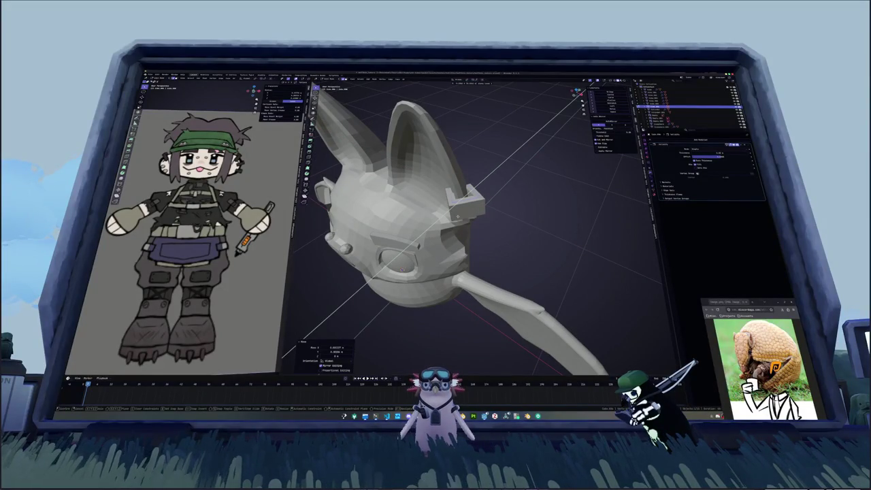
{"action": "key", "text": "x"}
{"action": "mouse_move", "coordinate": [470, 177]}
{"action": "middle_mouse_down"}
{"action": "mouse_move", "coordinate": [493, 217]}
{"action": "mouse_move", "coordinate": [490, 176]}
{"action": "mouse_move", "coordinate": [506, 218]}
{"action": "middle_mouse_up"}
{"action": "key", "text": "r"}
{"action": "key", "text": "Return"}
{"action": "key", "text": "s"}
{"action": "key", "text": "g"}
{"action": "key", "text": "Return"}
{"action": "key", "text": "KP_3"}
- Duplicate the clip upward along Z and rotate the copy around X to follow the ear
{"action": "key", "text": "shift+d"}
{"action": "key", "text": "z"}
{"action": "left_click", "coordinate": [509, 183]}
{"action": "mouse_move", "coordinate": [508, 183]}
{"action": "middle_mouse_down"}
{"action": "mouse_move", "coordinate": [435, 239]}
{"action": "mouse_move", "coordinate": [531, 190]}
{"action": "middle_mouse_up"}
{"action": "key", "text": "r"}
{"action": "left_click", "coordinate": [535, 188]}
{"action": "key", "text": "g"}
{"action": "left_click", "coordinate": [535, 187]}
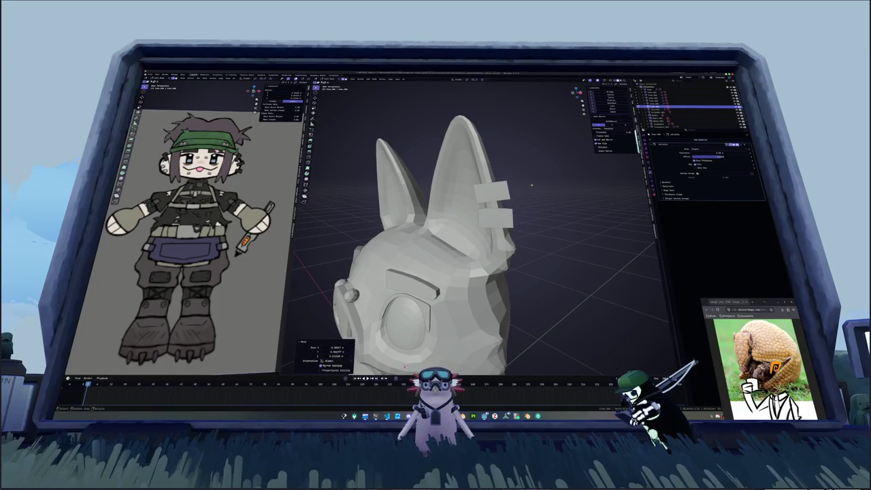
{"action": "middle_click_drag", "start_coordinate": [535, 188], "coordinate": [529, 185]}
{"action": "key", "text": "r"}
{"action": "left_click", "coordinate": [534, 189]}
{"action": "key", "text": "r"}
{"action": "key", "text": "x"}
{"action": "key", "text": "Return"}
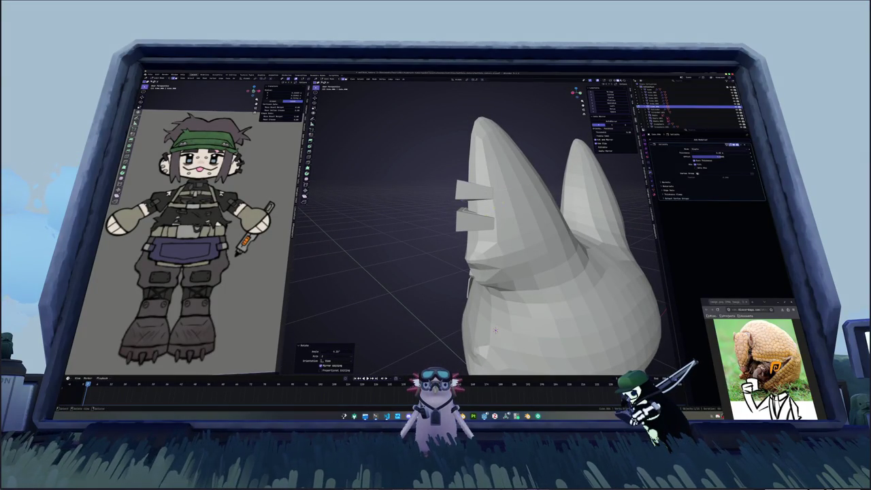
- Select the whole lower clip block and shift it slightly left
{"action": "left_click", "coordinate": [478, 216]}
{"action": "key", "text": "ctrl+l"}
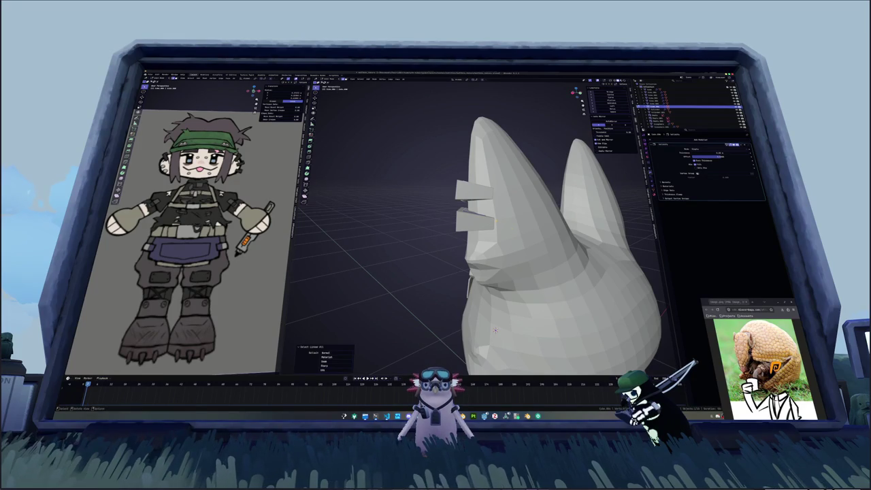
{"action": "key", "text": "g"}
{"action": "left_click", "coordinate": [488, 220]}
{"action": "middle_click_drag", "start_coordinate": [488, 219], "coordinate": [435, 224]}
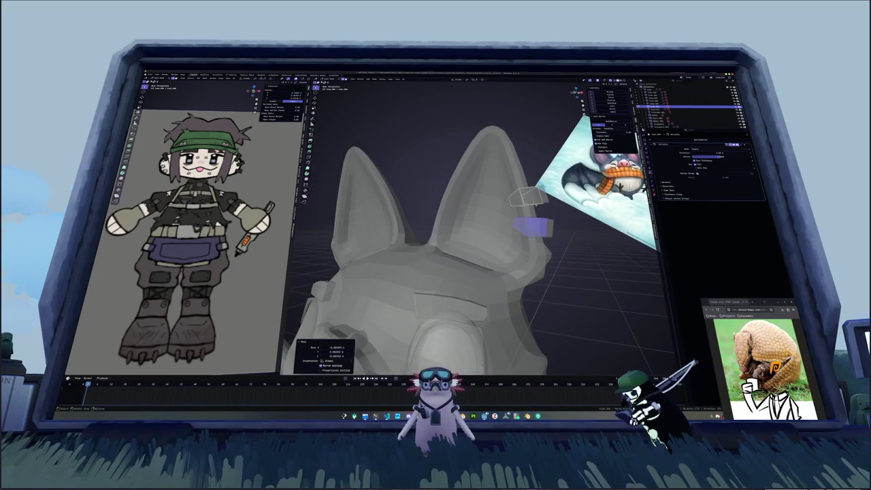
{"action": "left_click", "coordinate": [527, 197]}
{"action": "middle_click_drag", "start_coordinate": [527, 197], "coordinate": [507, 182]}
{"action": "scroll", "coordinate": [507, 182], "scroll_direction": "up", "scroll_amount": 3}
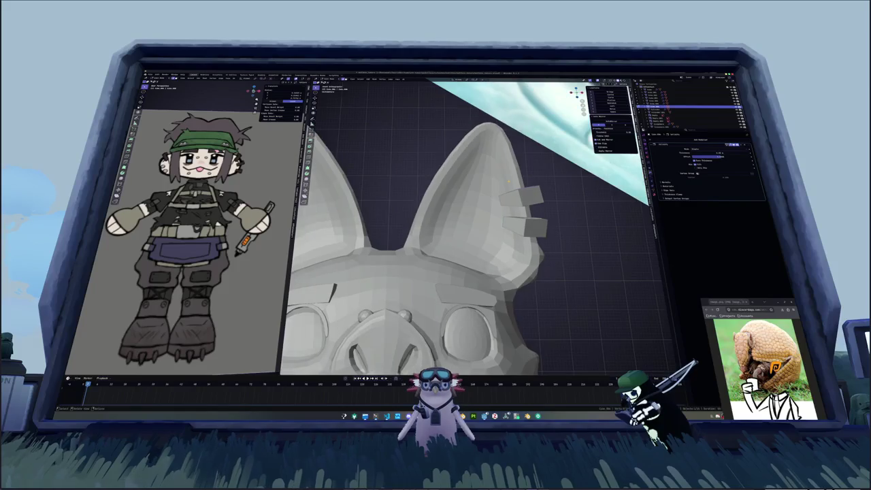
- Duplicate a third clip onto the ear, then shift and rotate it into line
{"action": "key", "text": "shift+d"}
{"action": "left_click", "coordinate": [542, 173]}
{"action": "mouse_move", "coordinate": [542, 173]}
{"action": "middle_mouse_down"}
{"action": "mouse_move", "coordinate": [540, 166]}
{"action": "mouse_move", "coordinate": [537, 192]}
{"action": "middle_mouse_up"}
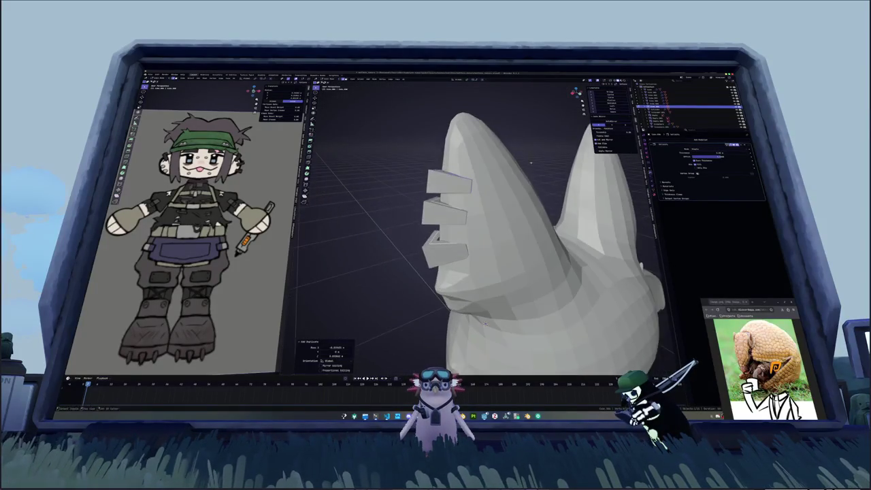
{"action": "key", "text": "g"}
{"action": "left_click", "coordinate": [538, 193]}
{"action": "middle_click_drag", "start_coordinate": [537, 192], "coordinate": [575, 214]}
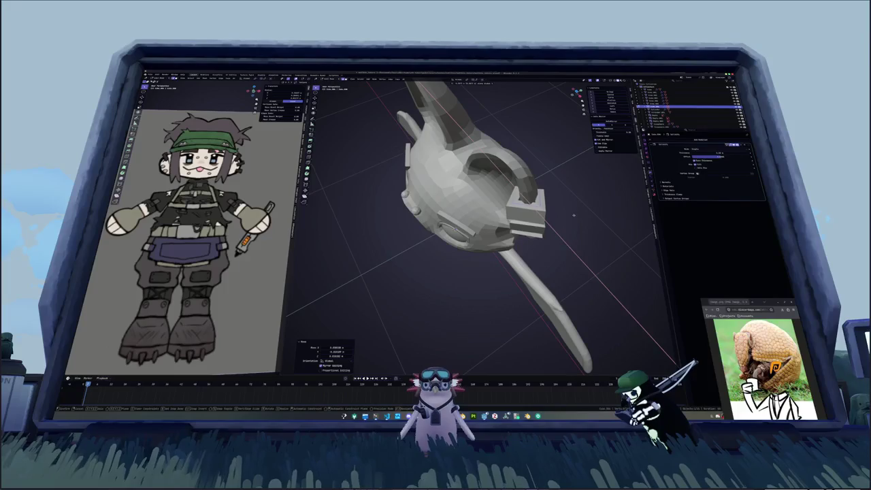
{"action": "key", "text": "r"}
{"action": "left_click", "coordinate": [575, 215]}
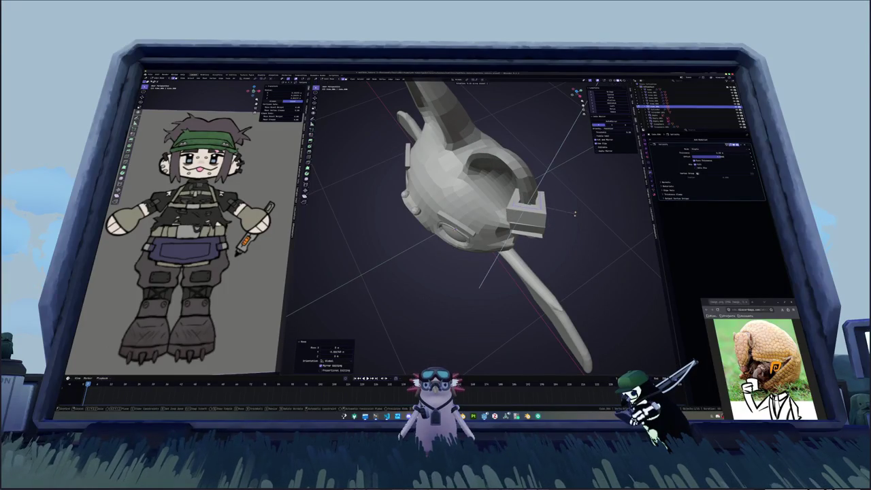
{"action": "middle_click_drag", "start_coordinate": [574, 214], "coordinate": [575, 184]}
{"action": "scroll", "coordinate": [575, 183], "scroll_direction": "up", "scroll_amount": 2}
{"action": "scroll", "coordinate": [510, 250], "scroll_direction": "down", "scroll_amount": 5}
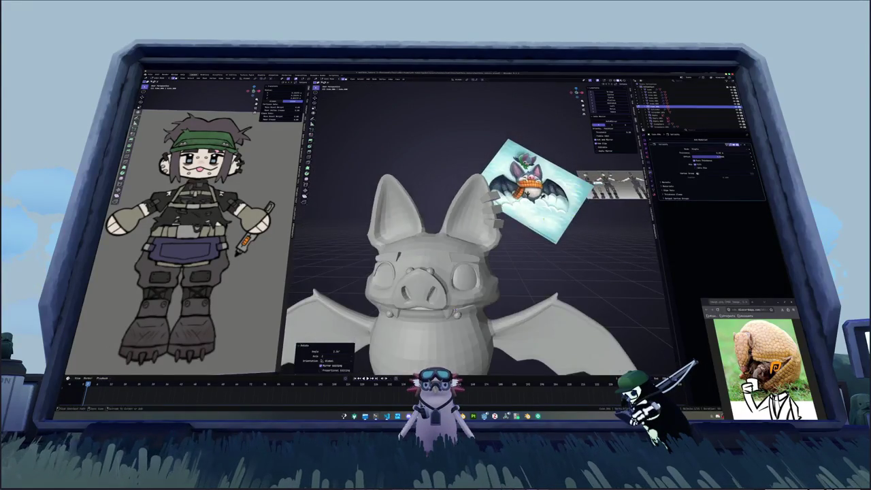
- Duplicate the connected ear clips and separate the copy into its own object
{"action": "scroll", "coordinate": [510, 250], "scroll_direction": "down", "scroll_amount": 3}
{"action": "mouse_move", "coordinate": [510, 250]}
{"action": "middle_mouse_down"}
{"action": "mouse_move", "coordinate": [489, 245]}
{"action": "mouse_move", "coordinate": [510, 251]}
{"action": "mouse_move", "coordinate": [552, 311]}
{"action": "mouse_move", "coordinate": [555, 334]}
{"action": "middle_mouse_up"}
{"action": "scroll", "coordinate": [552, 310], "scroll_direction": "up", "scroll_amount": 3}
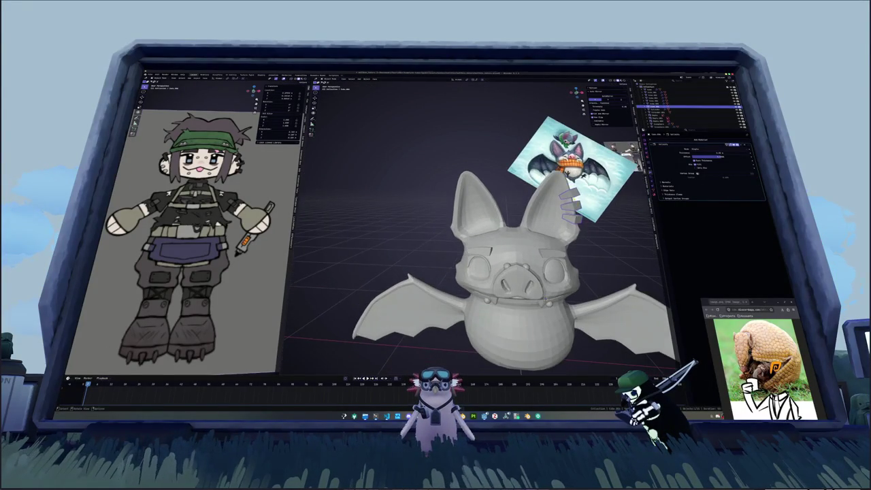
{"action": "key", "text": "ctrl+l"}
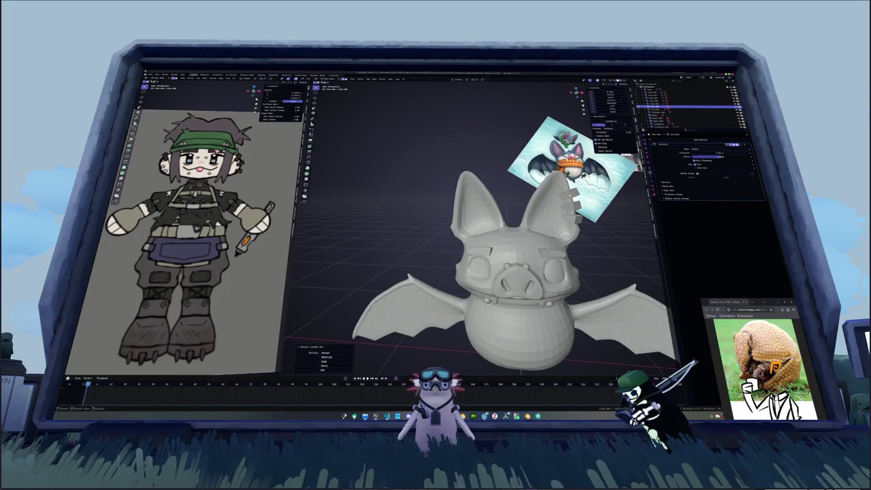
{"action": "key", "text": "shift+d"}
{"action": "right_click", "coordinate": [506, 235]}
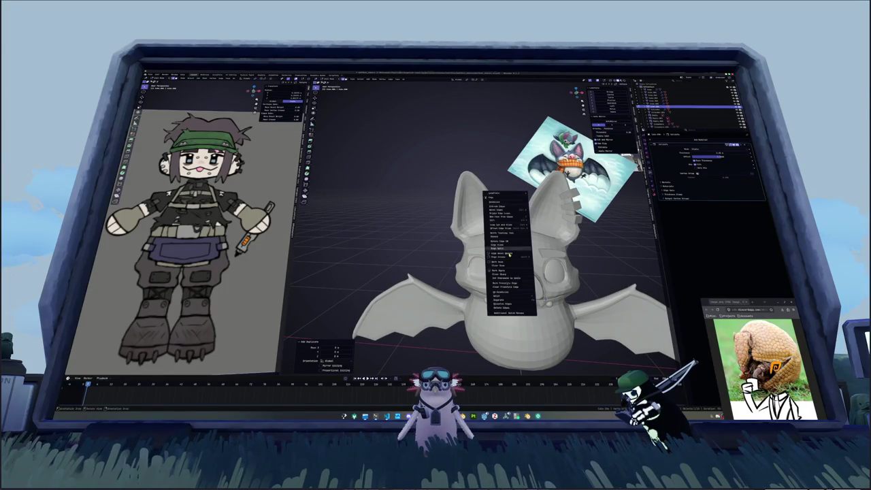
{"action": "left_click", "coordinate": [544, 300]}
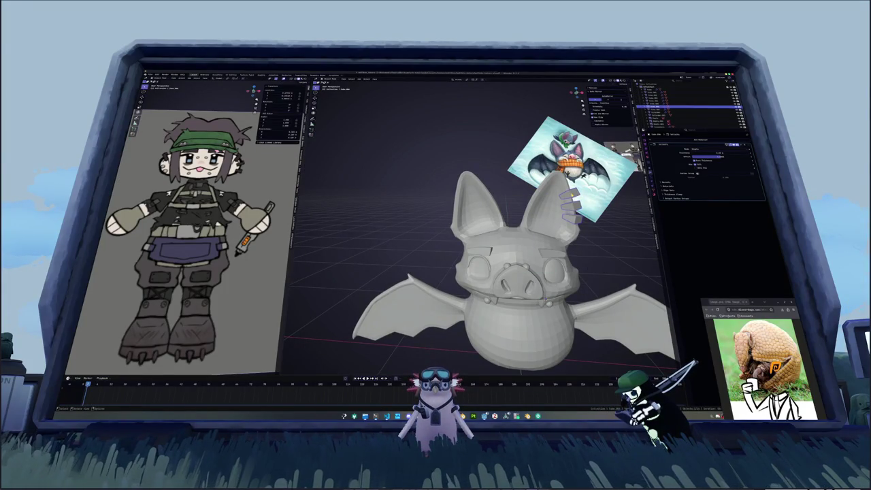
- Mirror the copy across the head with a Mirror modifier, apply it, and delete the stray piece
{"action": "left_click", "coordinate": [700, 139]}
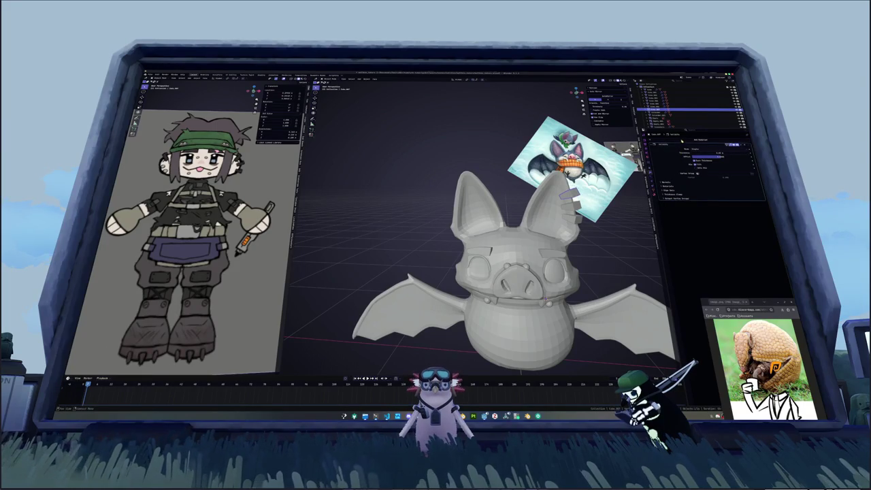
{"action": "left_click", "coordinate": [694, 161]}
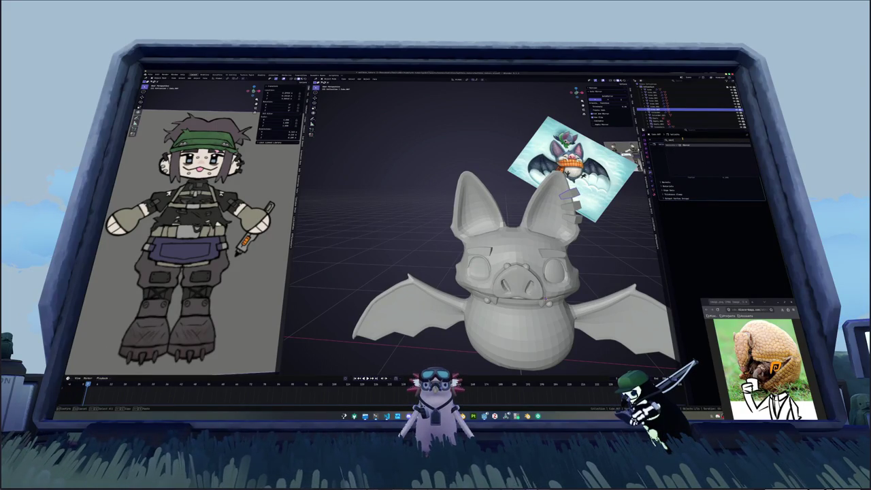
{"action": "left_click", "coordinate": [763, 220]}
{"action": "left_click", "coordinate": [620, 228]}
{"action": "key", "text": "ctrl+a"}
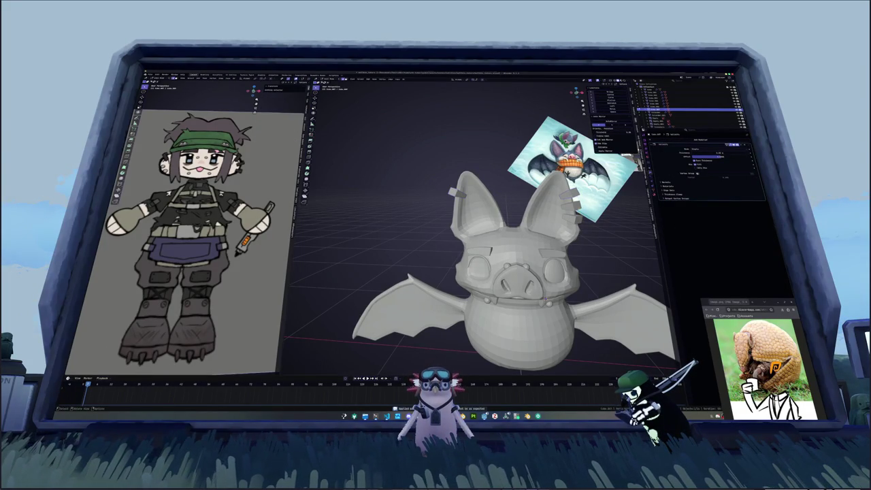
{"action": "key", "text": "alt+z"}
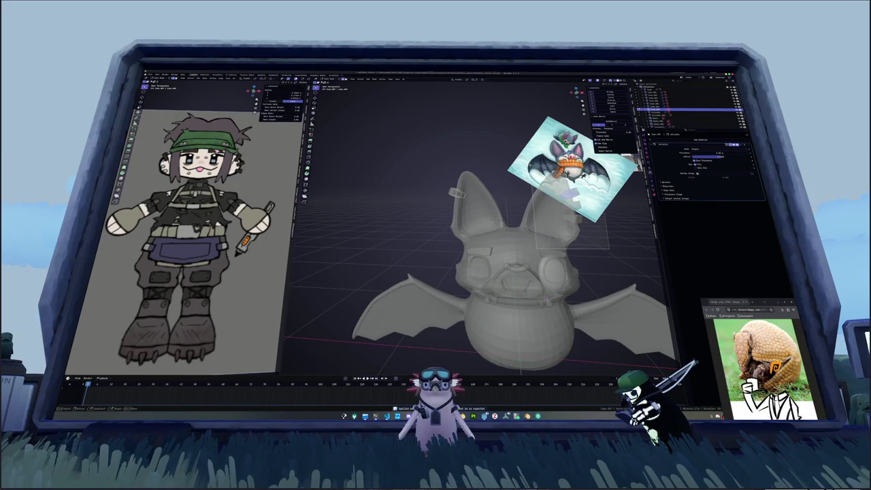
{"action": "left_click", "coordinate": [605, 143]}
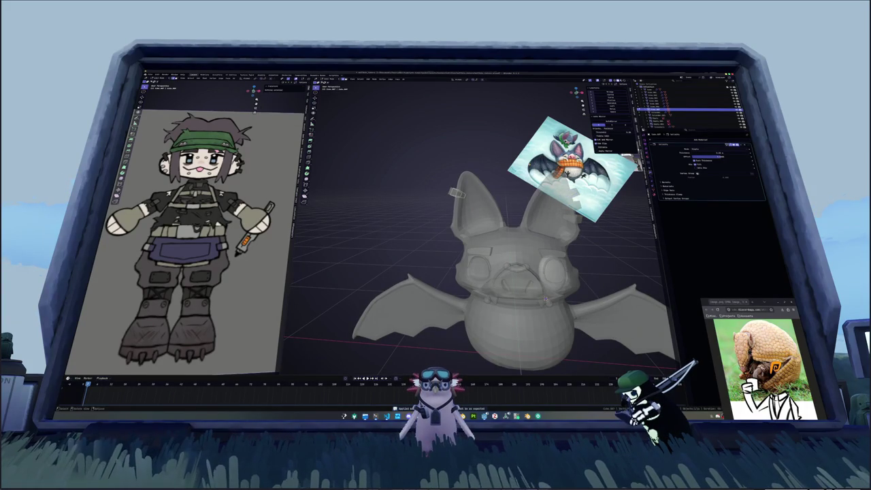
{"action": "middle_click_drag", "start_coordinate": [477, 238], "coordinate": [490, 227]}
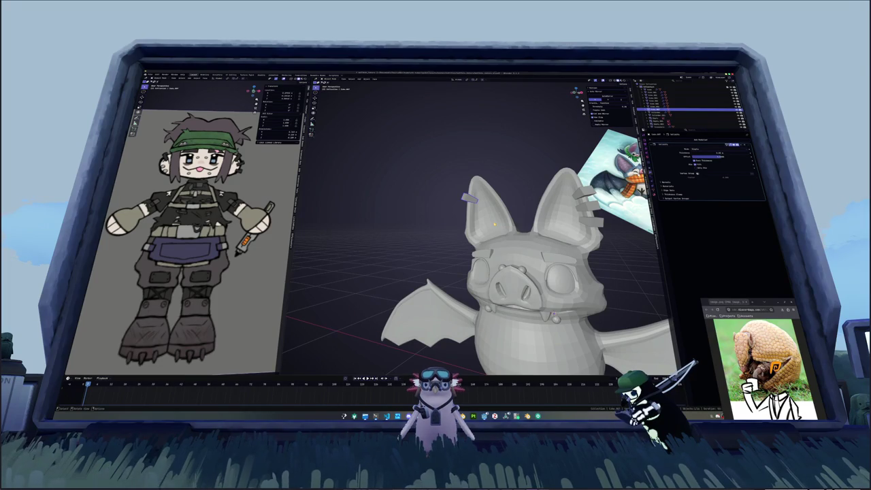
- Duplicate the ear stud, delete the extra right-ear copy, and move and shrink the new stud
{"action": "left_click", "coordinate": [556, 318]}
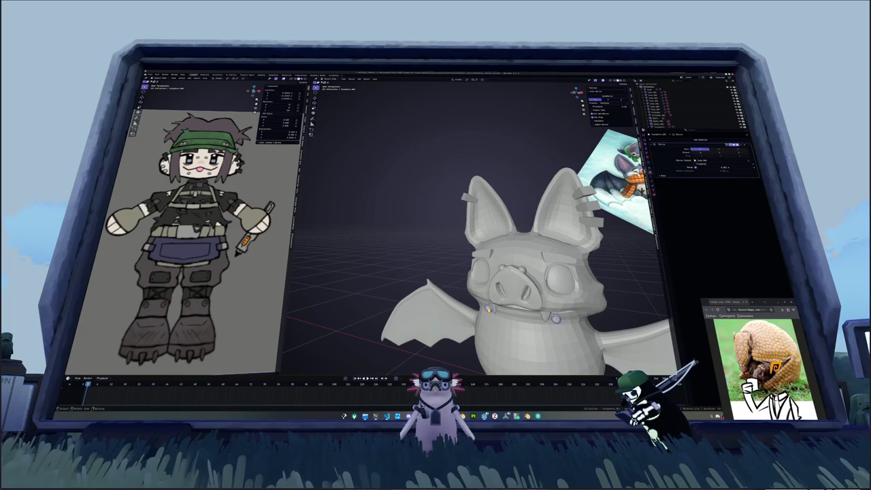
{"action": "key", "text": "KP_1"}
{"action": "middle_click_drag", "start_coordinate": [490, 259], "coordinate": [490, 244]}
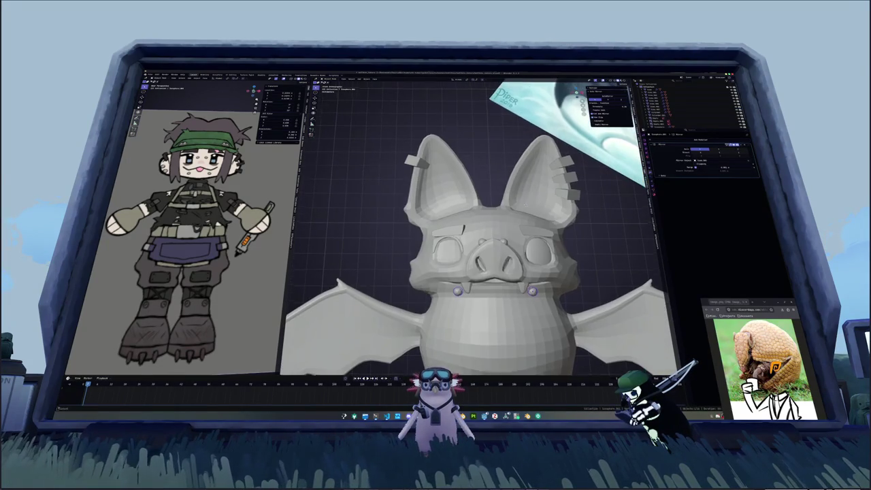
{"action": "key", "text": "shift+d"}
{"action": "left_click", "coordinate": [448, 183]}
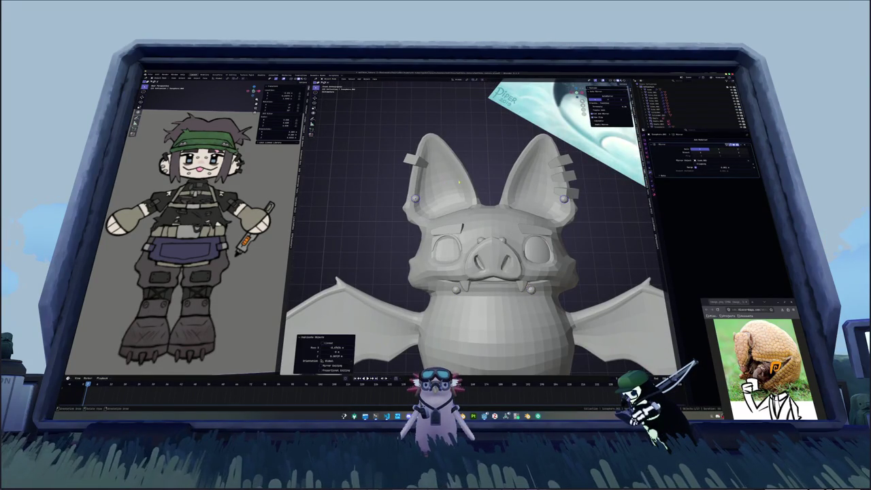
{"action": "key", "text": "Delete"}
{"action": "key", "text": "g"}
{"action": "left_click", "coordinate": [414, 198]}
{"action": "middle_click_drag", "start_coordinate": [413, 198], "coordinate": [437, 175]}
{"action": "key", "text": "s"}
{"action": "left_click", "coordinate": [437, 175]}
- Reposition the copied stud below the first one, moving the studs along X
{"action": "key", "text": "g"}
{"action": "key", "text": "KP_1"}
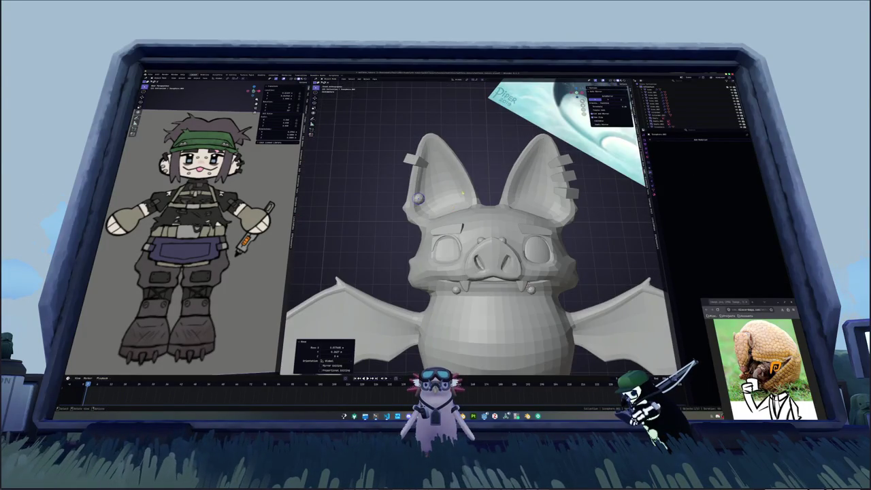
{"action": "scroll", "coordinate": [418, 198], "scroll_direction": "up", "scroll_amount": 2}
{"action": "middle_click_drag", "start_coordinate": [418, 198], "coordinate": [427, 223]}
{"action": "scroll", "coordinate": [428, 223], "scroll_direction": "up", "scroll_amount": 2}
{"action": "key", "text": "g"}
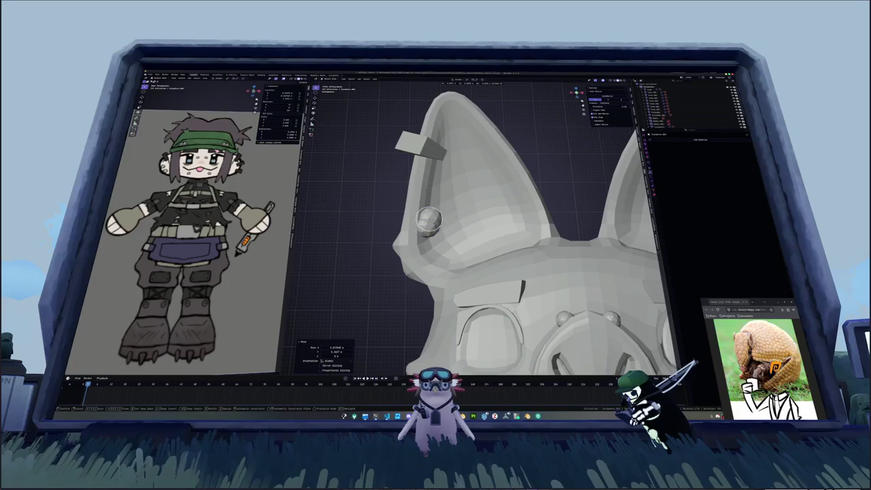
{"action": "left_click", "coordinate": [430, 189]}
{"action": "scroll", "coordinate": [430, 189], "scroll_direction": "down", "scroll_amount": 3}
{"action": "mouse_move", "coordinate": [430, 189]}
{"action": "middle_mouse_down"}
{"action": "mouse_move", "coordinate": [573, 342]}
{"action": "mouse_move", "coordinate": [436, 225]}
{"action": "mouse_move", "coordinate": [492, 177]}
{"action": "middle_mouse_up"}
{"action": "key", "text": "g"}
{"action": "key", "text": "x"}
{"action": "left_click", "coordinate": [435, 224]}
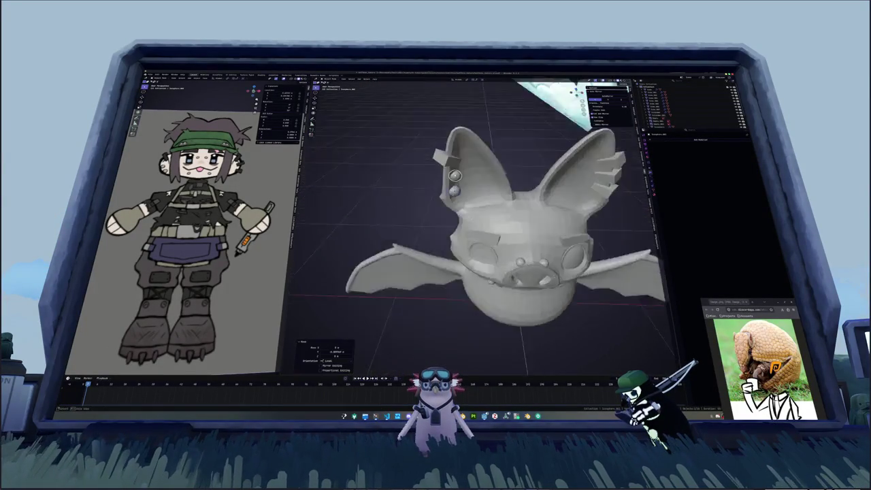
{"action": "scroll", "coordinate": [492, 177], "scroll_direction": "up", "scroll_amount": 3}
- Nudge the upper stud, then move the lower stud along X until both stack on the ear edge
{"action": "left_click", "coordinate": [460, 151]}
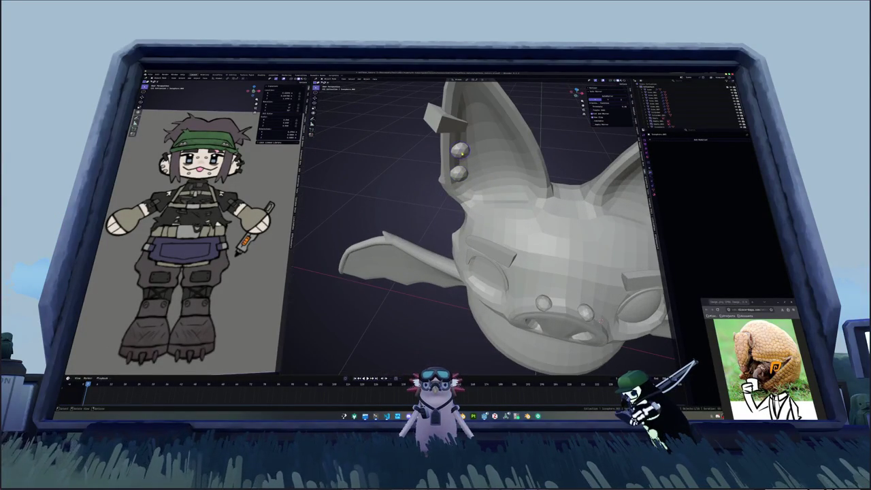
{"action": "scroll", "coordinate": [460, 151], "scroll_direction": "up", "scroll_amount": 3}
{"action": "middle_click_drag", "start_coordinate": [460, 151], "coordinate": [476, 182]}
{"action": "key", "text": "g"}
{"action": "left_click", "coordinate": [476, 182]}
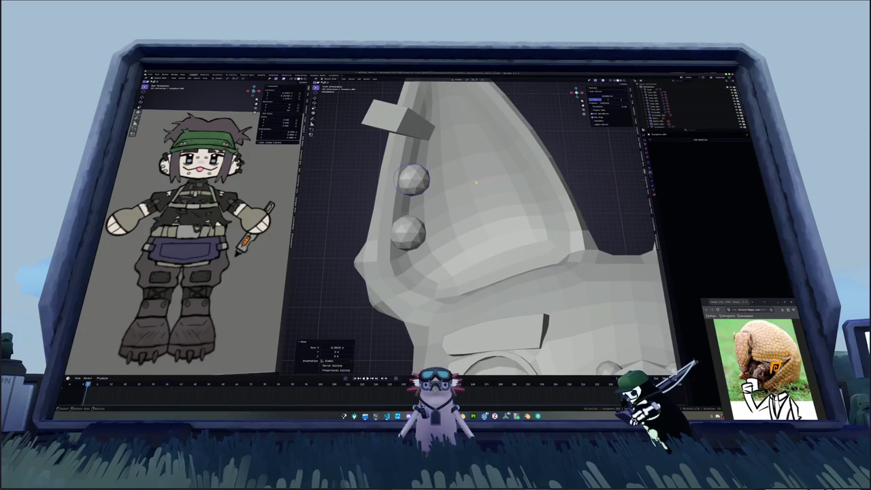
{"action": "left_click", "coordinate": [413, 243]}
{"action": "key", "text": "g"}
{"action": "key", "text": "x"}
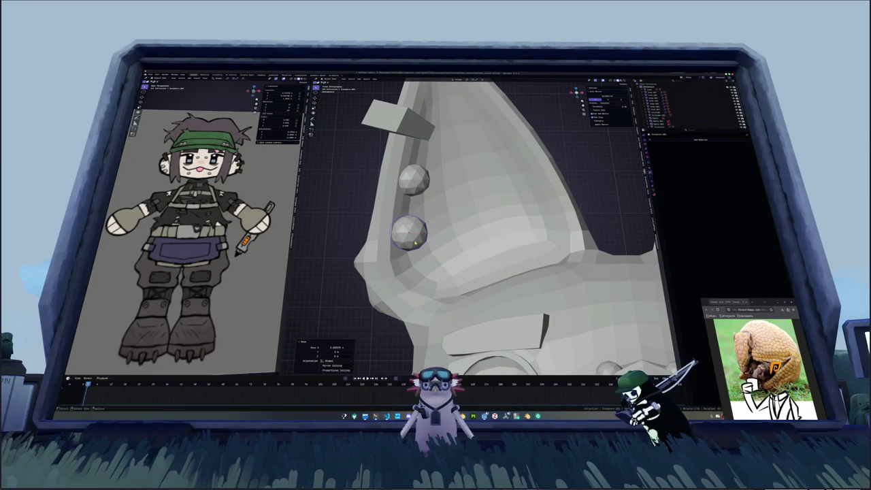
{"action": "left_click", "coordinate": [414, 178]}
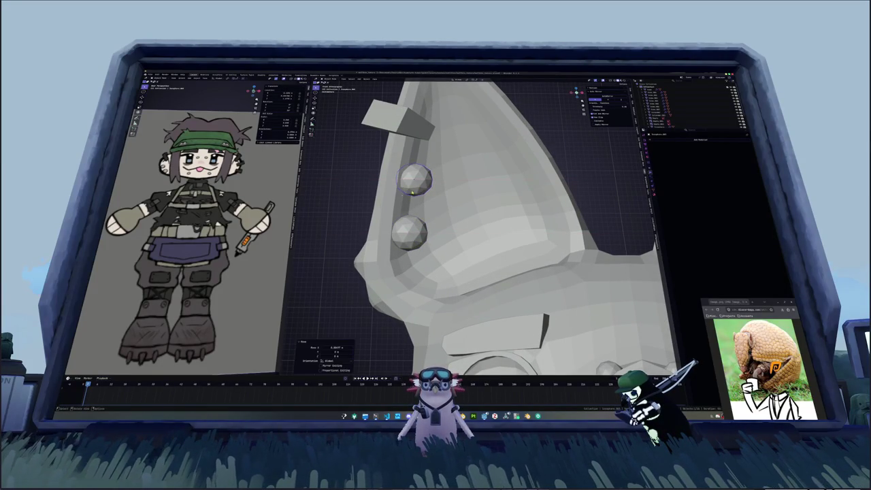
{"action": "scroll", "coordinate": [373, 213], "scroll_direction": "down", "scroll_amount": 1}
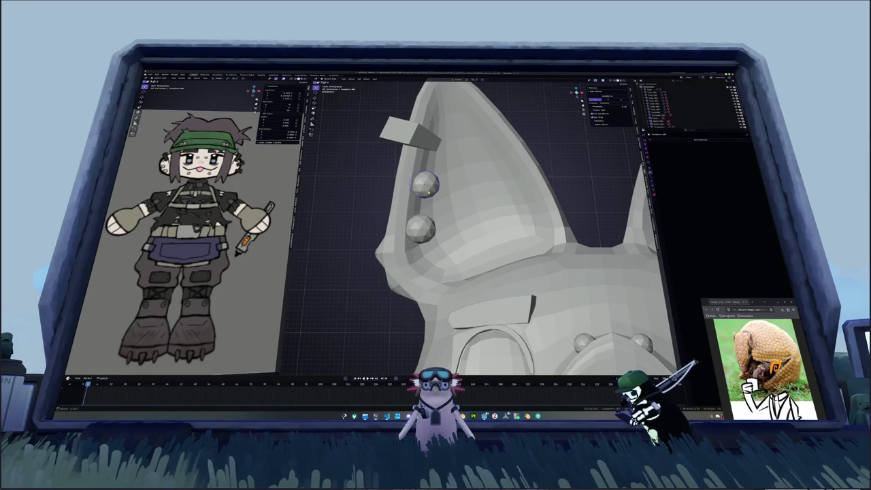
{"action": "key", "text": "shift+a"}
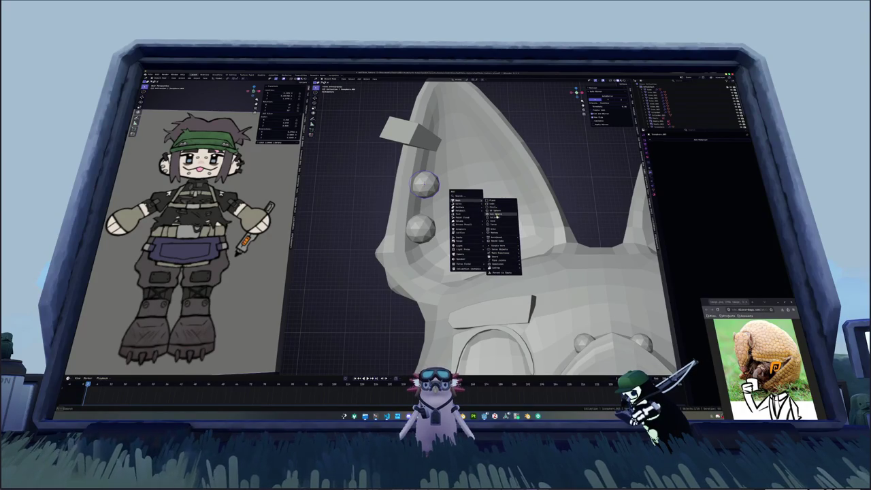
- Add a cylinder, rotate it 90° around X, and shrink it down
{"action": "left_click", "coordinate": [495, 211]}
{"action": "key", "text": "r"}
{"action": "key", "text": "x"}
{"action": "key", "text": "9"}
{"action": "key", "text": "0"}
{"action": "key", "text": "Return"}
{"action": "key", "text": "r"}
{"action": "mouse_move", "coordinate": [531, 219]}
{"action": "middle_mouse_down"}
{"action": "mouse_move", "coordinate": [547, 196]}
{"action": "mouse_move", "coordinate": [515, 198]}
{"action": "middle_mouse_up"}
{"action": "scroll", "coordinate": [515, 197], "scroll_direction": "up", "scroll_amount": 5}
{"action": "key", "text": "s"}
{"action": "key", "text": "0"}
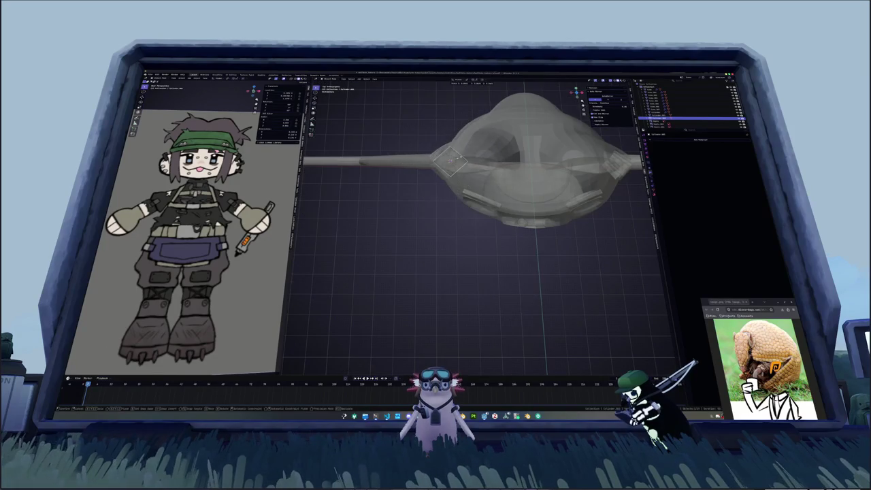
{"action": "key", "text": "Return"}
{"action": "scroll", "coordinate": [515, 192], "scroll_direction": "up", "scroll_amount": 3}
{"action": "mouse_move", "coordinate": [515, 193]}
{"action": "middle_mouse_down"}
{"action": "mouse_move", "coordinate": [551, 225]}
{"action": "mouse_move", "coordinate": [534, 252]}
{"action": "middle_mouse_up"}
{"action": "scroll", "coordinate": [551, 225], "scroll_direction": "up", "scroll_amount": 3}
- Make knife cuts, then extrude the cylinder's end face in X-ray view
{"action": "key", "text": "k"}
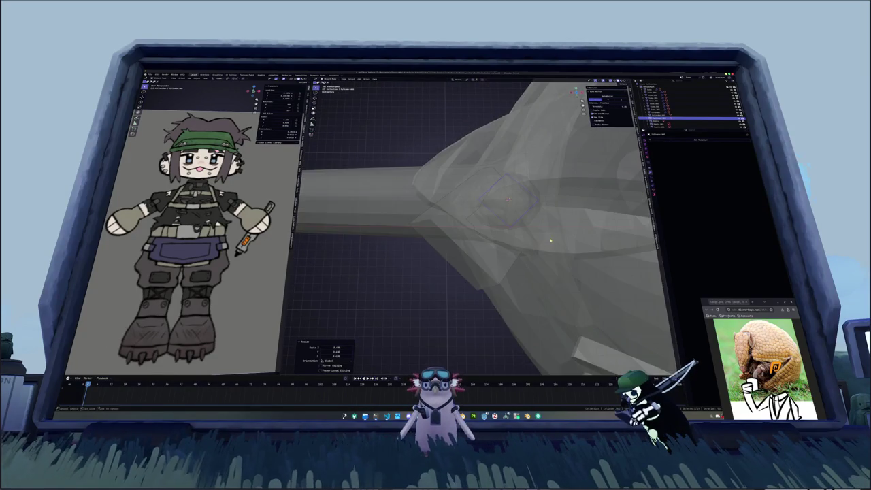
{"action": "key", "text": "Escape"}
{"action": "mouse_move", "coordinate": [531, 243]}
{"action": "middle_mouse_down"}
{"action": "mouse_move", "coordinate": [461, 311]}
{"action": "mouse_move", "coordinate": [486, 233]}
{"action": "mouse_move", "coordinate": [489, 158]}
{"action": "mouse_move", "coordinate": [498, 185]}
{"action": "mouse_move", "coordinate": [493, 178]}
{"action": "middle_mouse_up"}
{"action": "key", "text": "k"}
{"action": "key", "text": "Return"}
{"action": "key", "text": "alt+z"}
{"action": "key", "text": "e"}
{"action": "left_click", "coordinate": [460, 169]}
{"action": "key", "text": "alt+z"}
- Add an edge loop, extrude the face loop outward, and move the piece onto the ear
{"action": "key", "text": "ctrl+r"}
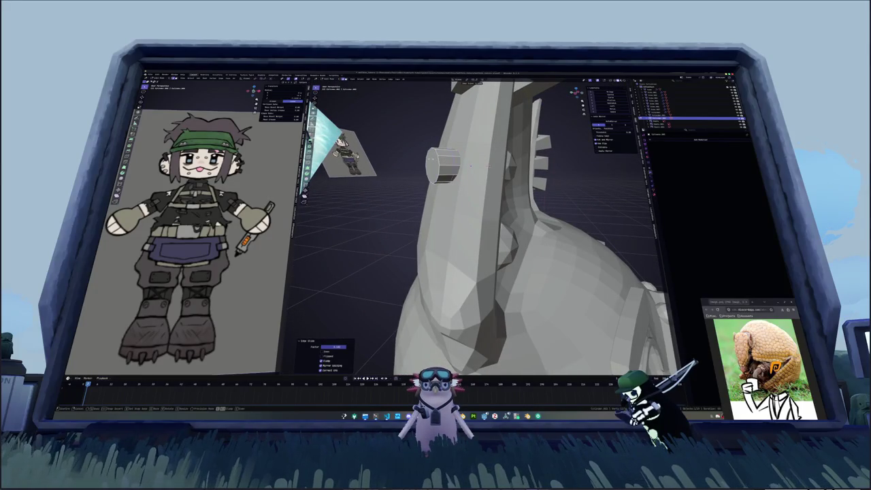
{"action": "left_click", "coordinate": [459, 166], "text": "alt"}
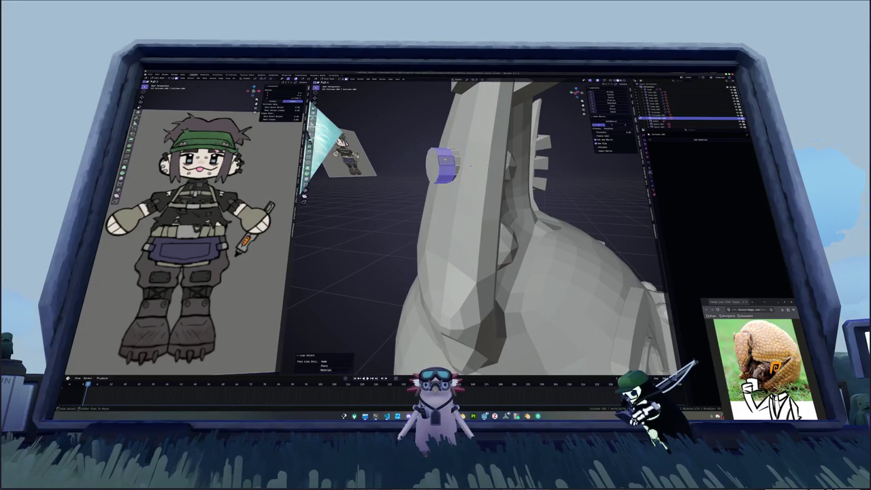
{"action": "middle_click_drag", "start_coordinate": [469, 165], "coordinate": [487, 164]}
{"action": "key", "text": "e"}
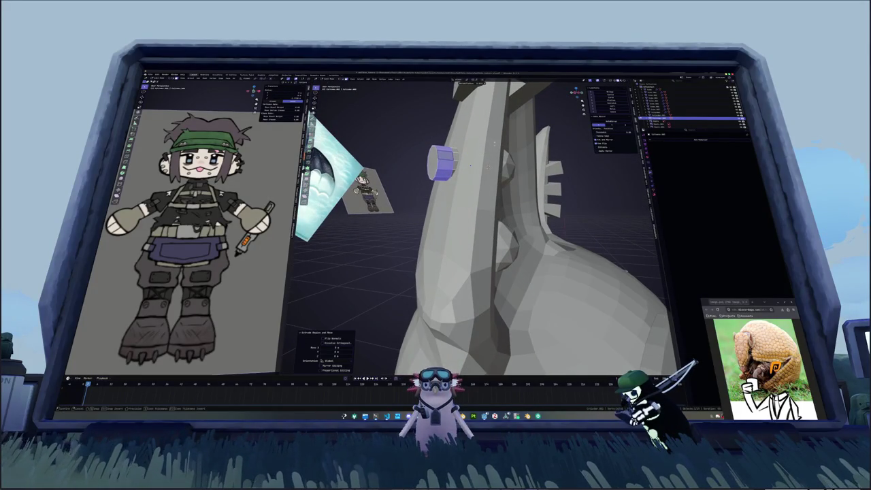
{"action": "key", "text": "Tab"}
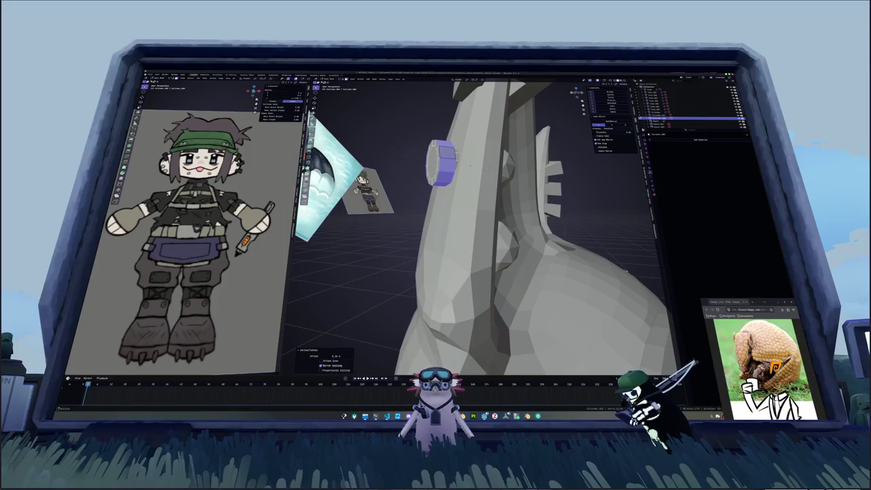
{"action": "mouse_move", "coordinate": [471, 163]}
{"action": "middle_mouse_down"}
{"action": "mouse_move", "coordinate": [386, 238]}
{"action": "mouse_move", "coordinate": [476, 225]}
{"action": "middle_mouse_up"}
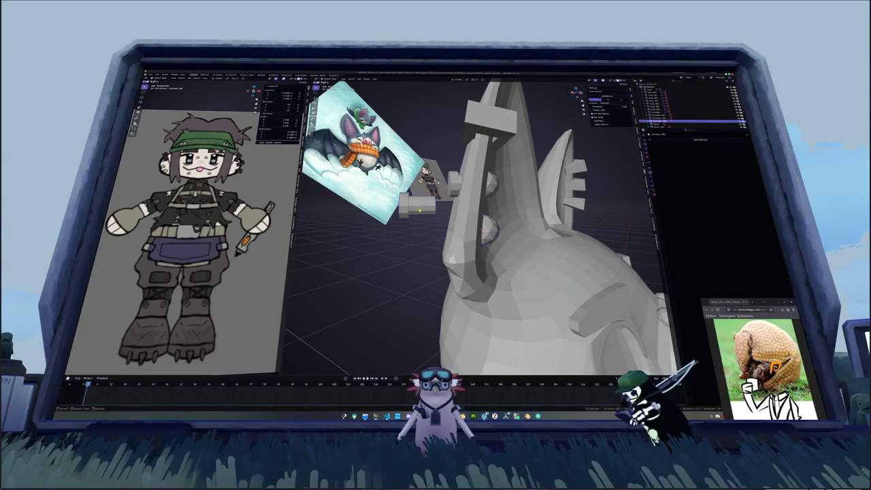
{"action": "key", "text": "g"}
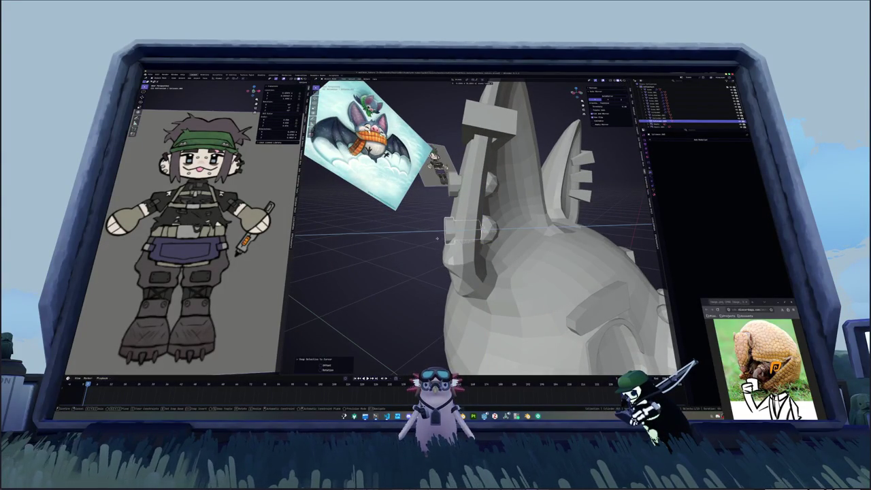
{"action": "left_click", "coordinate": [420, 248]}
- Review the bat in front orthographic view, then return to perspective and orbit slightly
{"action": "mouse_move", "coordinate": [421, 249]}
{"action": "middle_mouse_down"}
{"action": "mouse_move", "coordinate": [400, 254]}
{"action": "mouse_move", "coordinate": [406, 237]}
{"action": "middle_mouse_up"}
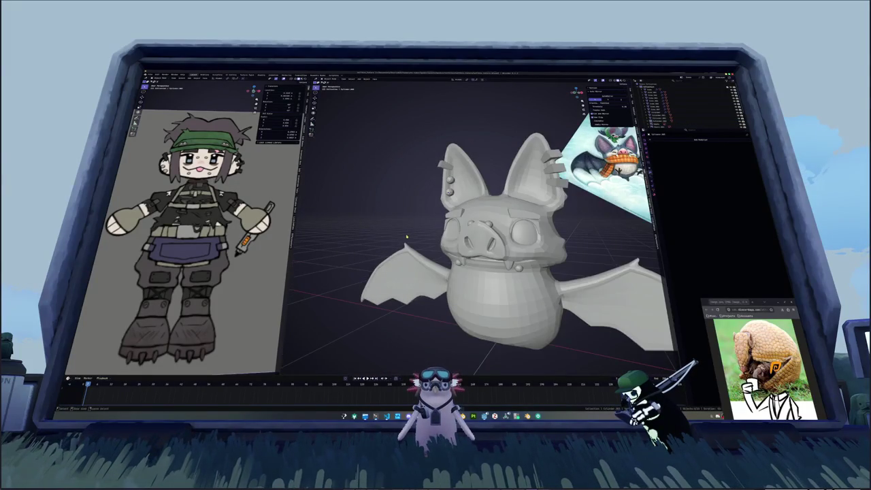
{"action": "key", "text": "KP_1"}
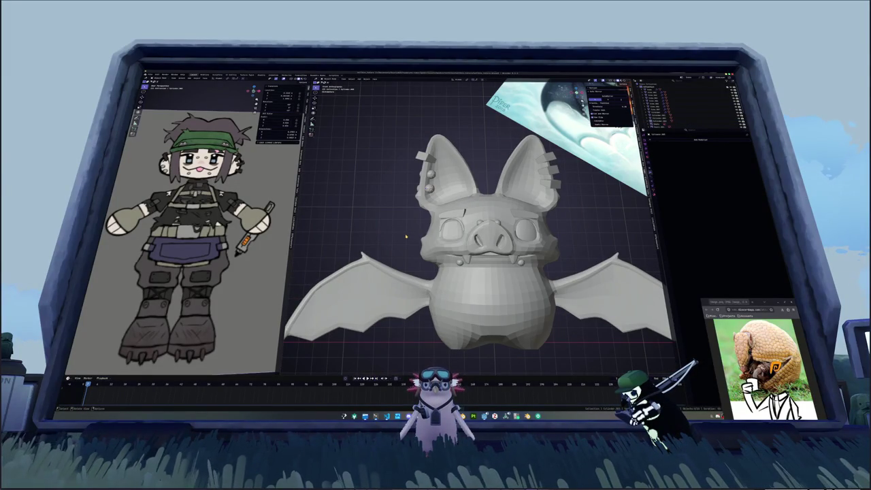
{"action": "key", "text": "KP_8"}
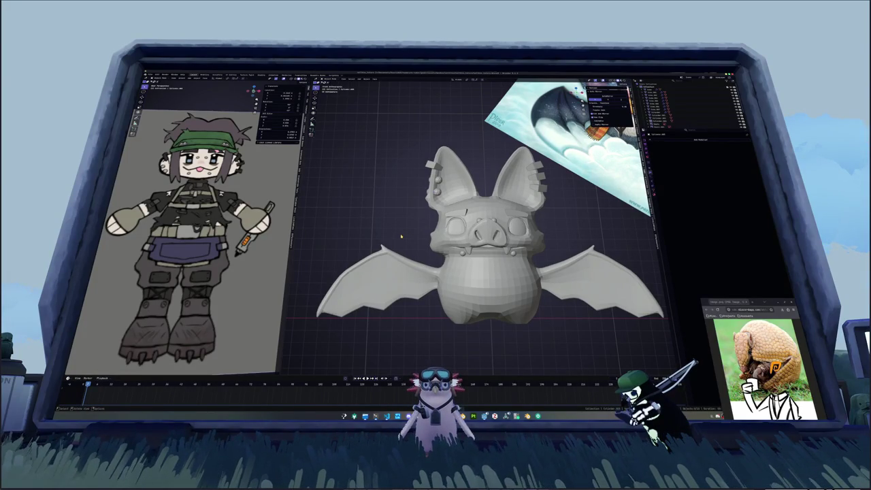
{"action": "middle_click_drag", "start_coordinate": [400, 236], "coordinate": [429, 229]}
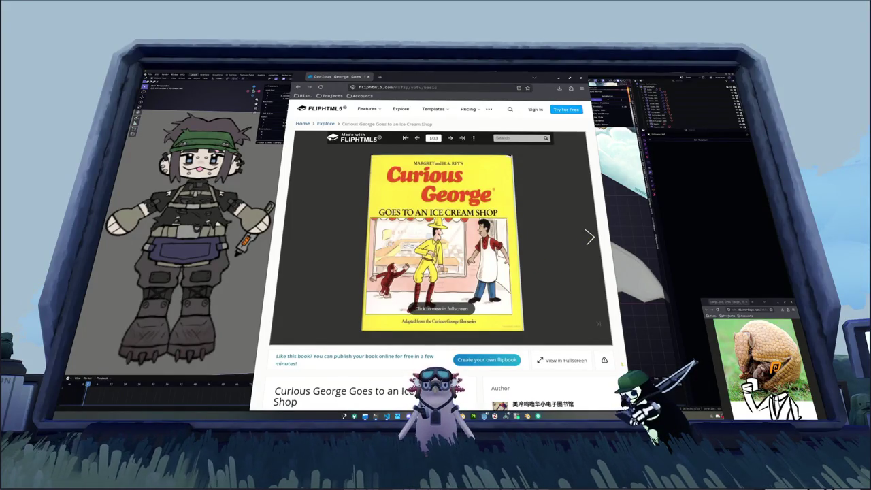
- Switch between Blender and the Curious George browser window, re-maximizing the browser
{"action": "left_click", "coordinate": [642, 215]}
{"action": "key", "text": "alt+Tab"}
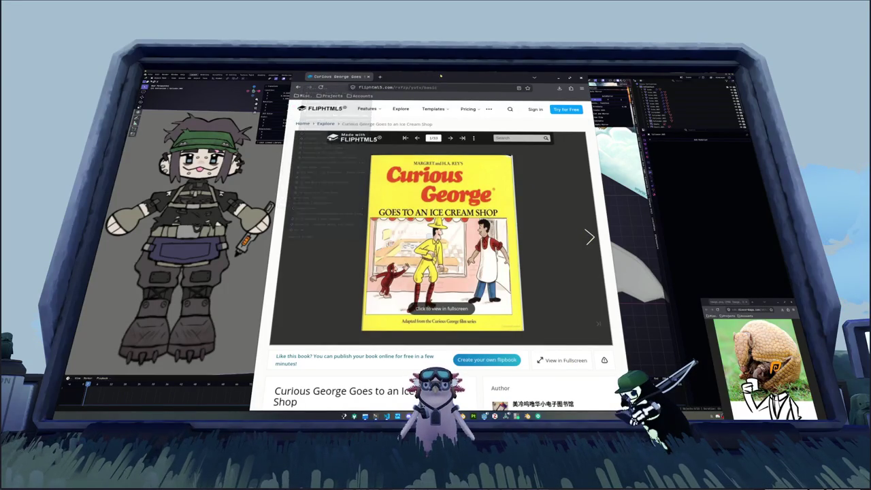
{"action": "left_click", "coordinate": [569, 78]}
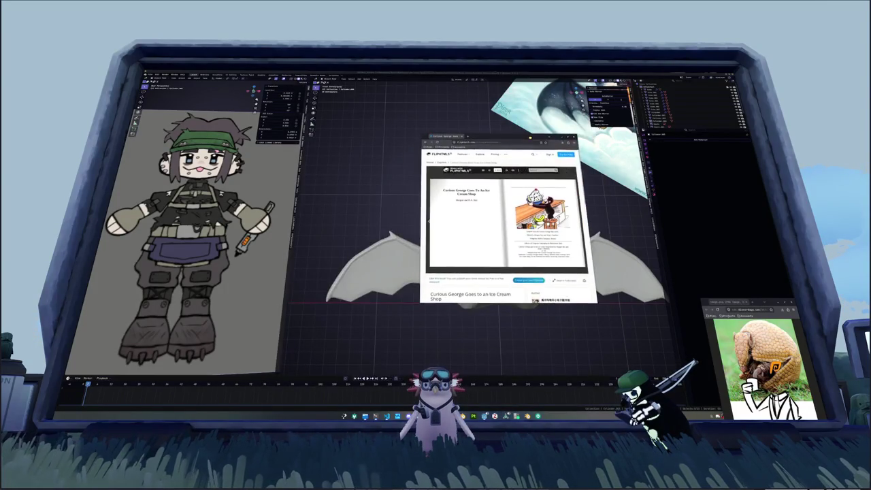
{"action": "key", "text": "super+Up"}
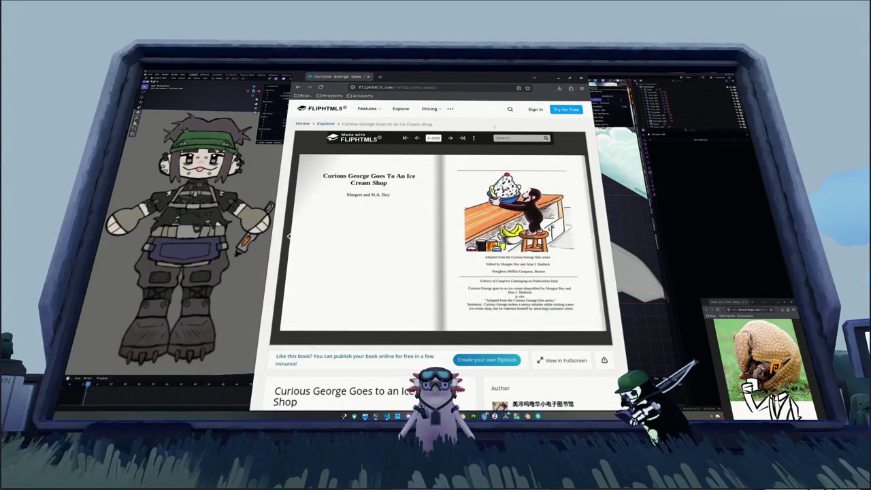
{"action": "key", "text": "alt+Tab"}
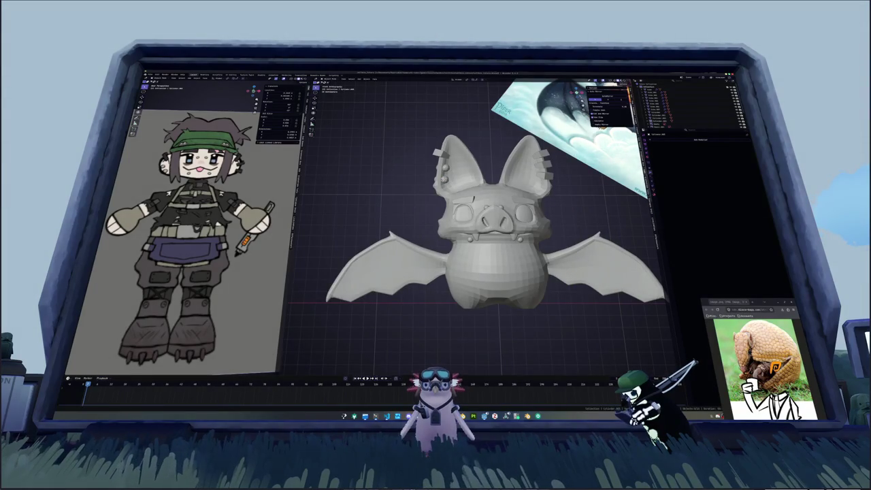
{"action": "key", "text": "alt+Tab"}
- Resize and reposition the Curious George browser window, hide it, then drag it back
{"action": "left_click_drag", "start_coordinate": [468, 75], "coordinate": [511, 160]}
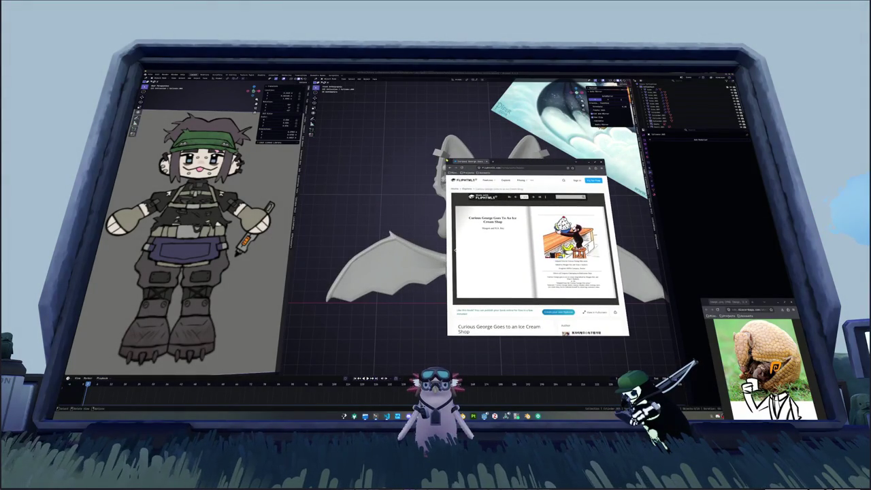
{"action": "left_click_drag", "start_coordinate": [511, 162], "coordinate": [330, 89]}
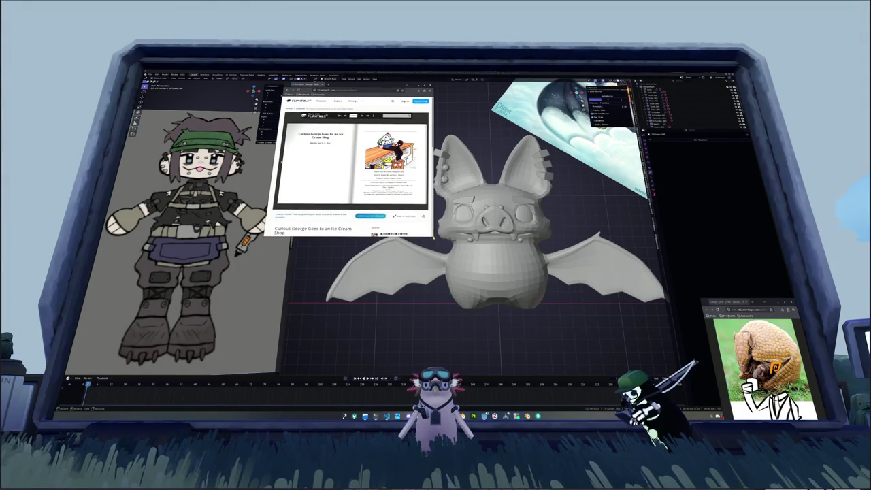
{"action": "left_click_drag", "start_coordinate": [433, 163], "coordinate": [616, 164]}
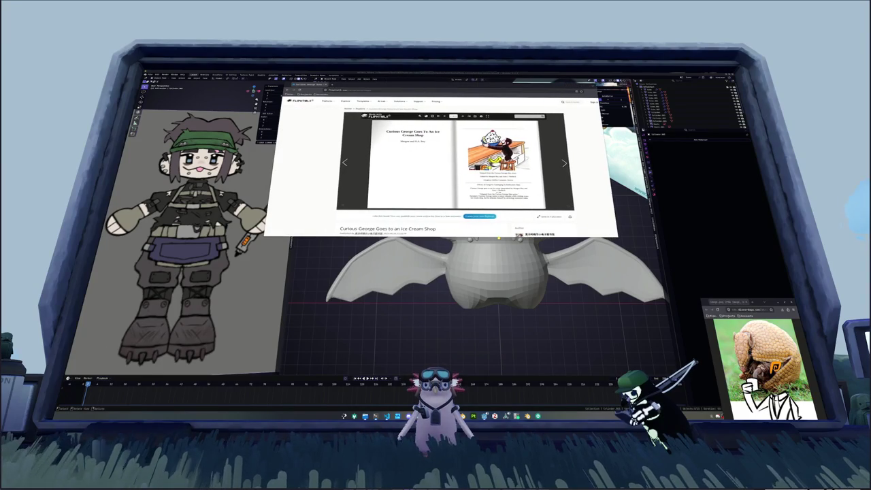
{"action": "mouse_move", "coordinate": [442, 237]}
{"action": "left_mouse_down"}
{"action": "mouse_move", "coordinate": [442, 226]}
{"action": "mouse_move", "coordinate": [442, 271]}
{"action": "mouse_move", "coordinate": [442, 241]}
{"action": "left_mouse_up"}
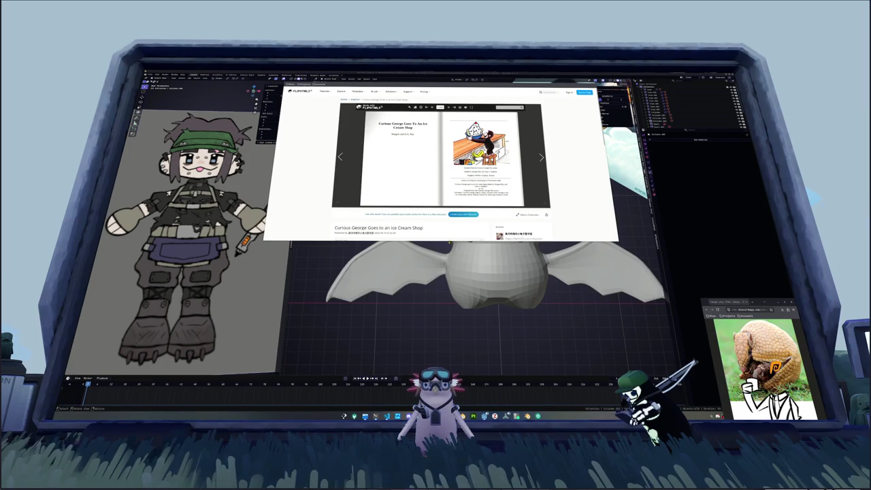
{"action": "left_click_drag", "start_coordinate": [449, 241], "coordinate": [449, 255]}
{"action": "scroll", "coordinate": [442, 170], "scroll_direction": "down", "scroll_amount": 5}
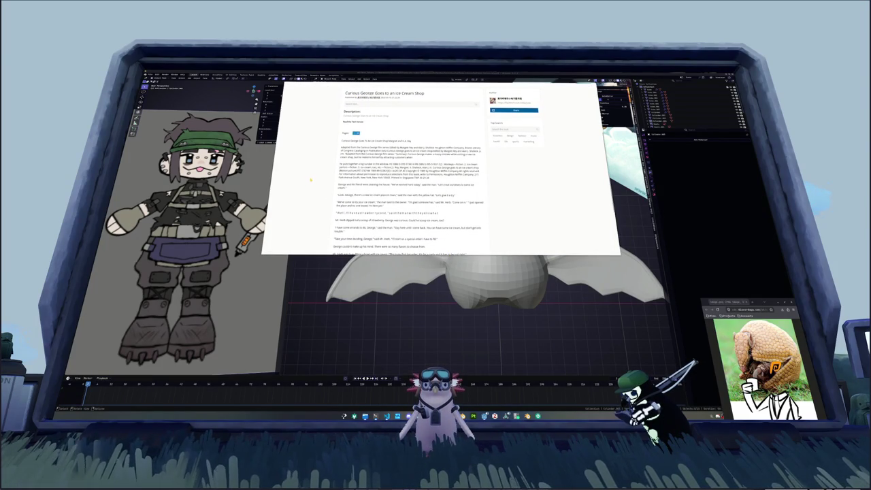
{"action": "key", "text": "alt+Tab"}
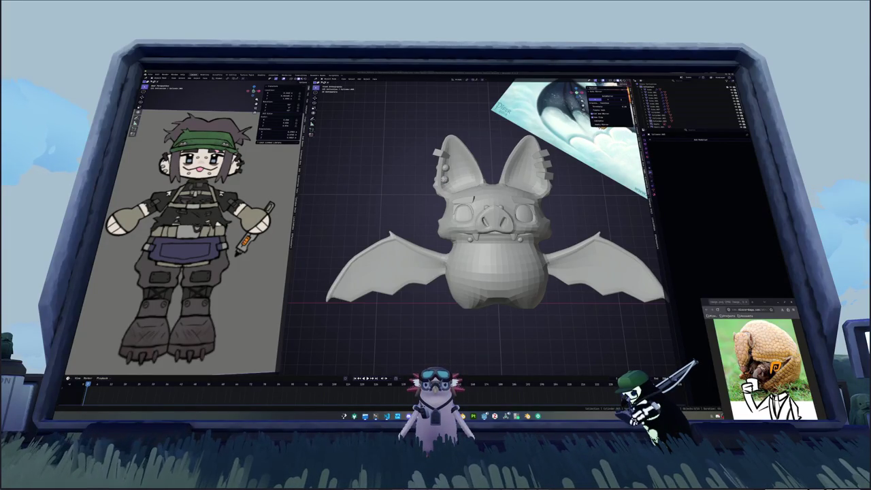
{"action": "mouse_move", "coordinate": [783, 149]}
{"action": "left_mouse_down"}
{"action": "mouse_move", "coordinate": [516, 149]}
{"action": "mouse_move", "coordinate": [347, 109]}
{"action": "left_mouse_up"}
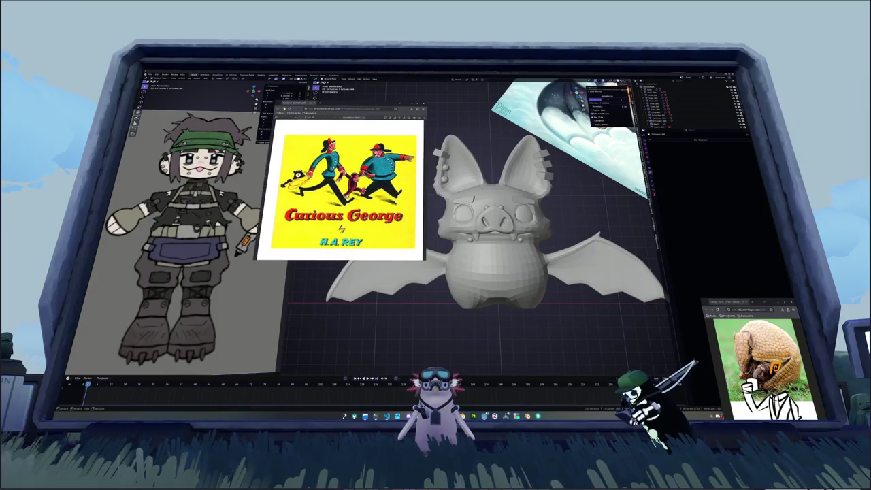
- Enlarge the Curious George book window and shift it over the character art
{"action": "left_click_drag", "start_coordinate": [400, 260], "coordinate": [408, 359]}
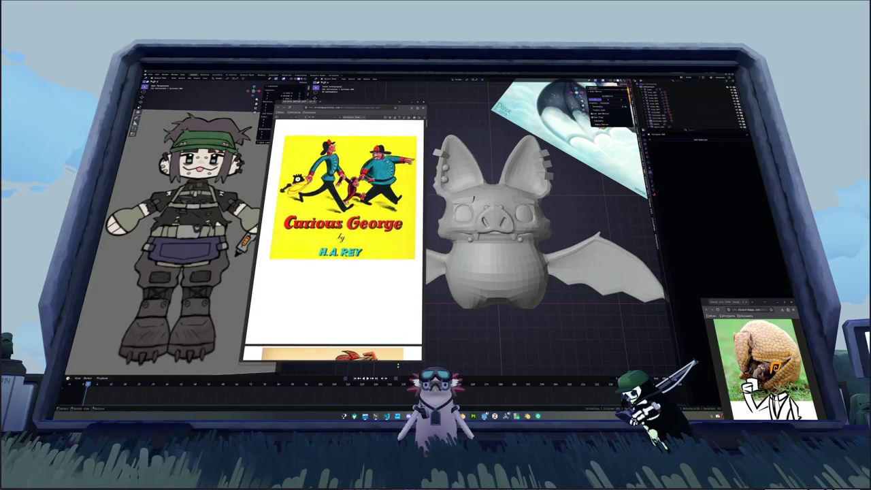
{"action": "left_click_drag", "start_coordinate": [426, 261], "coordinate": [471, 255]}
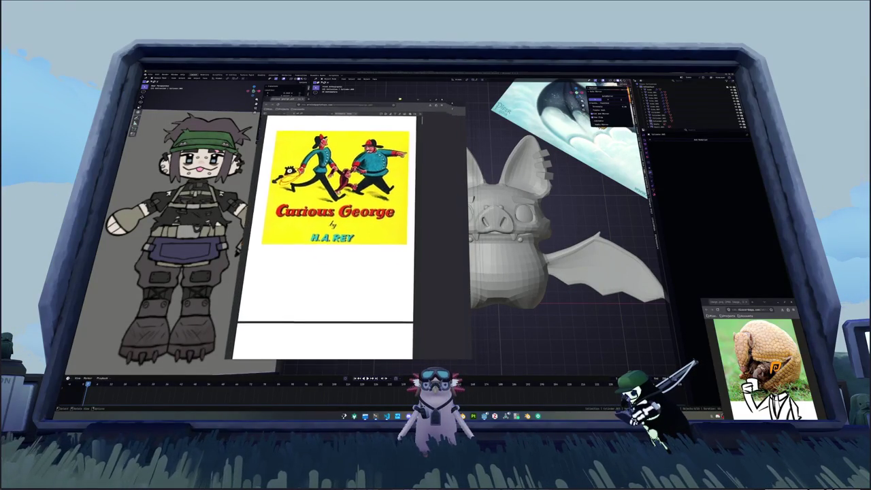
{"action": "left_click_drag", "start_coordinate": [414, 104], "coordinate": [389, 99]}
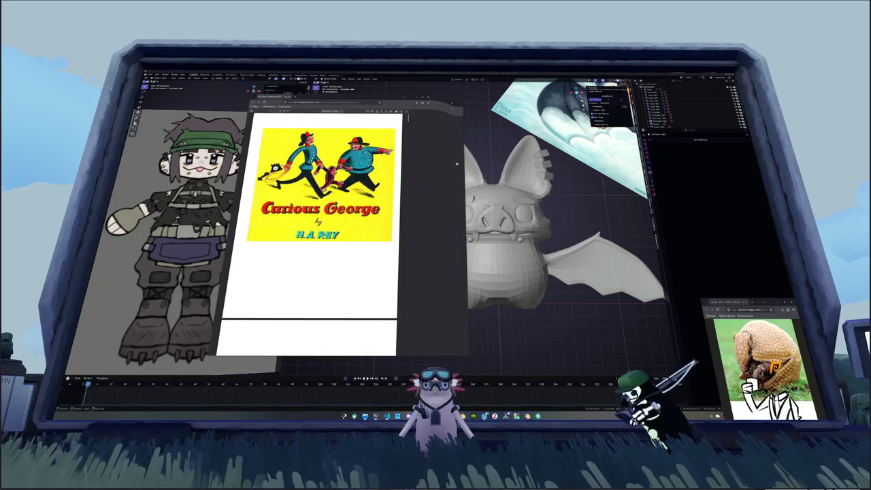
{"action": "mouse_move", "coordinate": [360, 101]}
{"action": "left_mouse_down"}
{"action": "mouse_move", "coordinate": [267, 124]}
{"action": "mouse_move", "coordinate": [501, 120]}
{"action": "mouse_move", "coordinate": [327, 126]}
{"action": "mouse_move", "coordinate": [366, 107]}
{"action": "left_mouse_up"}
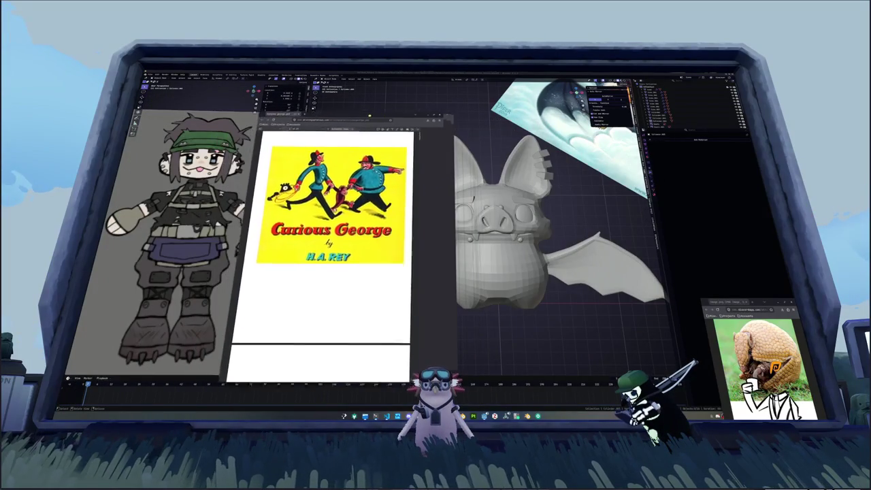
{"action": "left_click", "coordinate": [517, 332]}
{"action": "key", "text": "alt+Tab"}
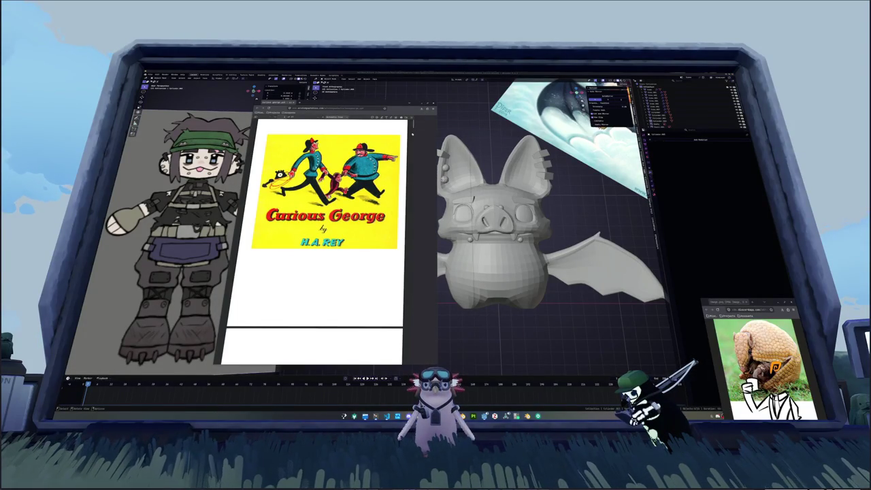
- Centre the book window on screen and open its print preview with Ctrl+P
{"action": "right_click", "coordinate": [391, 144]}
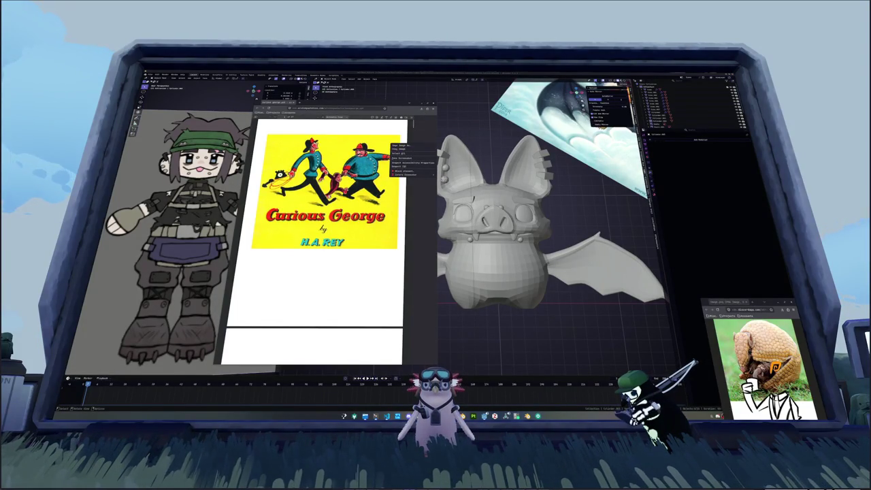
{"action": "left_click", "coordinate": [400, 153]}
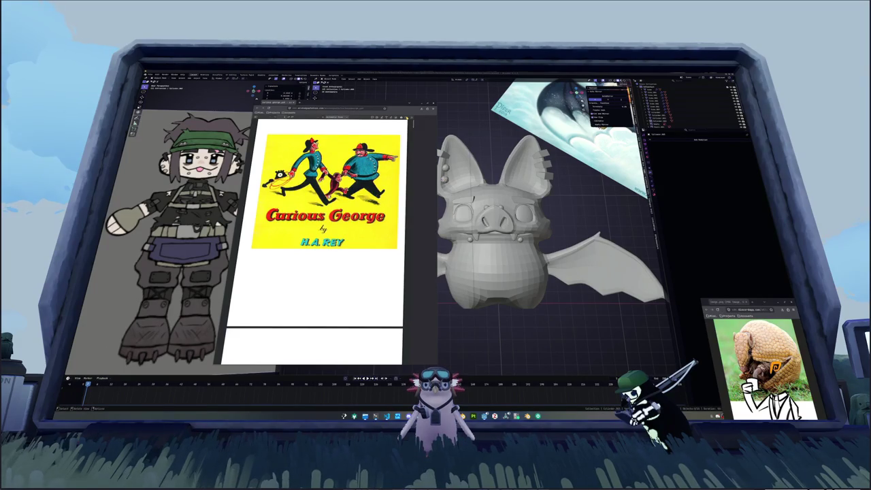
{"action": "left_click_drag", "start_coordinate": [340, 108], "coordinate": [497, 100]}
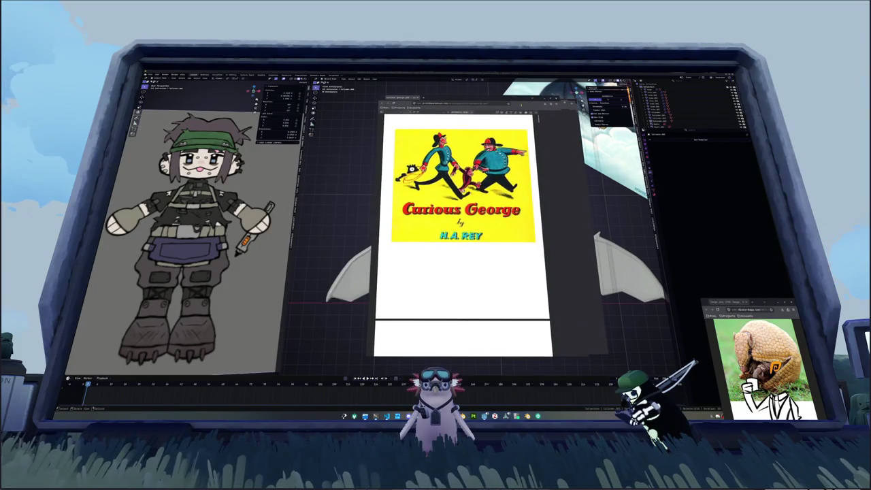
{"action": "key", "text": "ctrl+p"}
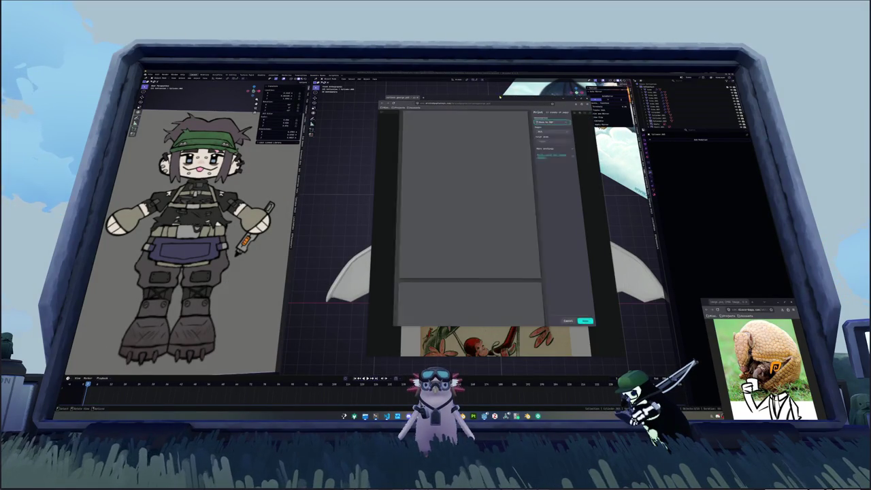
- Cancel the print preview, recentre the book window and reopen the preview
{"action": "key", "text": "Escape"}
{"action": "left_click_drag", "start_coordinate": [680, 142], "coordinate": [469, 108]}
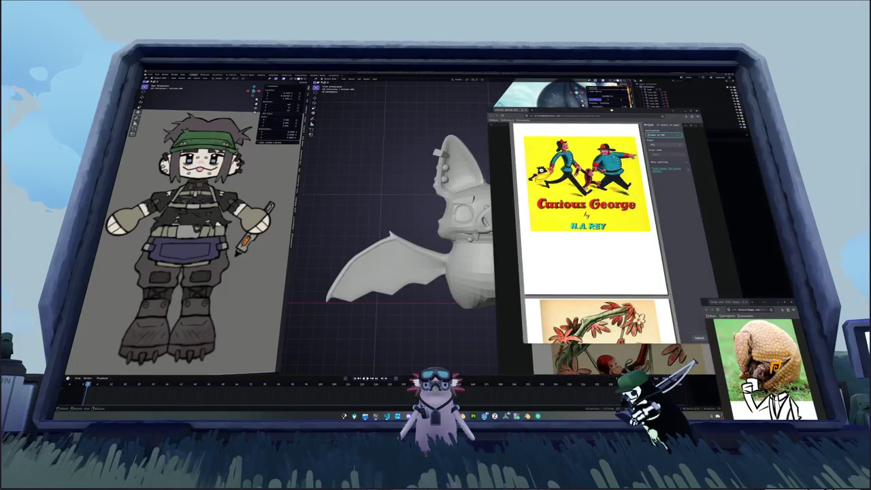
{"action": "key", "text": "ctrl+p"}
- Scroll the print preview through the book's pages 1 to 3
{"action": "scroll", "coordinate": [448, 224], "scroll_direction": "down", "scroll_amount": 3}
{"action": "scroll", "coordinate": [502, 264], "scroll_direction": "down", "scroll_amount": 3}
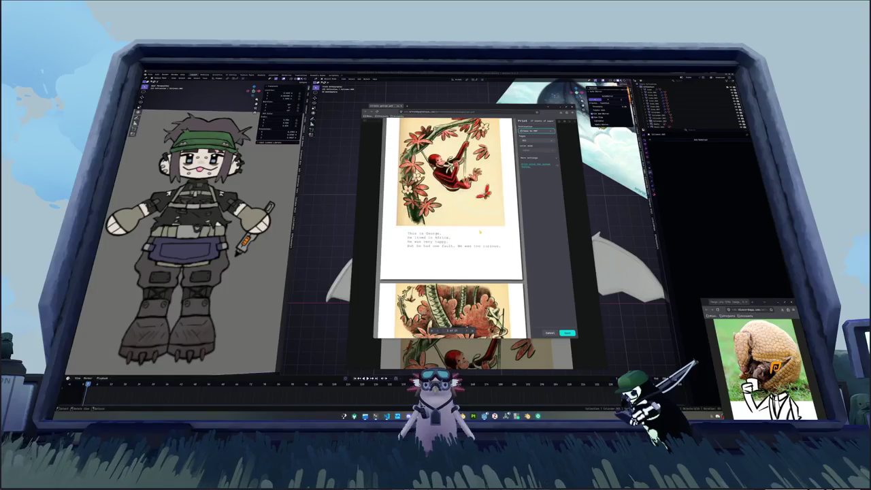
{"action": "scroll", "coordinate": [502, 264], "scroll_direction": "up", "scroll_amount": 2}
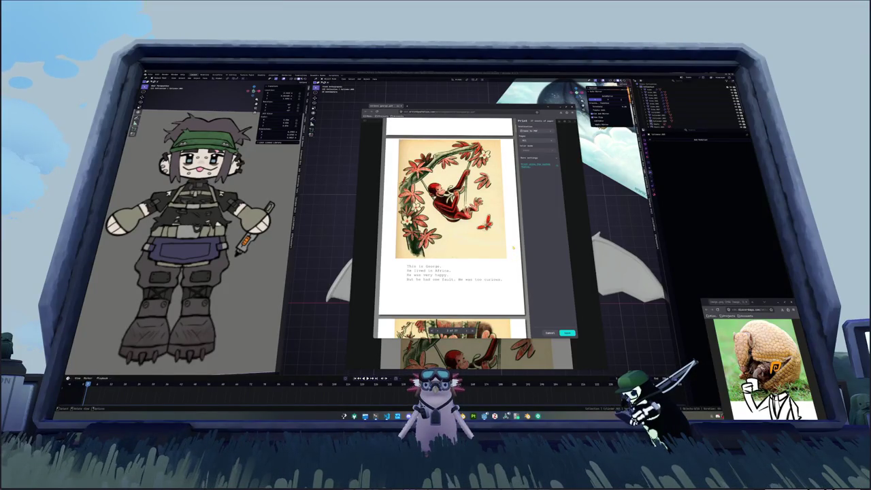
{"action": "scroll", "coordinate": [497, 273], "scroll_direction": "up", "scroll_amount": 1}
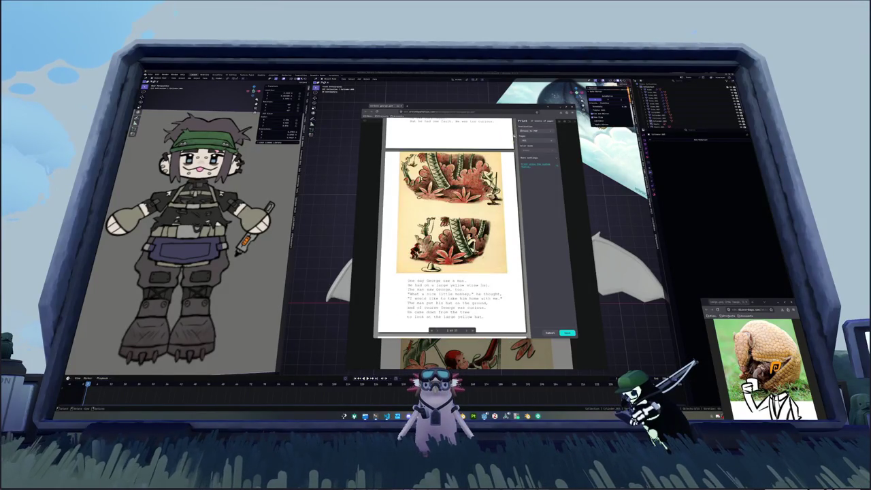
{"action": "scroll", "coordinate": [486, 266], "scroll_direction": "down", "scroll_amount": 3}
{"action": "scroll", "coordinate": [476, 256], "scroll_direction": "up", "scroll_amount": 2}
{"action": "scroll", "coordinate": [476, 256], "scroll_direction": "down", "scroll_amount": 3}
{"action": "scroll", "coordinate": [483, 257], "scroll_direction": "down", "scroll_amount": 1}
{"action": "scroll", "coordinate": [490, 258], "scroll_direction": "down", "scroll_amount": 1}
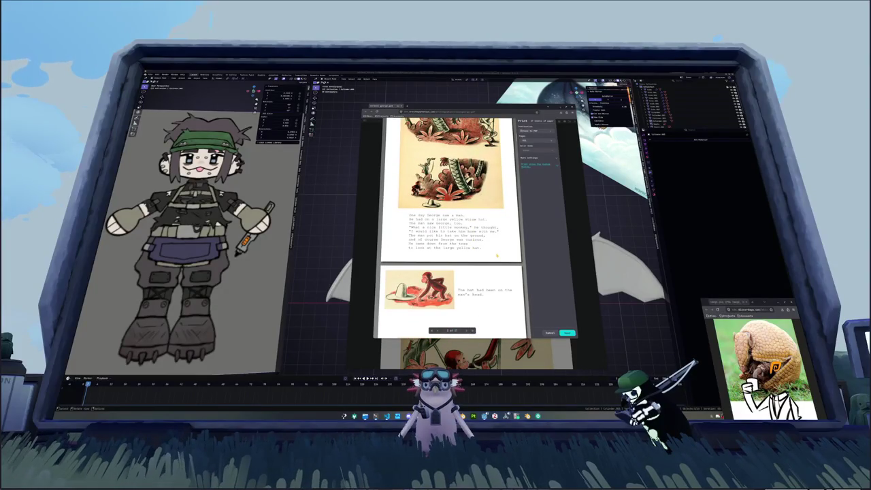
{"action": "scroll", "coordinate": [497, 258], "scroll_direction": "up", "scroll_amount": 1}
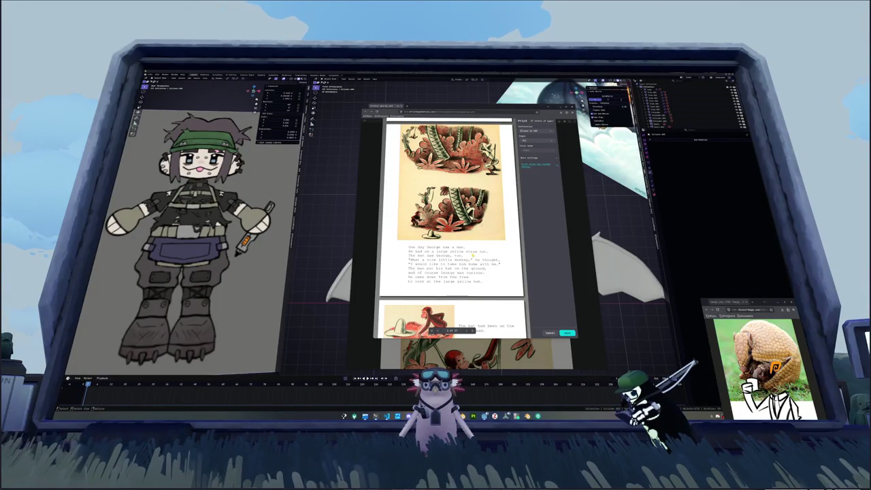
{"action": "scroll", "coordinate": [518, 273], "scroll_direction": "down", "scroll_amount": 1}
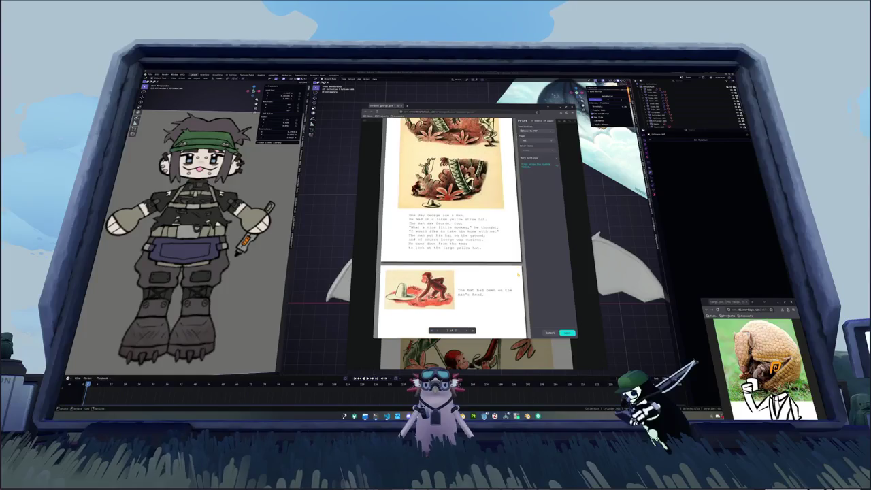
- Scroll further down through the book's print preview pages
{"action": "scroll", "coordinate": [519, 274], "scroll_direction": "down", "scroll_amount": 1}
{"action": "scroll", "coordinate": [518, 273], "scroll_direction": "down", "scroll_amount": 1}
{"action": "scroll", "coordinate": [518, 274], "scroll_direction": "down", "scroll_amount": 1}
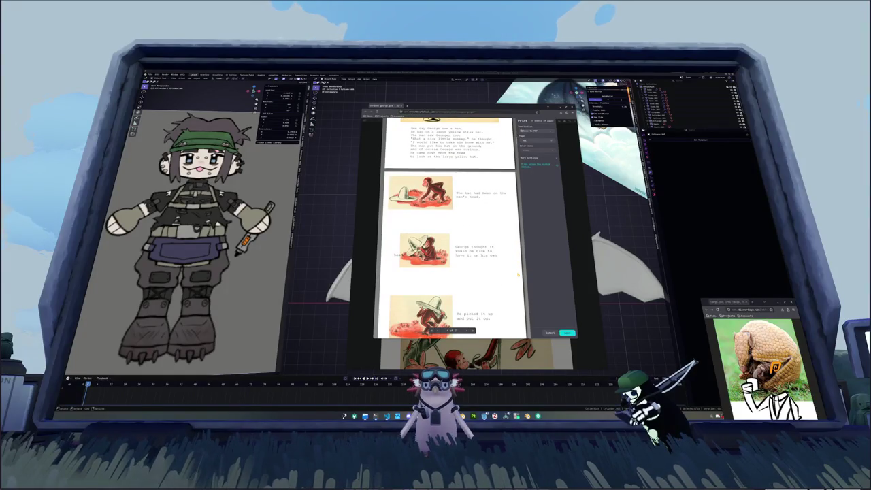
{"action": "scroll", "coordinate": [509, 270], "scroll_direction": "down", "scroll_amount": 1}
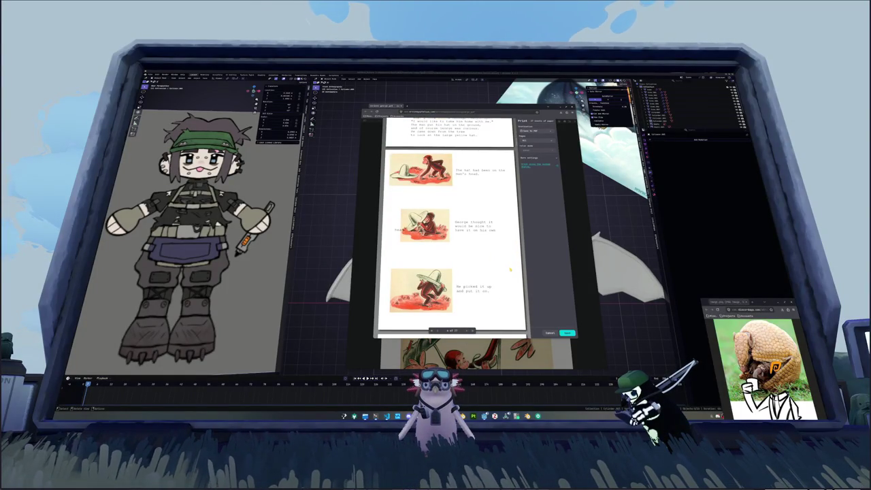
{"action": "scroll", "coordinate": [510, 270], "scroll_direction": "down", "scroll_amount": 5}
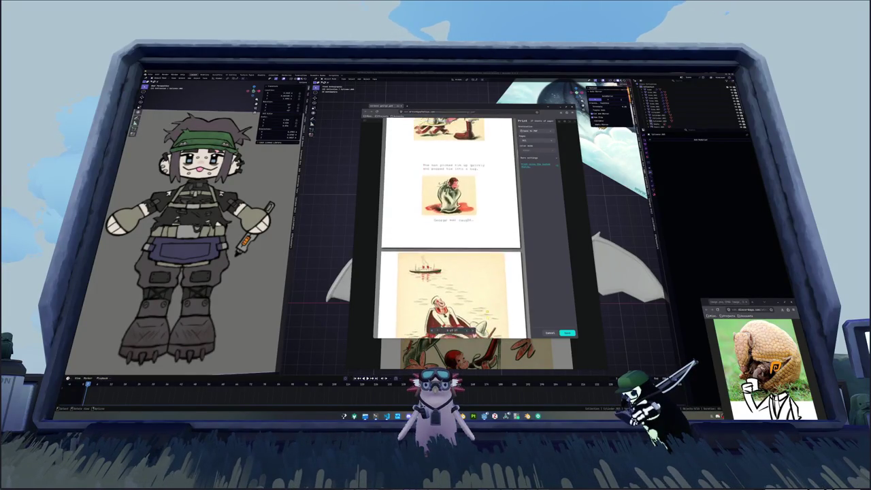
{"action": "scroll", "coordinate": [487, 311], "scroll_direction": "up", "scroll_amount": 5}
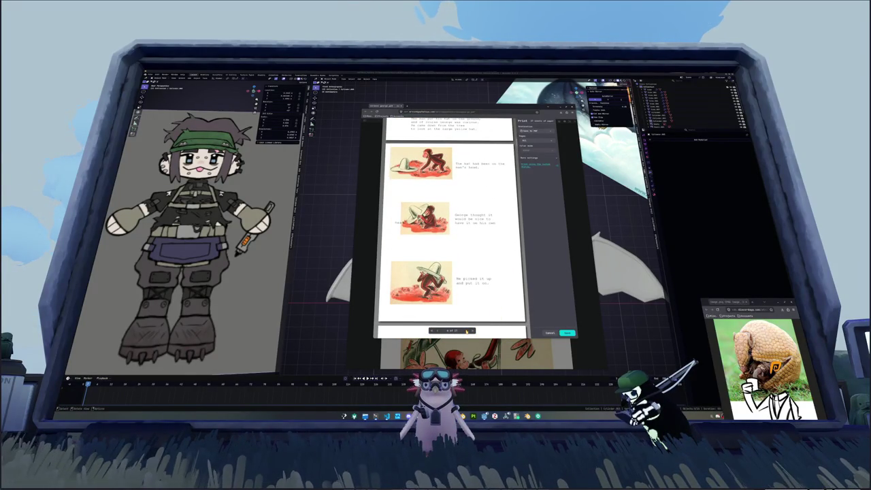
- Advance the preview four more pages, then close the Curious George book window
{"action": "left_click", "coordinate": [466, 330]}
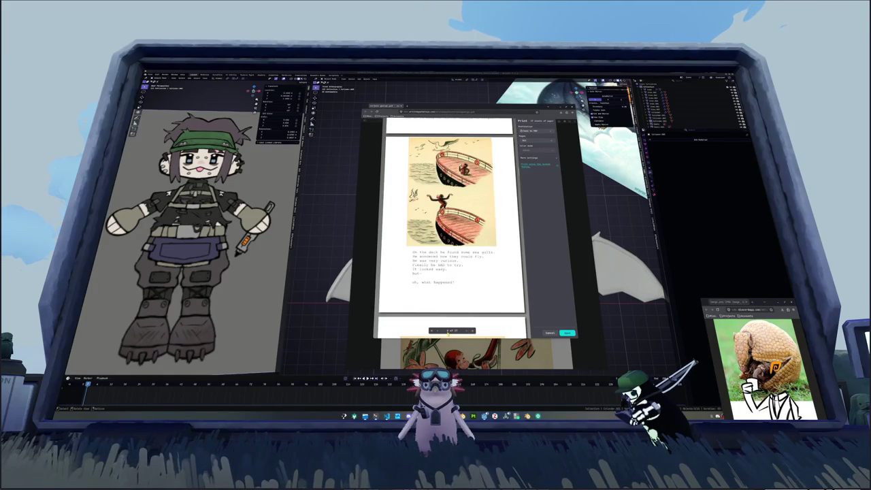
{"action": "left_click", "coordinate": [448, 333]}
{"action": "left_click", "coordinate": [448, 334]}
{"action": "left_click", "coordinate": [448, 334]}
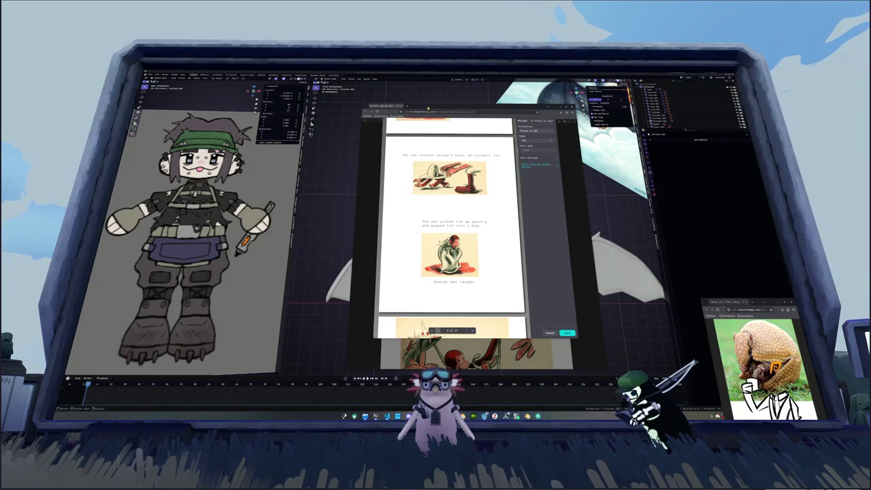
{"action": "left_click_drag", "start_coordinate": [428, 108], "coordinate": [426, 119]}
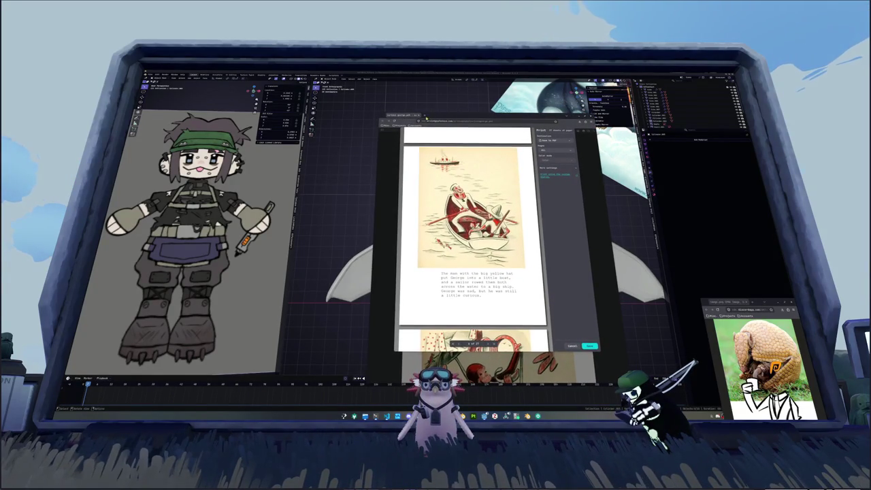
{"action": "left_click", "coordinate": [418, 121]}
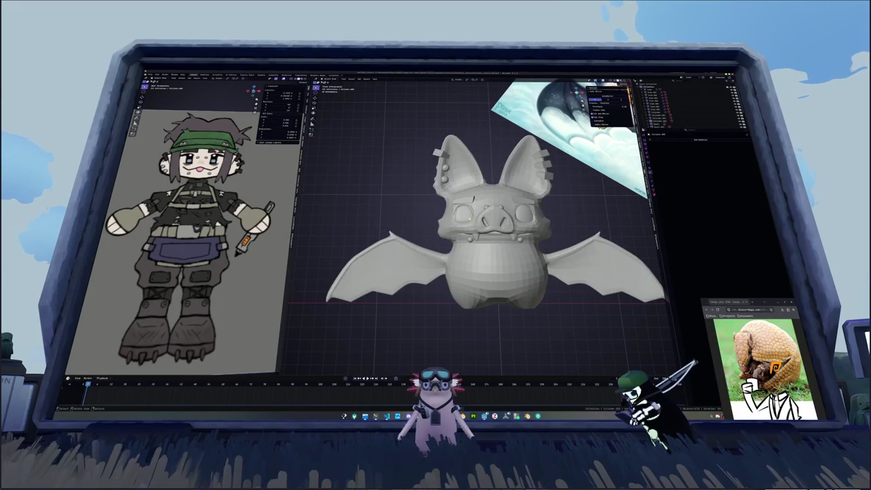
- Pan over to the reference cards and frame the selected T-pose card
{"action": "middle_click_drag", "start_coordinate": [465, 225], "coordinate": [523, 219]}
{"action": "scroll", "coordinate": [184, 232], "scroll_direction": "down", "scroll_amount": 2}
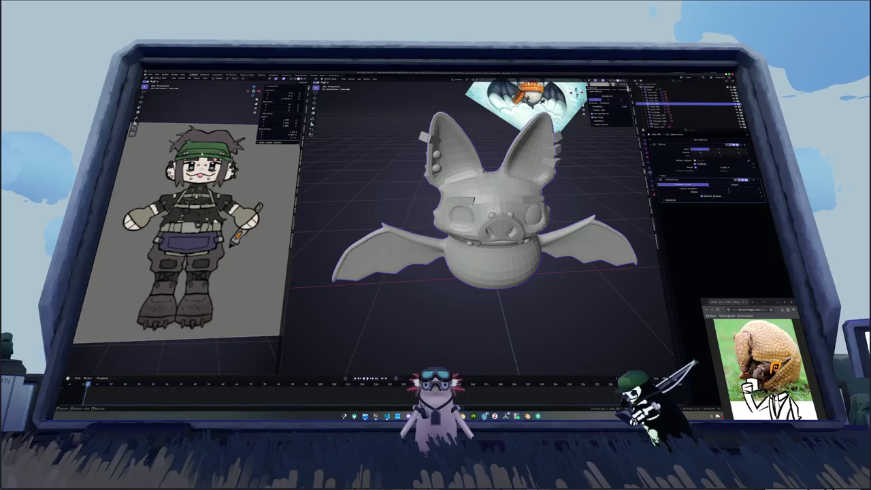
{"action": "scroll", "coordinate": [487, 204], "scroll_direction": "down", "scroll_amount": 3}
{"action": "scroll", "coordinate": [487, 204], "scroll_direction": "down", "scroll_amount": 2}
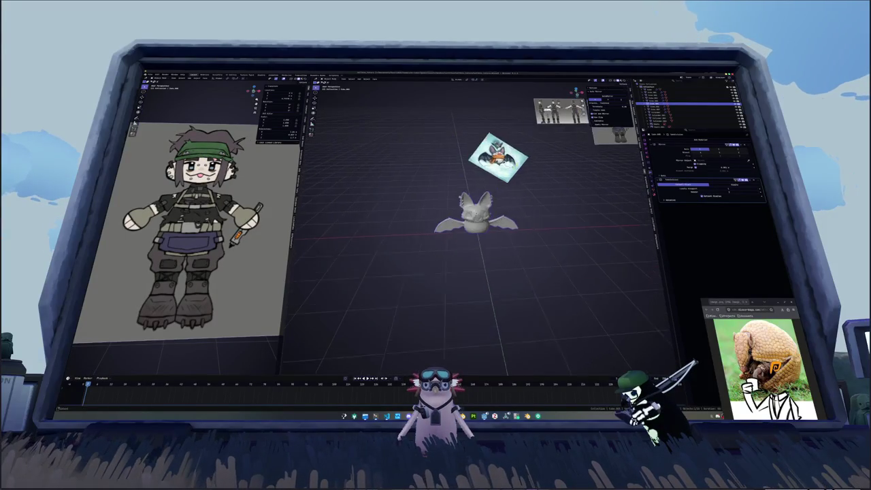
{"action": "middle_click_drag", "start_coordinate": [486, 204], "coordinate": [462, 232]}
{"action": "left_click", "coordinate": [488, 156]}
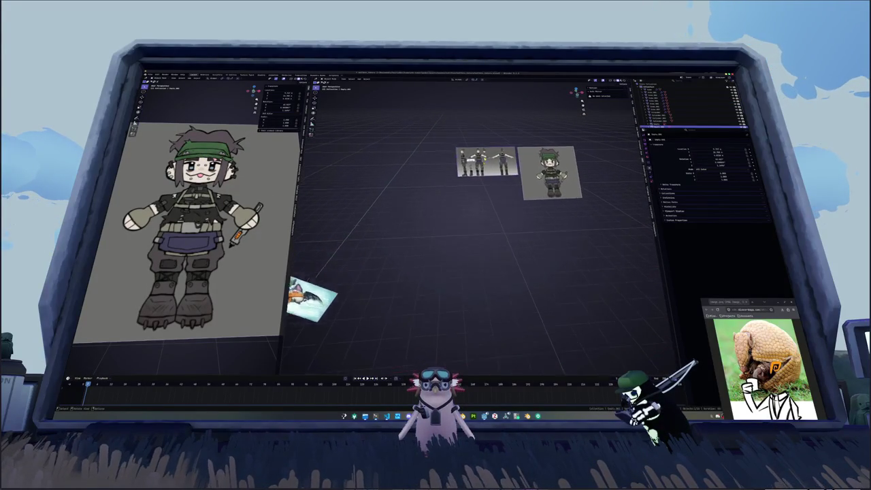
{"action": "key", "text": "KP_Decimal"}
- Orbit and zoom to bring the full T-pose reference sheet into view
{"action": "scroll", "coordinate": [469, 218], "scroll_direction": "down", "scroll_amount": 2}
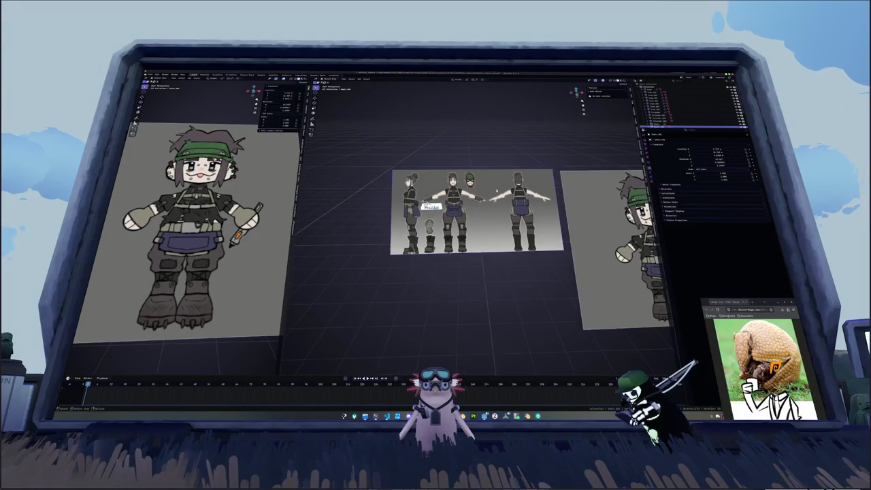
{"action": "scroll", "coordinate": [469, 218], "scroll_direction": "down", "scroll_amount": 2}
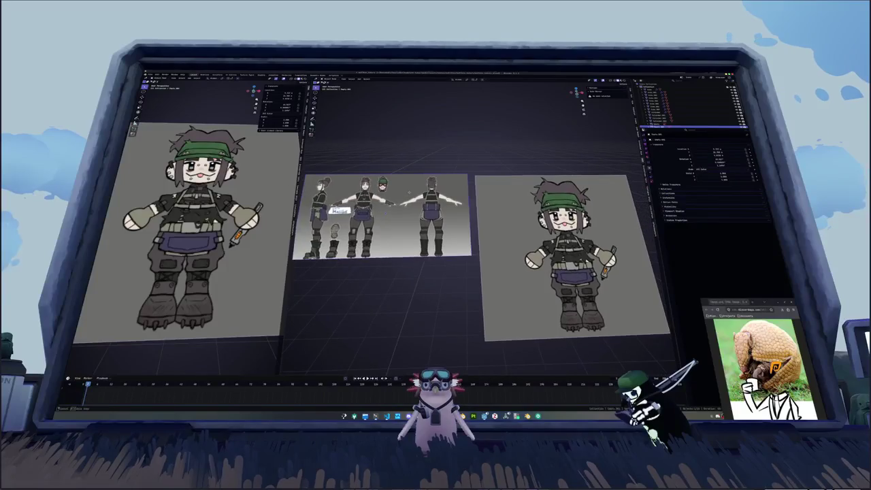
{"action": "middle_click_drag", "start_coordinate": [469, 218], "coordinate": [483, 211]}
{"action": "scroll", "coordinate": [421, 215], "scroll_direction": "up", "scroll_amount": 2}
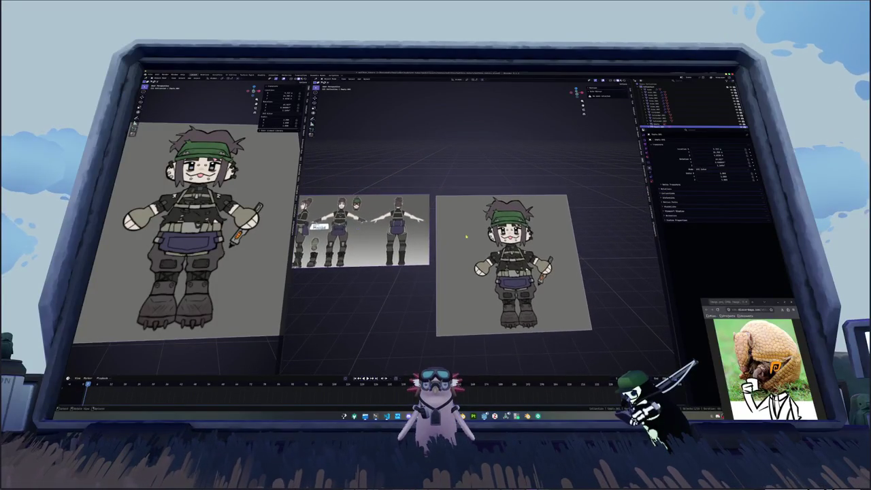
{"action": "scroll", "coordinate": [435, 230], "scroll_direction": "up", "scroll_amount": 2}
{"action": "middle_click_drag", "start_coordinate": [435, 230], "coordinate": [536, 227]}
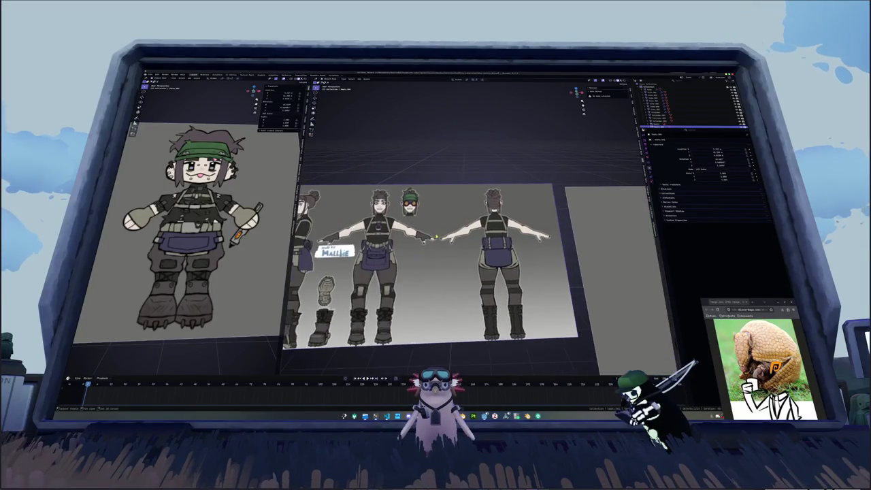
{"action": "scroll", "coordinate": [536, 228], "scroll_direction": "up", "scroll_amount": 1}
{"action": "scroll", "coordinate": [536, 228], "scroll_direction": "up", "scroll_amount": 1}
{"action": "scroll", "coordinate": [527, 238], "scroll_direction": "up", "scroll_amount": 1}
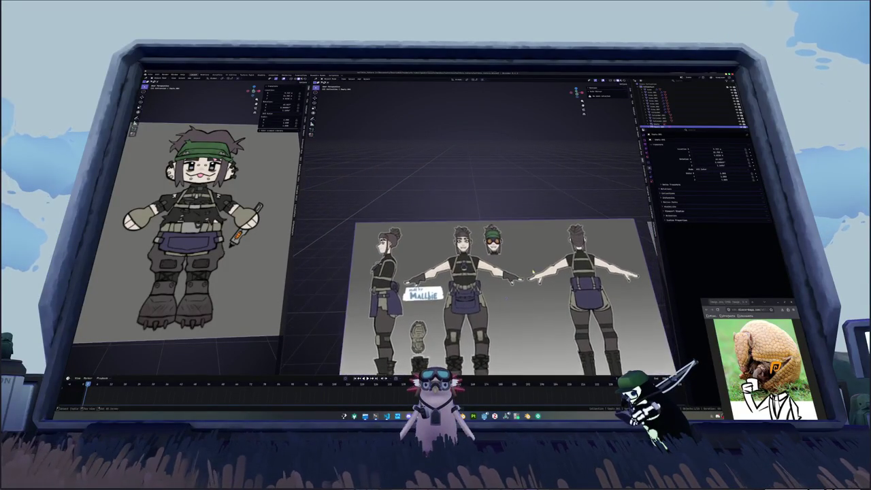
{"action": "scroll", "coordinate": [517, 252], "scroll_direction": "up", "scroll_amount": 2}
{"action": "scroll", "coordinate": [508, 266], "scroll_direction": "up", "scroll_amount": 1}
{"action": "scroll", "coordinate": [509, 265], "scroll_direction": "down", "scroll_amount": 1}
{"action": "scroll", "coordinate": [509, 265], "scroll_direction": "down", "scroll_amount": 2}
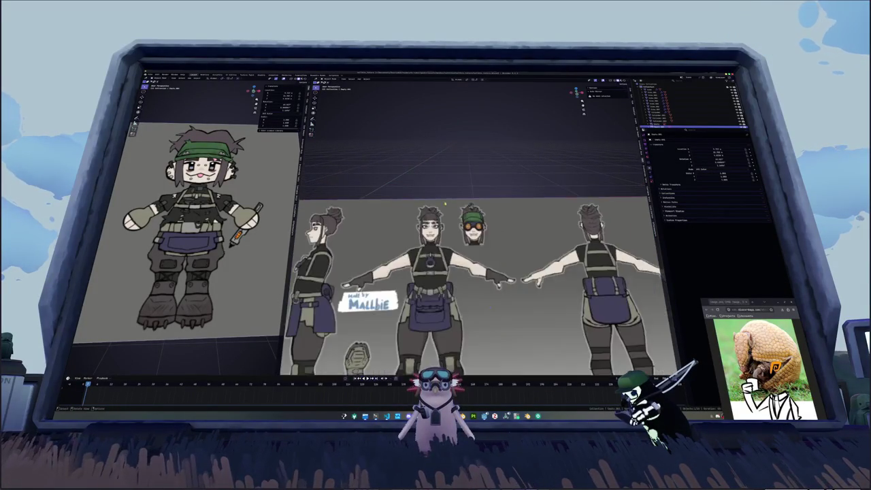
{"action": "scroll", "coordinate": [508, 266], "scroll_direction": "down", "scroll_amount": 1}
{"action": "scroll", "coordinate": [509, 266], "scroll_direction": "down", "scroll_amount": 1}
- Pan across to the second chibi reference card, then move away from the cards
{"action": "middle_click_drag", "start_coordinate": [509, 265], "coordinate": [357, 265], "text": "shift"}
{"action": "scroll", "coordinate": [303, 320], "scroll_direction": "down", "scroll_amount": 2}
{"action": "scroll", "coordinate": [303, 320], "scroll_direction": "up", "scroll_amount": 1}
{"action": "middle_click_drag", "start_coordinate": [176, 357], "coordinate": [303, 320], "text": "shift"}
- Frame the whole scene with Home and zoom in to inspect the bat model
{"action": "key", "text": "Home"}
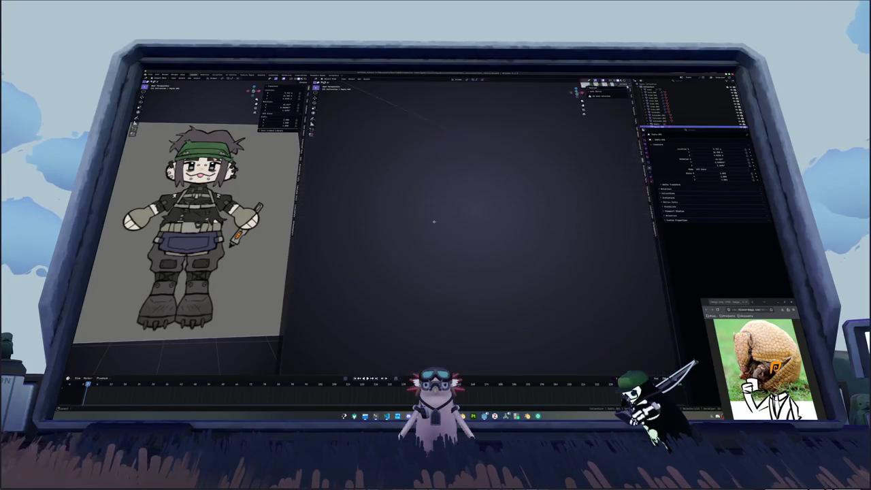
{"action": "scroll", "coordinate": [470, 215], "scroll_direction": "up", "scroll_amount": 2}
{"action": "scroll", "coordinate": [469, 215], "scroll_direction": "up", "scroll_amount": 5}
{"action": "scroll", "coordinate": [469, 215], "scroll_direction": "up", "scroll_amount": 1}
{"action": "mouse_move", "coordinate": [469, 215]}
{"action": "middle_mouse_down"}
{"action": "mouse_move", "coordinate": [545, 218]}
{"action": "mouse_move", "coordinate": [490, 197]}
{"action": "mouse_move", "coordinate": [572, 201]}
{"action": "mouse_move", "coordinate": [538, 170]}
{"action": "mouse_move", "coordinate": [537, 197]}
{"action": "mouse_move", "coordinate": [585, 200]}
{"action": "mouse_move", "coordinate": [531, 197]}
{"action": "mouse_move", "coordinate": [439, 217]}
{"action": "middle_mouse_up"}
{"action": "key", "text": "shift+a"}
- Add a cube over the bat and delete its bottom face
{"action": "left_click", "coordinate": [457, 222]}
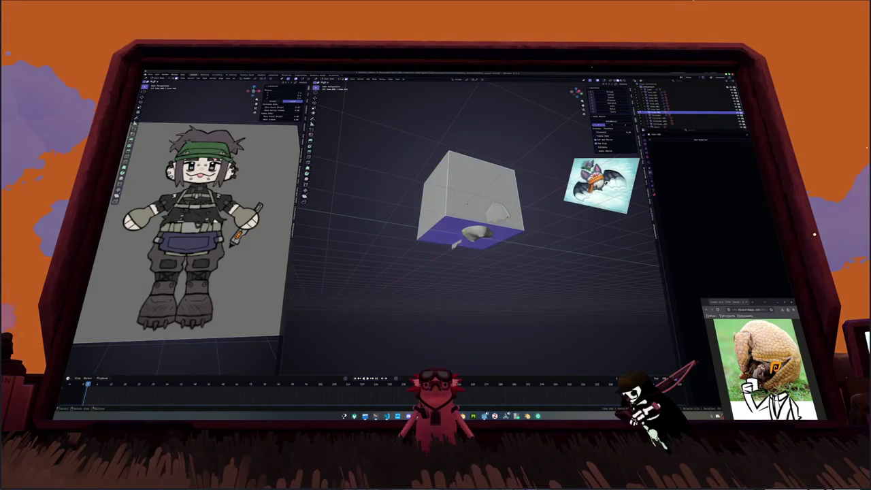
{"action": "left_click", "coordinate": [463, 231]}
{"action": "middle_click_drag", "start_coordinate": [463, 232], "coordinate": [513, 243]}
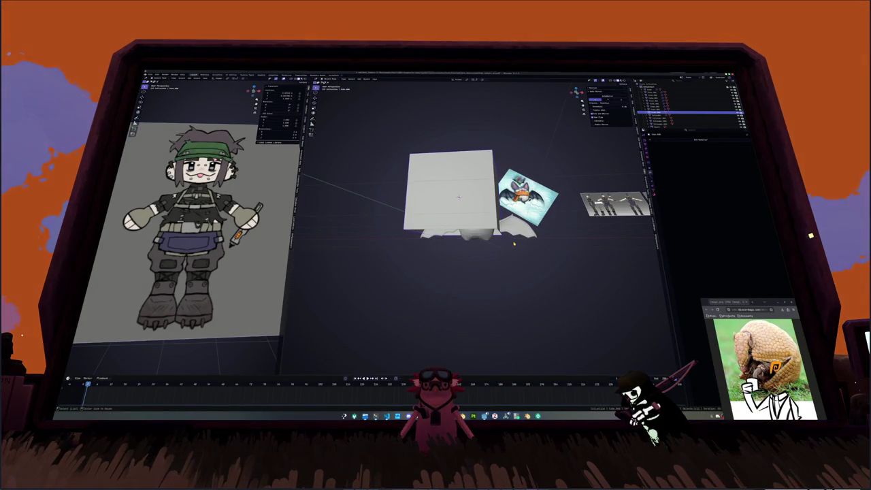
- Move, shrink and raise the cube along Z onto the bat's head
{"action": "key", "text": "g"}
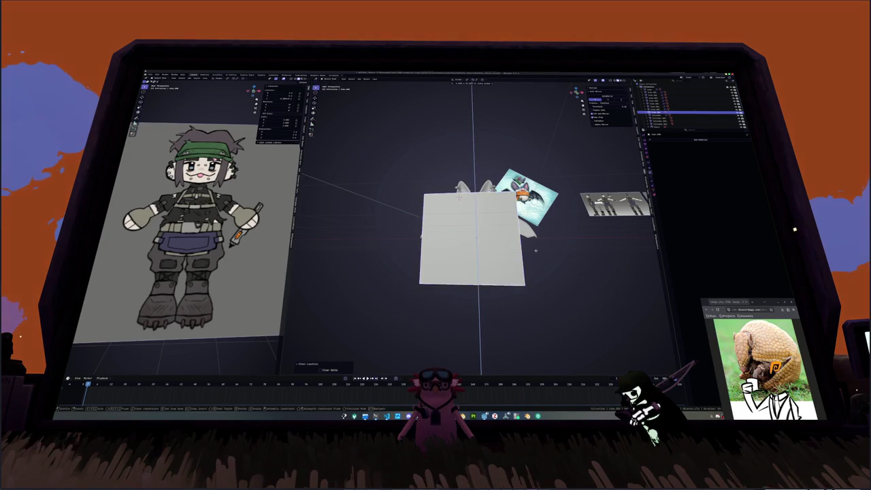
{"action": "left_click", "coordinate": [475, 194]}
{"action": "key", "text": "s"}
{"action": "left_click", "coordinate": [469, 197]}
{"action": "middle_click_drag", "start_coordinate": [469, 197], "coordinate": [542, 256]}
{"action": "key", "text": "g"}
{"action": "key", "text": "z"}
{"action": "left_click", "coordinate": [542, 257]}
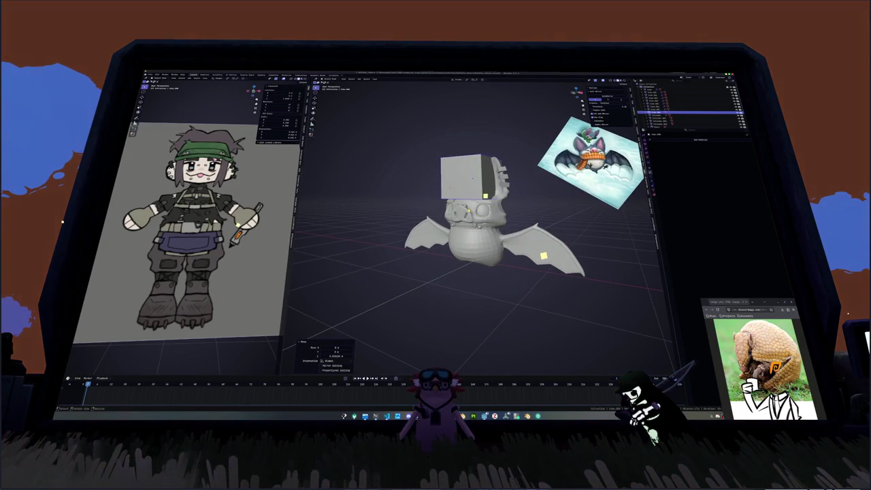
- Flatten the cube into a smaller slab on the head, discarding a trial tilt
{"action": "key", "text": "KP_3"}
{"action": "key", "text": "r"}
{"action": "left_click", "coordinate": [540, 253]}
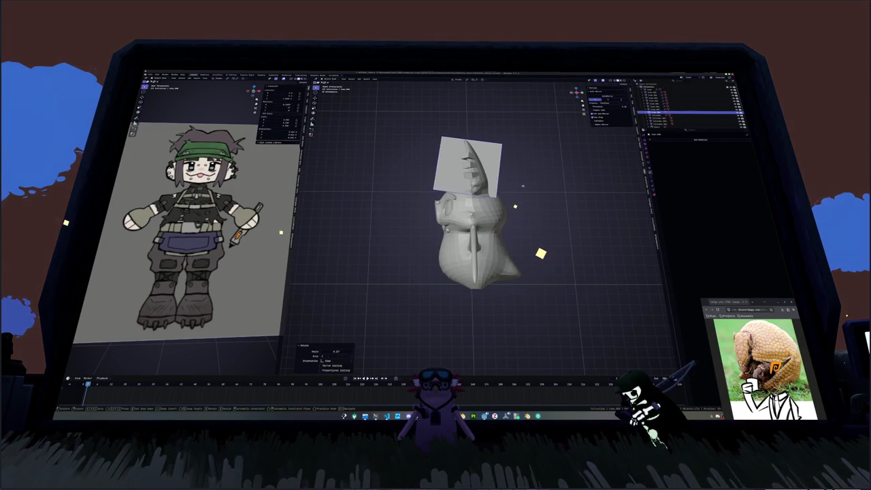
{"action": "key", "text": "ctrl+z"}
{"action": "middle_click_drag", "start_coordinate": [529, 252], "coordinate": [538, 253]}
{"action": "key", "text": "s"}
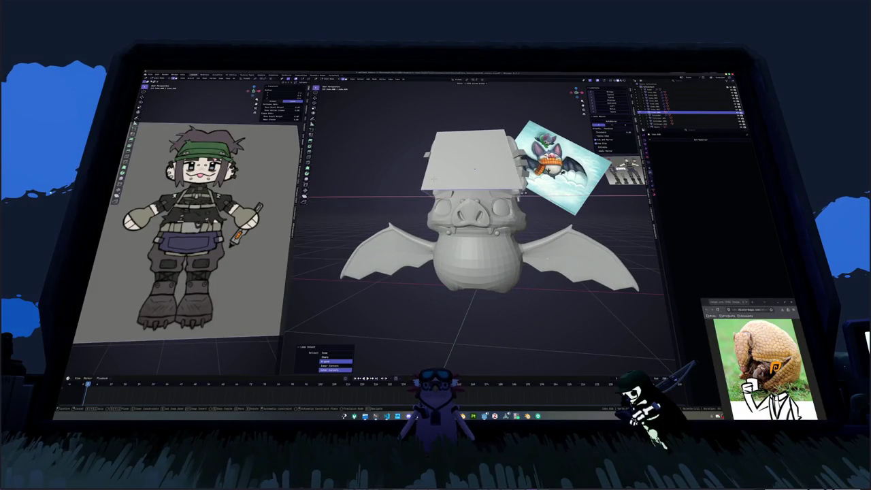
{"action": "key", "text": "Return"}
{"action": "key", "text": "s"}
{"action": "left_click", "coordinate": [480, 374]}
{"action": "middle_click_drag", "start_coordinate": [479, 374], "coordinate": [480, 371]}
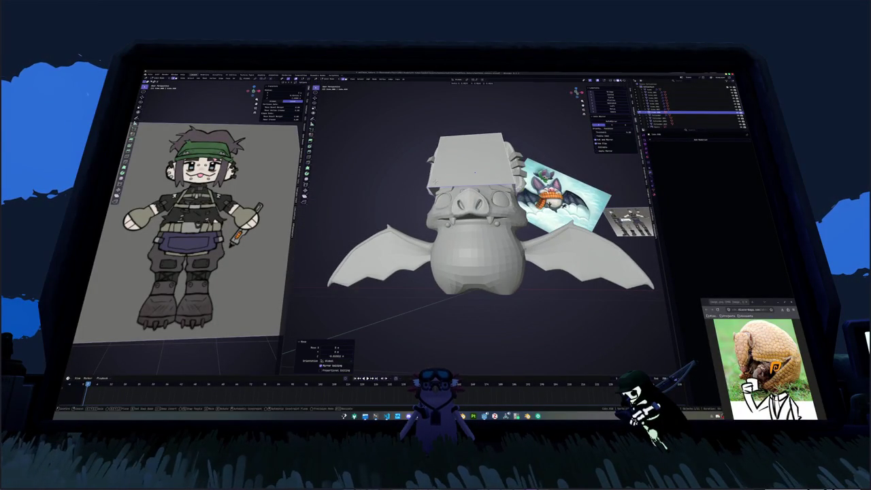
- In Edit Mode, extrude the slab's top face upward into a tall box
{"action": "key", "text": "Tab"}
{"action": "left_click", "coordinate": [474, 170]}
{"action": "middle_click_drag", "start_coordinate": [474, 170], "coordinate": [474, 169]}
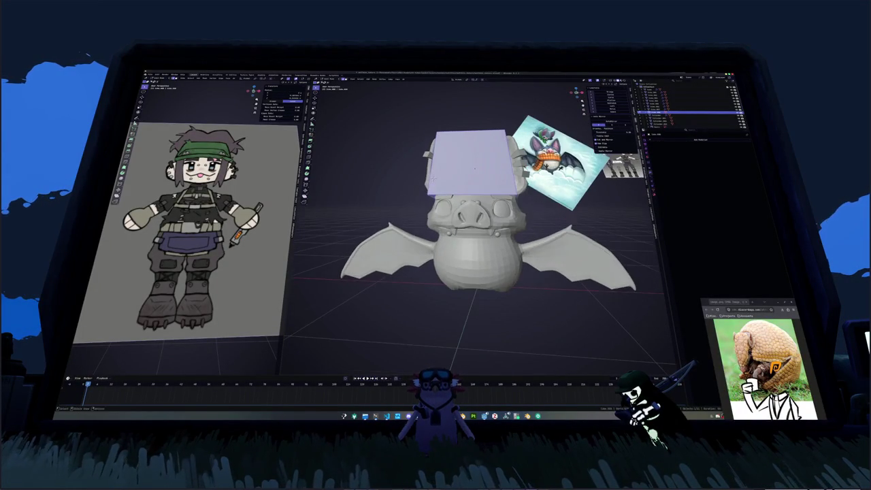
{"action": "key", "text": "e"}
{"action": "left_click", "coordinate": [474, 136]}
{"action": "middle_click_drag", "start_coordinate": [474, 136], "coordinate": [476, 170]}
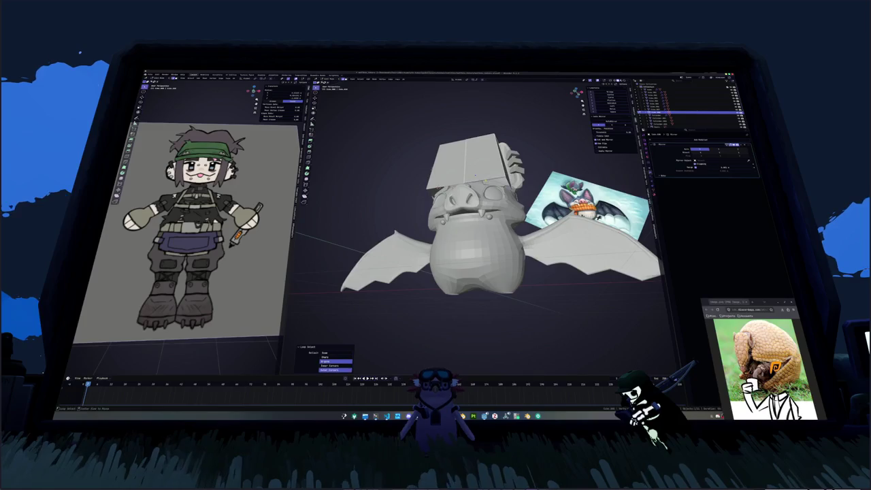
- Relax the box's middle edge loop and move the selected geometry
{"action": "left_click", "coordinate": [333, 365]}
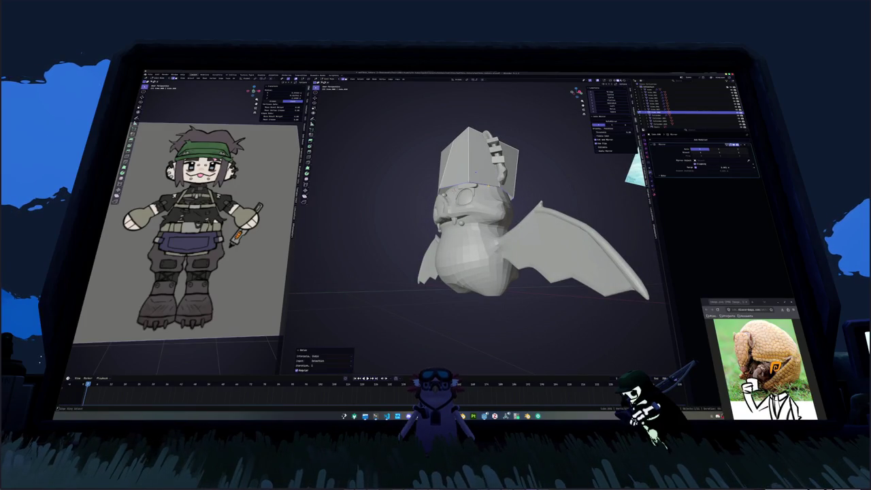
{"action": "middle_click_drag", "start_coordinate": [474, 170], "coordinate": [480, 191]}
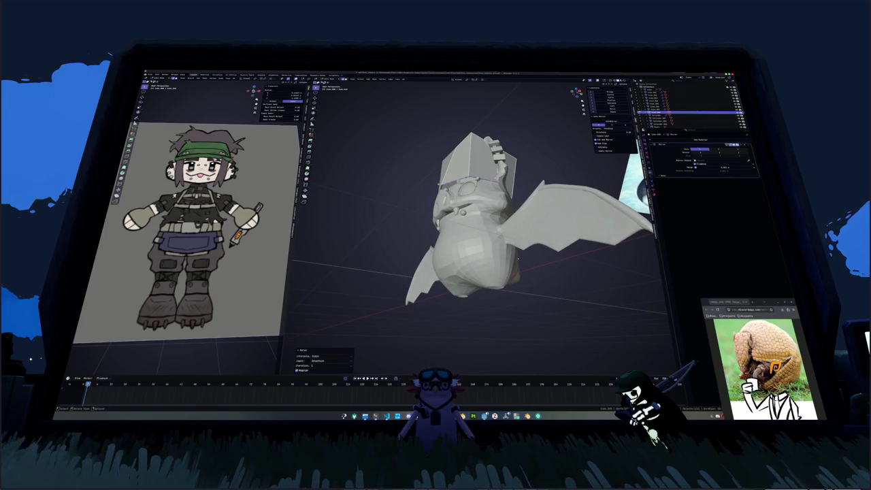
{"action": "mouse_move", "coordinate": [518, 258]}
{"action": "middle_mouse_down"}
{"action": "mouse_move", "coordinate": [525, 201]}
{"action": "mouse_move", "coordinate": [492, 181]}
{"action": "mouse_move", "coordinate": [491, 203]}
{"action": "mouse_move", "coordinate": [461, 158]}
{"action": "mouse_move", "coordinate": [494, 180]}
{"action": "mouse_move", "coordinate": [485, 149]}
{"action": "middle_mouse_up"}
{"action": "key", "text": "g"}
{"action": "left_click", "coordinate": [517, 246]}
- Reposition the hat box on the head and relax its bottom edge loop with LoopTools
{"action": "key", "text": "g"}
{"action": "left_click", "coordinate": [524, 211]}
{"action": "key", "text": "g"}
{"action": "left_click", "coordinate": [457, 160]}
{"action": "left_click", "coordinate": [491, 203], "text": "alt"}
{"action": "key", "text": "shift+r"}
- Lower the box's two top faces along Z to shorten it
{"action": "left_click", "coordinate": [461, 158]}
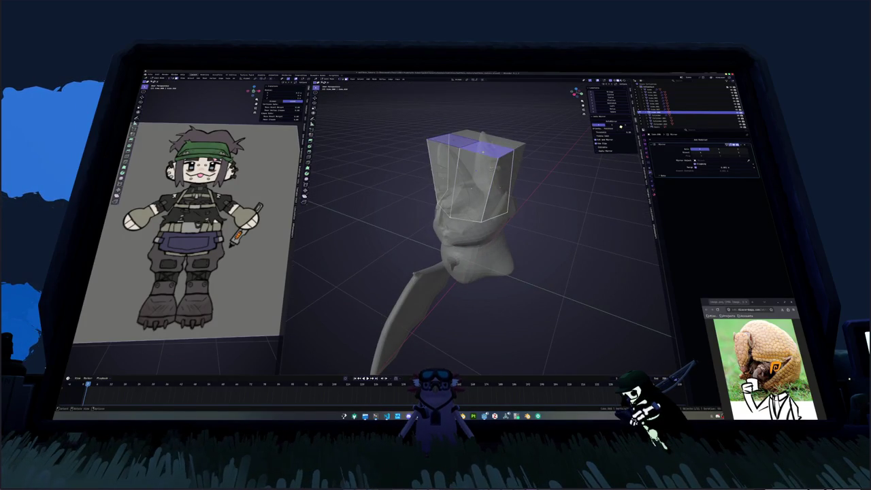
{"action": "left_click", "coordinate": [453, 140]}
{"action": "left_click", "coordinate": [491, 147], "text": "shift"}
{"action": "key", "text": "g"}
{"action": "key", "text": "z"}
{"action": "left_click", "coordinate": [477, 193]}
- Slide the box's top vertices along their edges, checking in front ortho view
{"action": "key", "text": "KP_1"}
{"action": "scroll", "coordinate": [477, 225], "scroll_direction": "up", "scroll_amount": 2}
{"action": "key", "text": "g"}
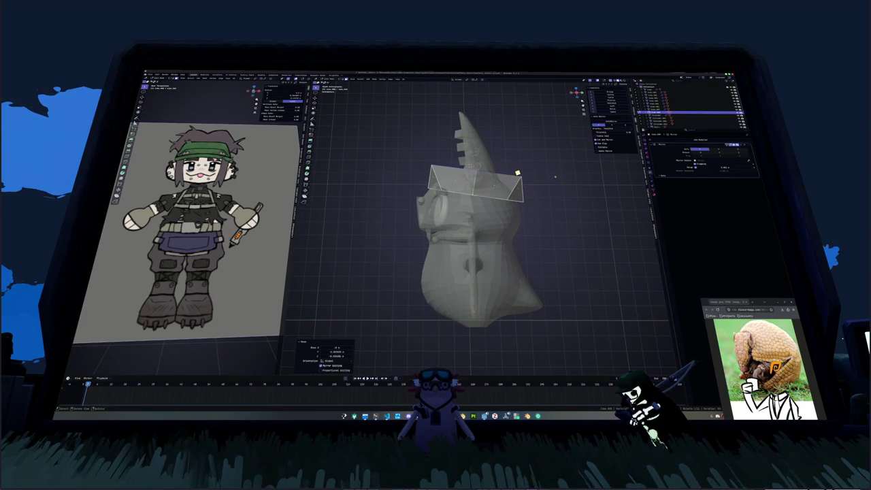
{"action": "key", "text": "Tab"}
{"action": "left_click_drag", "start_coordinate": [576, 94], "coordinate": [575, 102]}
{"action": "key", "text": "Tab"}
{"action": "key", "text": "g"}
{"action": "key", "text": "Return"}
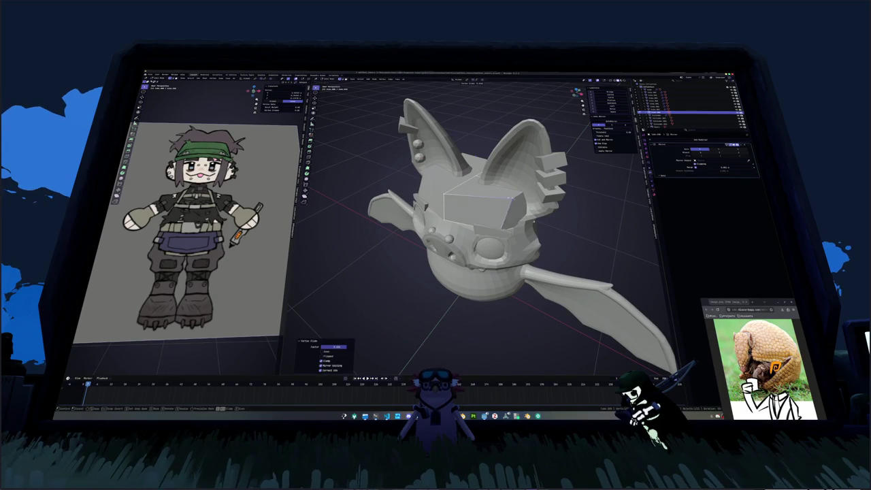
{"action": "left_click_drag", "start_coordinate": [575, 102], "coordinate": [580, 92]}
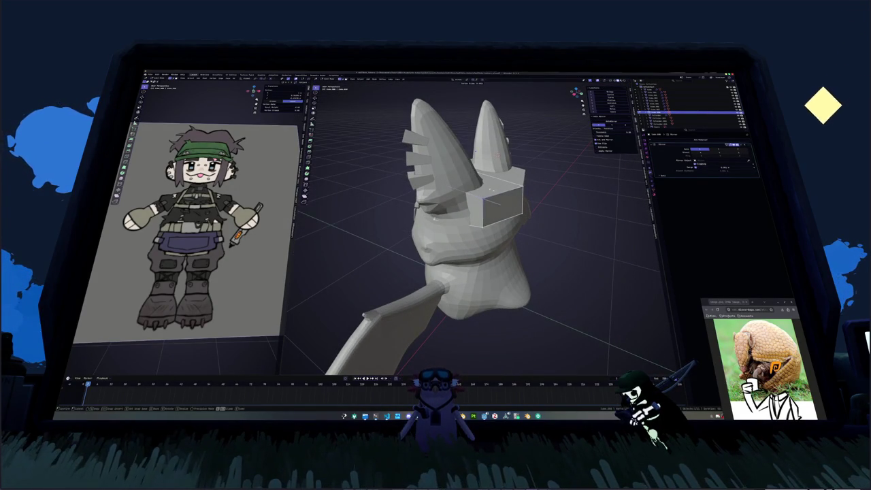
{"action": "key", "text": "Return"}
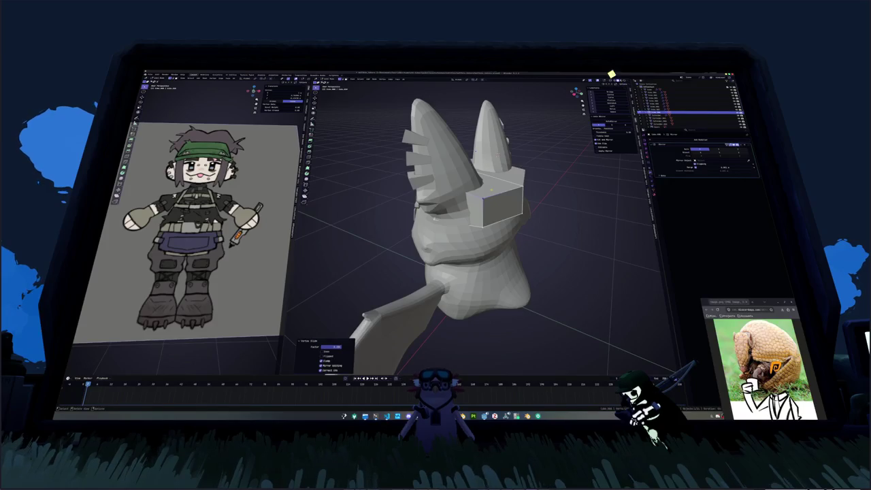
- Nudge the box's corner vertices in front view so the cap fits the skull
{"action": "key", "text": "KP_1"}
{"action": "scroll", "coordinate": [479, 224], "scroll_direction": "up", "scroll_amount": 2}
{"action": "scroll", "coordinate": [480, 225], "scroll_direction": "up", "scroll_amount": 2}
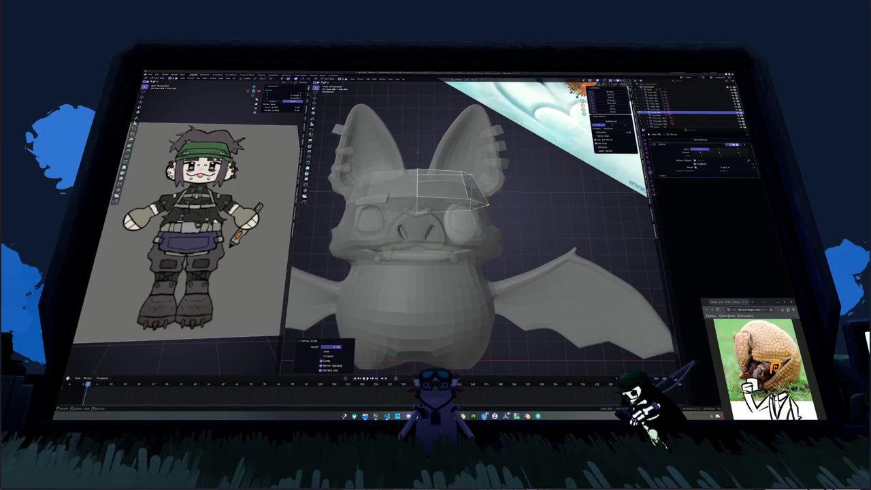
{"action": "key", "text": "g"}
{"action": "key", "text": "Return"}
{"action": "middle_click_drag", "start_coordinate": [476, 224], "coordinate": [436, 224]}
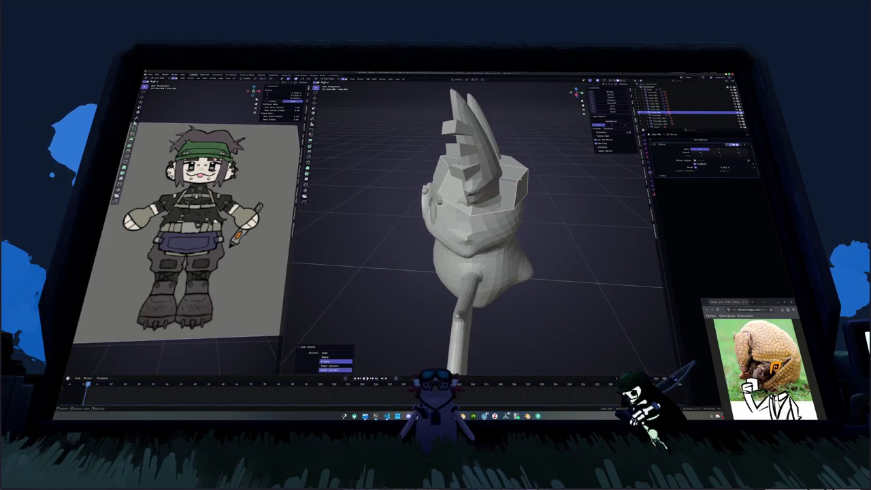
{"action": "key", "text": "Escape"}
{"action": "mouse_move", "coordinate": [476, 224]}
{"action": "middle_mouse_down"}
{"action": "mouse_move", "coordinate": [476, 204]}
{"action": "mouse_move", "coordinate": [503, 224]}
{"action": "mouse_move", "coordinate": [491, 203]}
{"action": "middle_mouse_up"}
{"action": "key", "text": "g"}
{"action": "left_click", "coordinate": [486, 208]}
- Add a level 1 Subdivision to the hat, select an edge loop and toggle X-ray
{"action": "key", "text": "ctrl+1"}
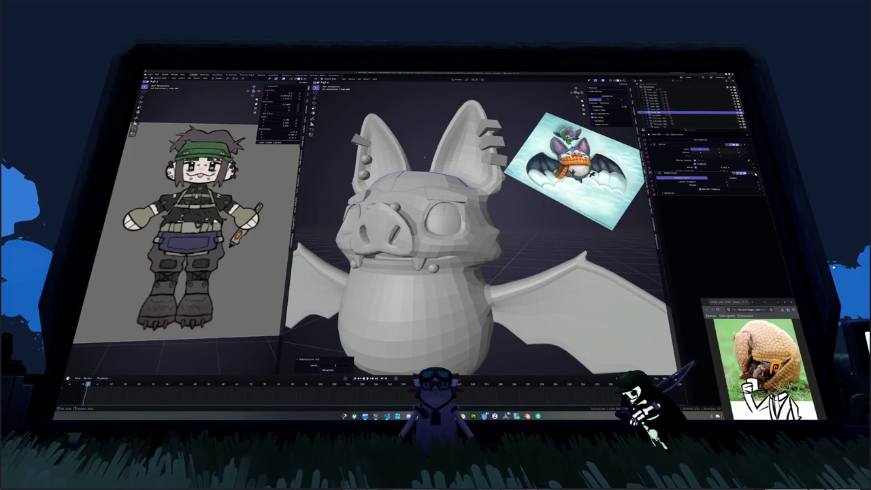
{"action": "middle_click_drag", "start_coordinate": [476, 211], "coordinate": [490, 204]}
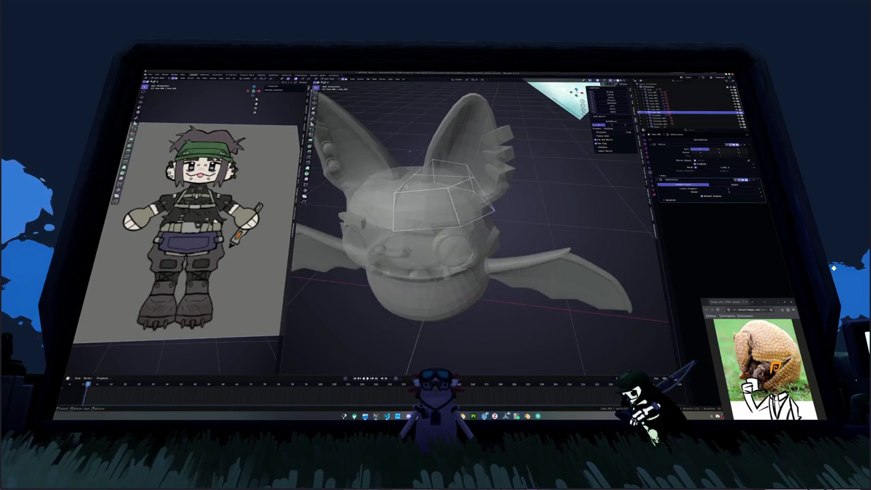
{"action": "left_click", "coordinate": [409, 204], "text": "alt"}
{"action": "mouse_move", "coordinate": [442, 225]}
{"action": "middle_mouse_down"}
{"action": "mouse_move", "coordinate": [476, 204]}
{"action": "mouse_move", "coordinate": [463, 204]}
{"action": "middle_mouse_up"}
{"action": "key", "text": "alt+z"}
{"action": "mouse_move", "coordinate": [426, 147]}
{"action": "middle_mouse_down"}
{"action": "mouse_move", "coordinate": [416, 154]}
{"action": "mouse_move", "coordinate": [425, 147]}
{"action": "mouse_move", "coordinate": [456, 177]}
{"action": "mouse_move", "coordinate": [525, 174]}
{"action": "mouse_move", "coordinate": [517, 164]}
{"action": "mouse_move", "coordinate": [476, 167]}
{"action": "mouse_move", "coordinate": [496, 166]}
{"action": "middle_mouse_up"}
{"action": "key", "text": "alt+z"}
{"action": "key", "text": "alt+z"}
- Add a loop cut around the hat and scale it along X
{"action": "left_click", "coordinate": [457, 183]}
{"action": "middle_click_drag", "start_coordinate": [476, 204], "coordinate": [559, 202]}
{"action": "key", "text": "s"}
{"action": "key", "text": "x"}
{"action": "left_click", "coordinate": [562, 201]}
{"action": "left_click", "coordinate": [507, 203], "text": "alt"}
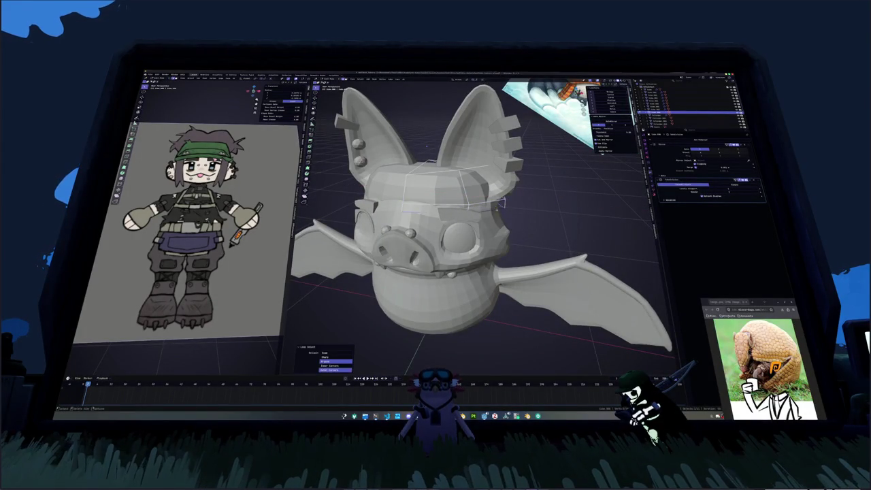
{"action": "middle_click_drag", "start_coordinate": [507, 203], "coordinate": [507, 203]}
{"action": "left_click", "coordinate": [513, 204]}
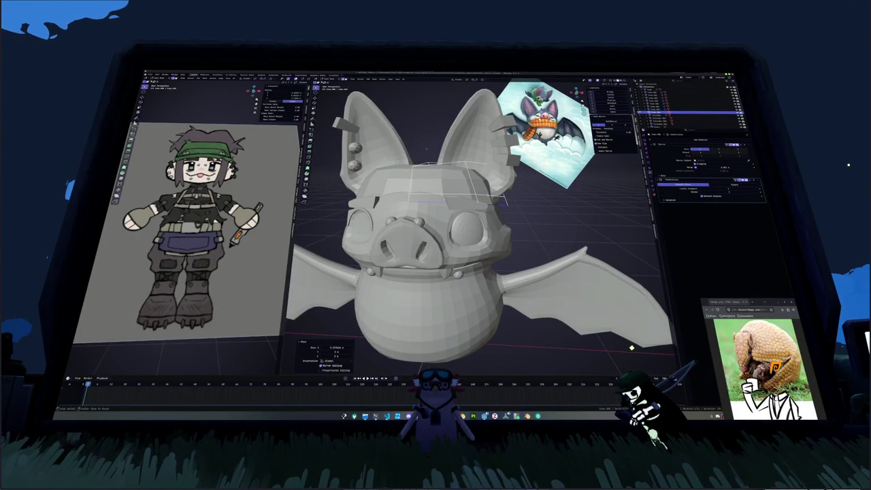
- Slide and move the selected hat loop to follow the head's curve
{"action": "key", "text": "g"}
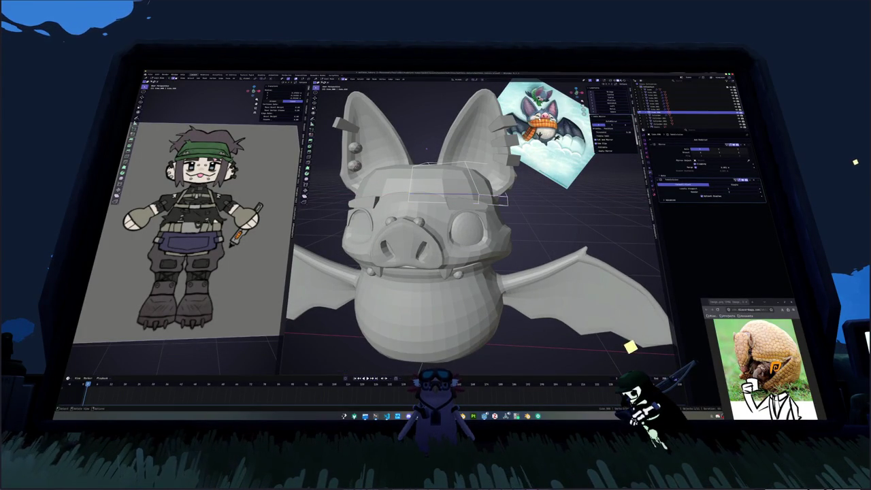
{"action": "middle_click_drag", "start_coordinate": [517, 204], "coordinate": [463, 197]}
{"action": "key", "text": "Return"}
{"action": "key", "text": "g"}
{"action": "key", "text": "g"}
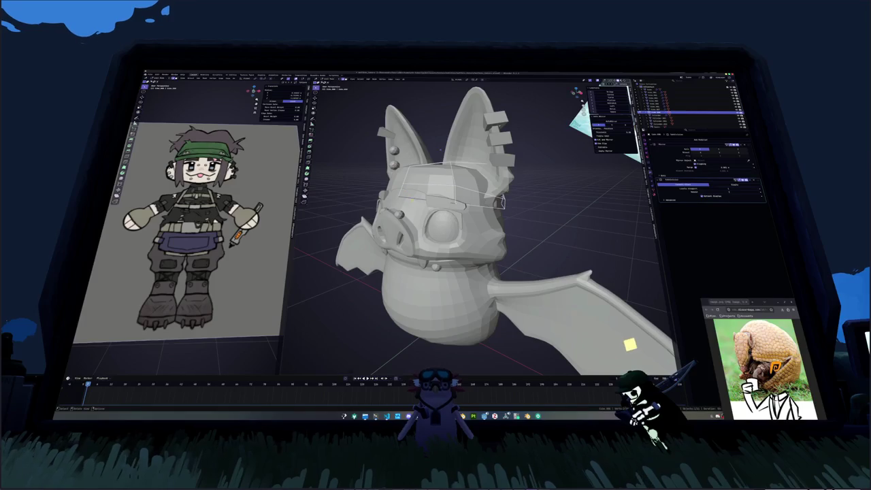
{"action": "key", "text": "g"}
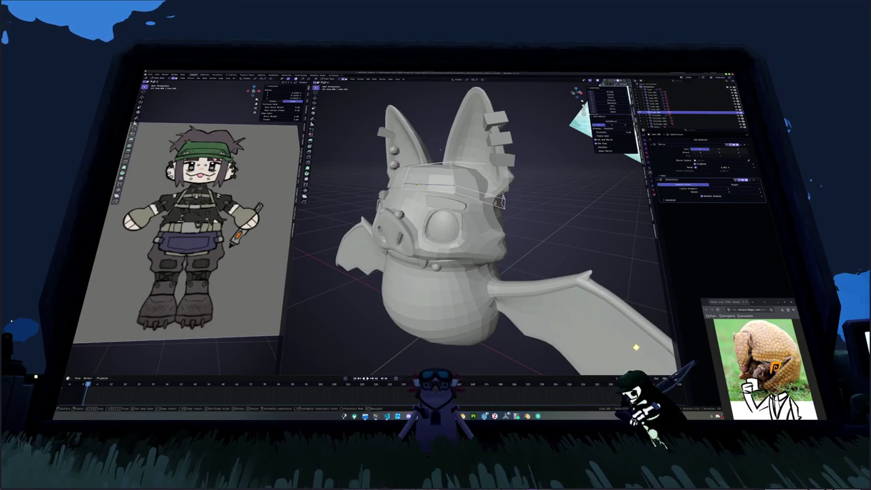
{"action": "left_click", "coordinate": [579, 238]}
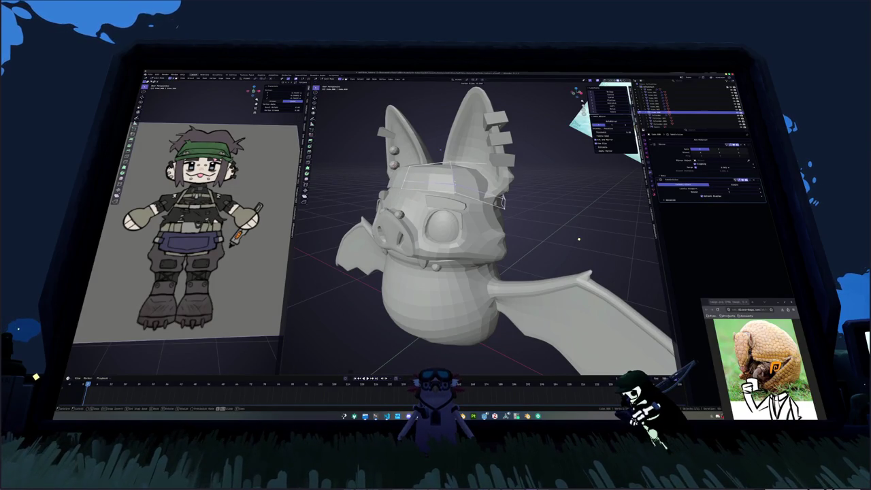
{"action": "mouse_move", "coordinate": [579, 238]}
{"action": "middle_mouse_down"}
{"action": "mouse_move", "coordinate": [530, 255]}
{"action": "mouse_move", "coordinate": [515, 282]}
{"action": "mouse_move", "coordinate": [443, 144]}
{"action": "middle_mouse_up"}
- Slide and move hat vertices to fit the head, checking the fit in X-ray
{"action": "key", "text": "g"}
{"action": "key", "text": "g"}
{"action": "left_click", "coordinate": [558, 241]}
{"action": "key", "text": "g"}
{"action": "left_click", "coordinate": [515, 303]}
{"action": "key", "text": "g"}
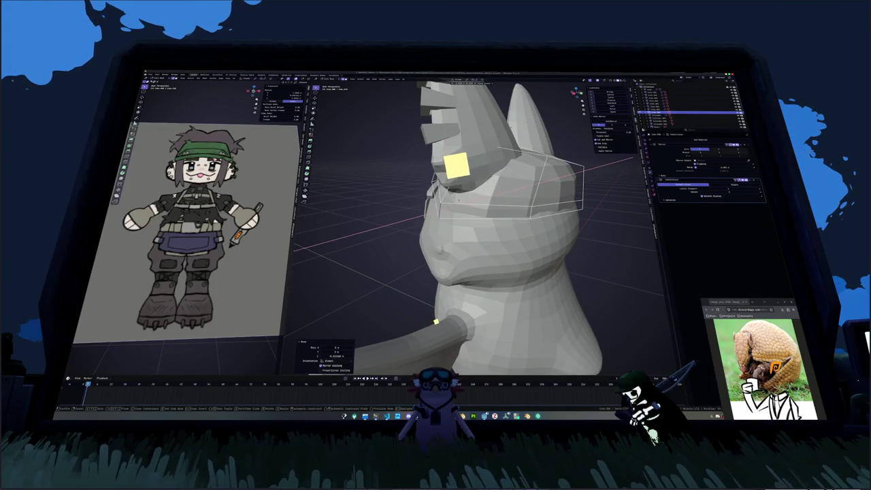
{"action": "middle_click_drag", "start_coordinate": [457, 199], "coordinate": [468, 199]}
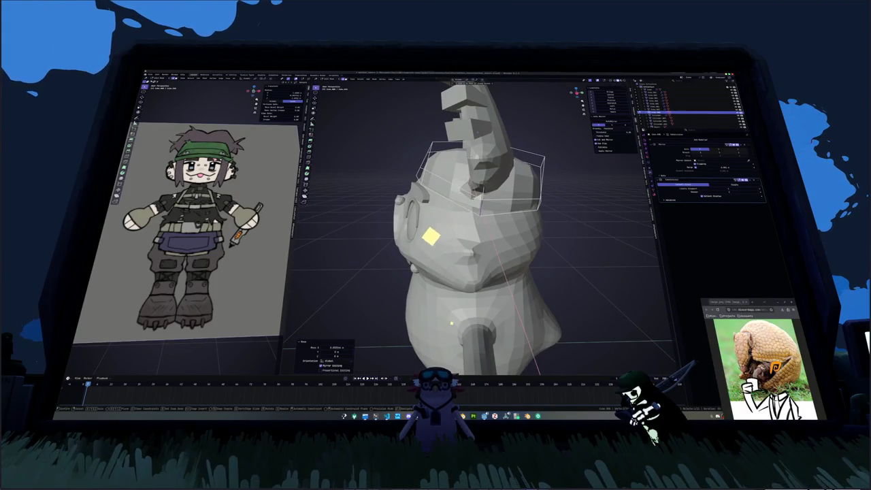
{"action": "key", "text": "alt+z"}
{"action": "mouse_move", "coordinate": [369, 286]}
{"action": "middle_mouse_down"}
{"action": "mouse_move", "coordinate": [464, 134]}
{"action": "mouse_move", "coordinate": [443, 134]}
{"action": "mouse_move", "coordinate": [593, 294]}
{"action": "middle_mouse_up"}
- Add another edge loop to the hat and slide its vertices to hug the skull
{"action": "left_click", "coordinate": [444, 133]}
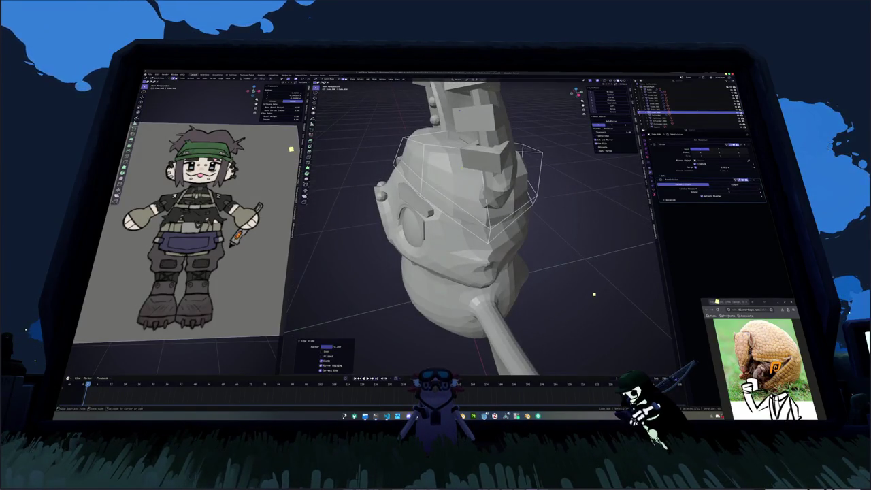
{"action": "key", "text": "g"}
{"action": "key", "text": "g"}
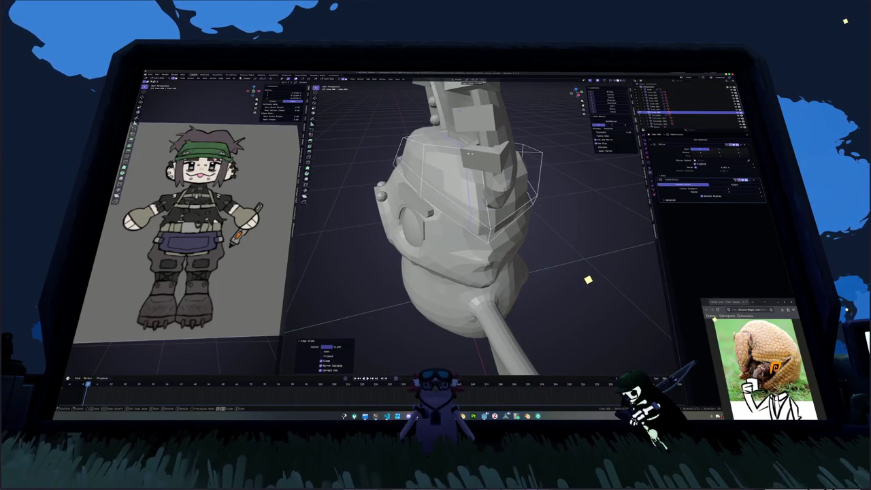
{"action": "left_click", "coordinate": [538, 203]}
{"action": "middle_click_drag", "start_coordinate": [539, 204], "coordinate": [561, 211]}
{"action": "key", "text": "g"}
{"action": "left_click", "coordinate": [481, 207]}
{"action": "middle_click_drag", "start_coordinate": [481, 207], "coordinate": [470, 219]}
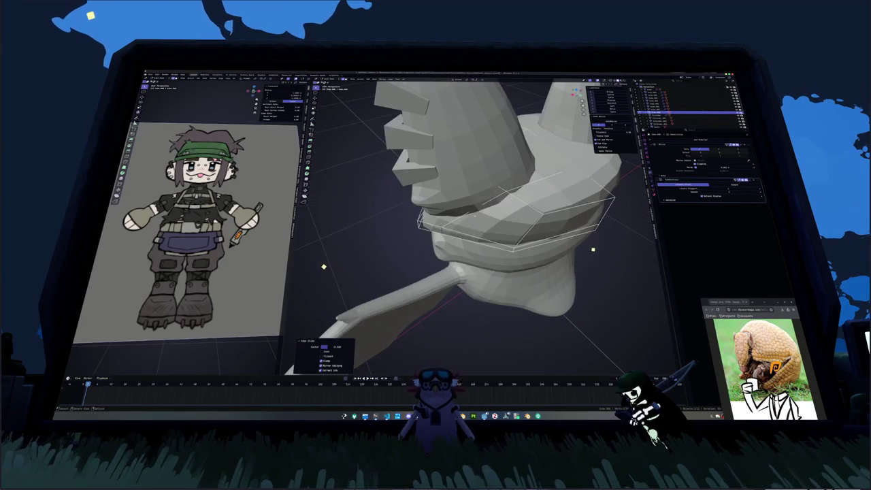
{"action": "middle_click_drag", "start_coordinate": [575, 338], "coordinate": [531, 292]}
{"action": "key", "text": "alt+z"}
{"action": "key", "text": "shift+v"}
{"action": "left_click", "coordinate": [515, 169]}
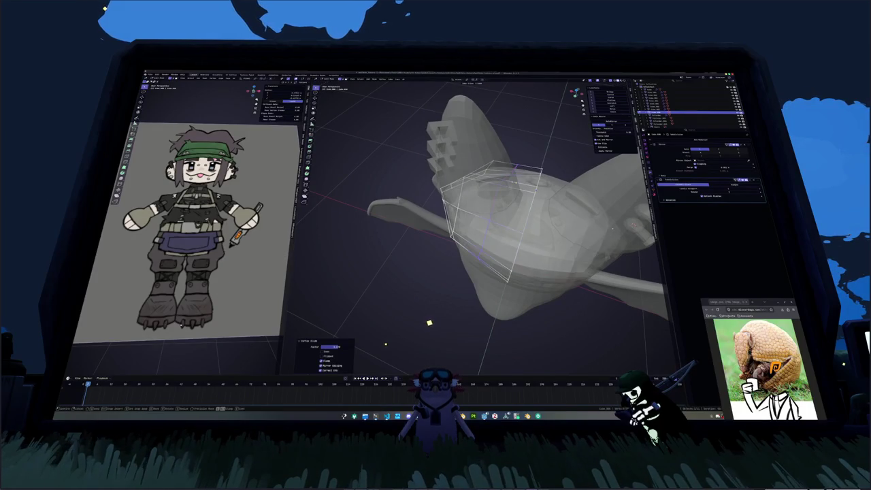
- Edge-slide a hat loop into place, then switch X-ray back on
{"action": "key", "text": "alt+z"}
{"action": "middle_click_drag", "start_coordinate": [612, 228], "coordinate": [615, 229]}
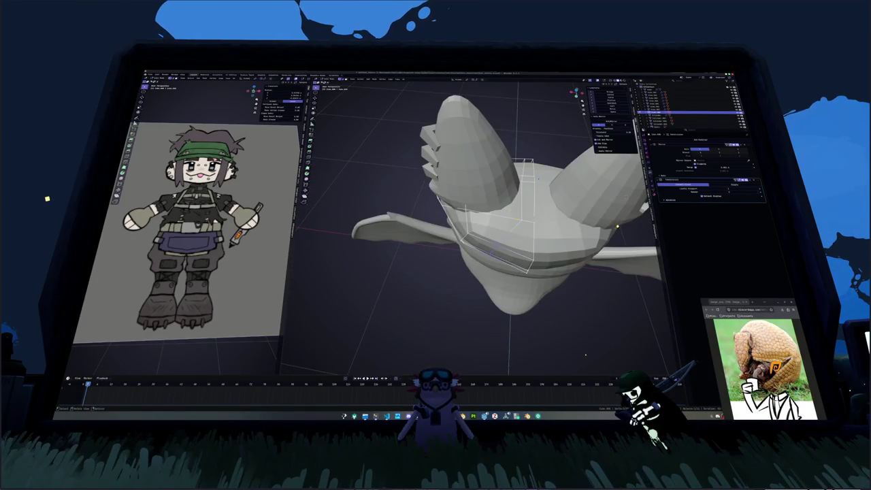
{"action": "key", "text": "g"}
{"action": "key", "text": "g"}
{"action": "left_click", "coordinate": [585, 355]}
{"action": "middle_click_drag", "start_coordinate": [585, 355], "coordinate": [585, 358]}
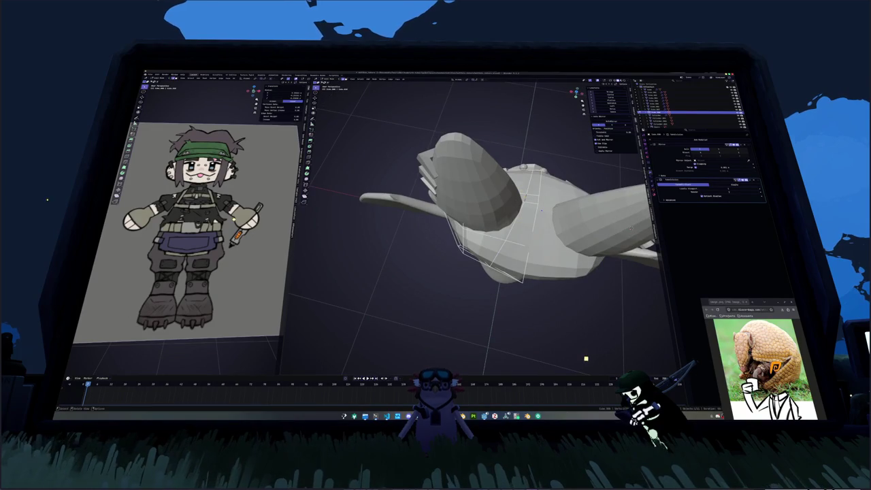
{"action": "left_click", "coordinate": [585, 360]}
{"action": "middle_click_drag", "start_coordinate": [584, 366], "coordinate": [515, 179]}
{"action": "key", "text": "alt+z"}
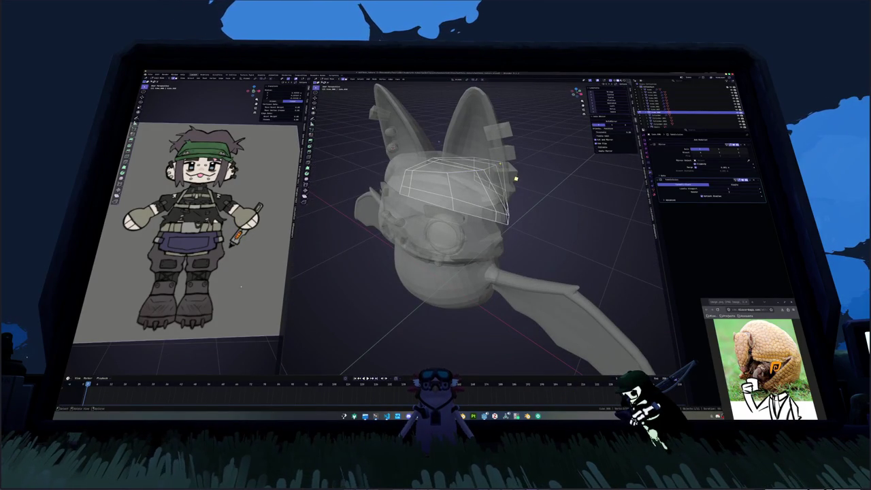
- Relax two hat edge loops with LoopTools and reposition the hat band
{"action": "left_click", "coordinate": [515, 179], "text": "alt"}
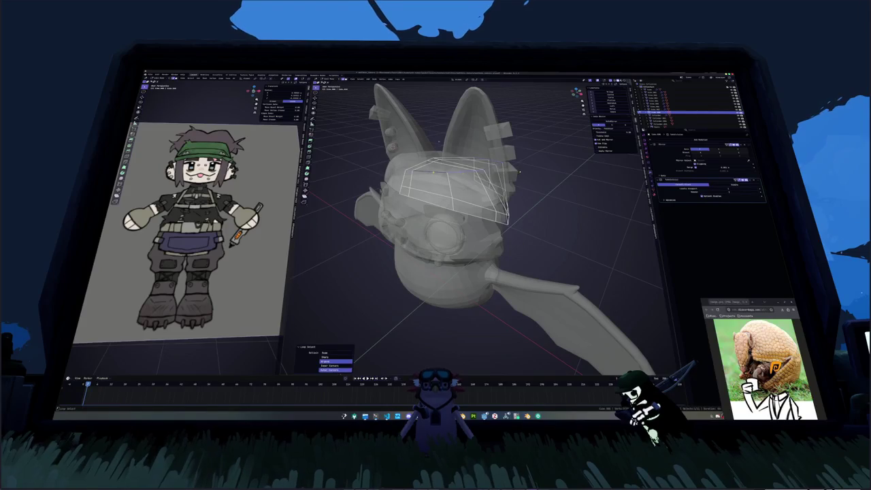
{"action": "key", "text": "shift+r"}
{"action": "middle_click_drag", "start_coordinate": [515, 179], "coordinate": [515, 180]}
{"action": "left_click", "coordinate": [515, 179], "text": "alt"}
{"action": "key", "text": "shift+r"}
{"action": "left_click", "coordinate": [476, 180], "text": "alt"}
{"action": "key", "text": "g"}
{"action": "key", "text": "Return"}
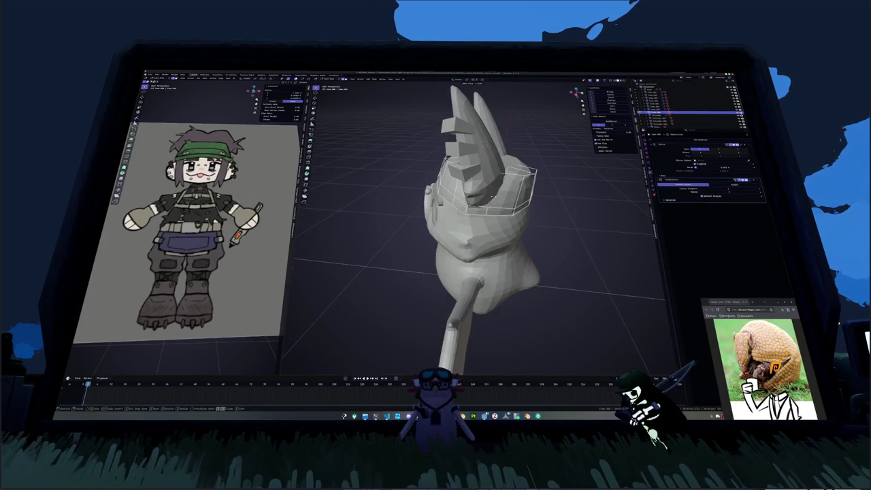
- Move the selected hat geometry vertically with G Z and relax it
{"action": "mouse_move", "coordinate": [485, 144]}
{"action": "middle_mouse_down"}
{"action": "mouse_move", "coordinate": [479, 189]}
{"action": "mouse_move", "coordinate": [479, 163]}
{"action": "middle_mouse_up"}
{"action": "key", "text": "alt+z"}
{"action": "middle_click_drag", "start_coordinate": [422, 146], "coordinate": [481, 262]}
{"action": "key", "text": "g"}
{"action": "key", "text": "z"}
{"action": "left_click", "coordinate": [483, 261]}
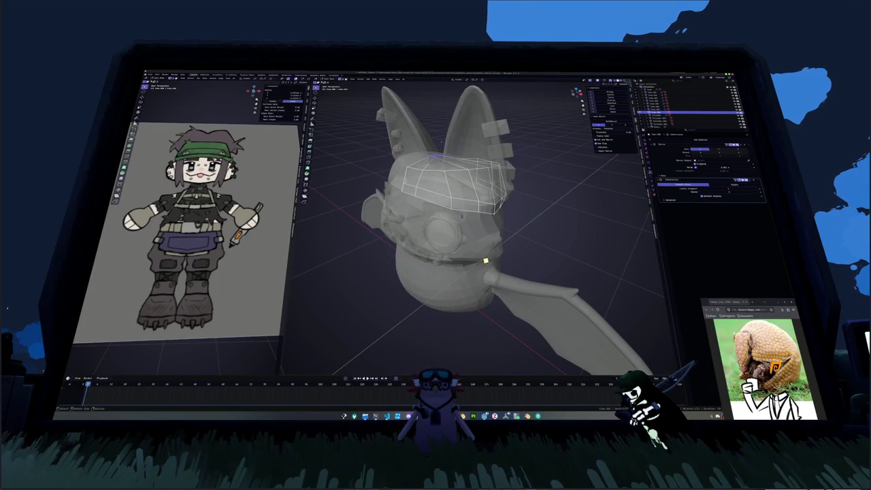
{"action": "key", "text": "shift+r"}
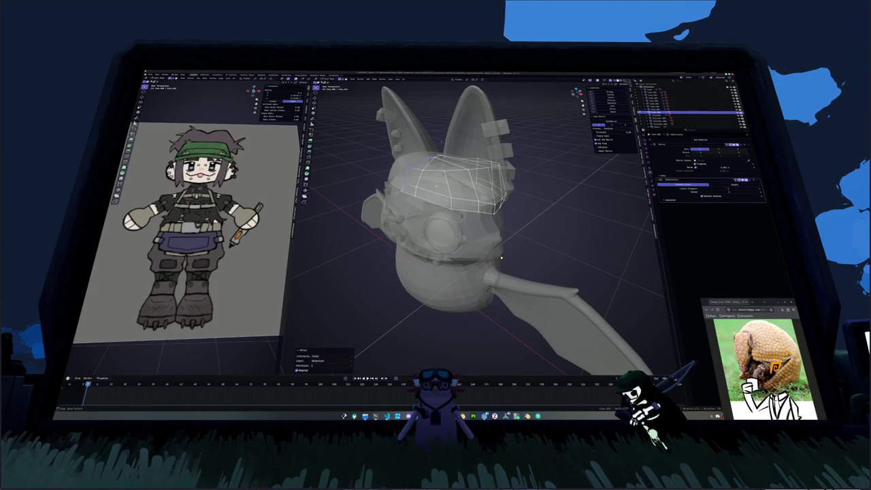
{"action": "mouse_move", "coordinate": [502, 254]}
{"action": "middle_mouse_down"}
{"action": "mouse_move", "coordinate": [531, 253]}
{"action": "mouse_move", "coordinate": [476, 245]}
{"action": "mouse_move", "coordinate": [503, 244]}
{"action": "middle_mouse_up"}
- Slide several hat vertices and an edge loop along their edges, then relax the loop
{"action": "key", "text": "shift+v"}
{"action": "left_click", "coordinate": [426, 170]}
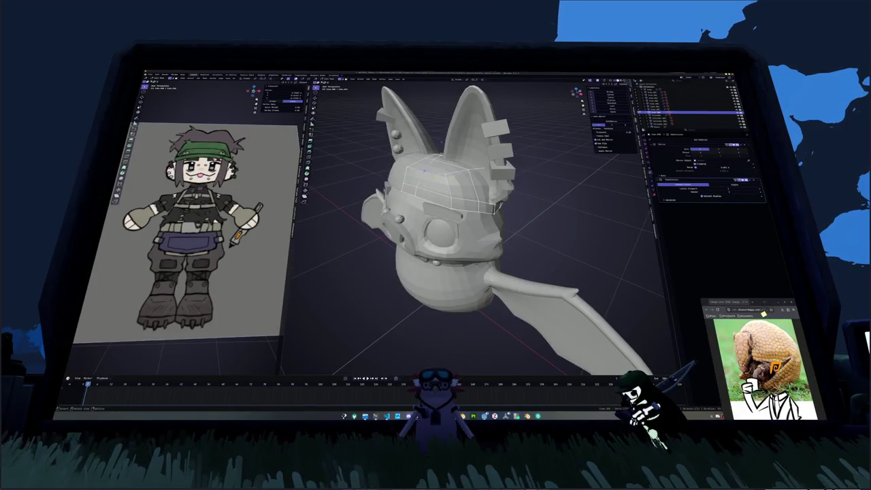
{"action": "mouse_move", "coordinate": [424, 167]}
{"action": "middle_mouse_down"}
{"action": "mouse_move", "coordinate": [367, 168]}
{"action": "mouse_move", "coordinate": [414, 167]}
{"action": "middle_mouse_up"}
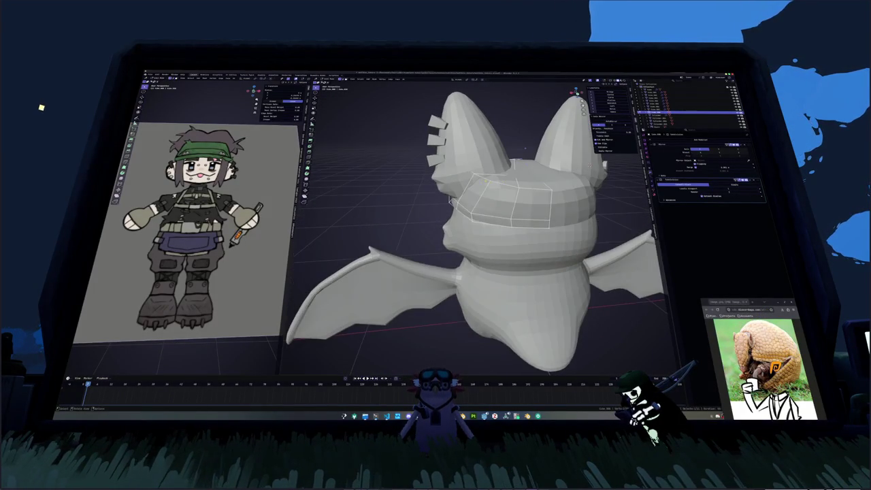
{"action": "key", "text": "g"}
{"action": "key", "text": "g"}
{"action": "left_click", "coordinate": [482, 191]}
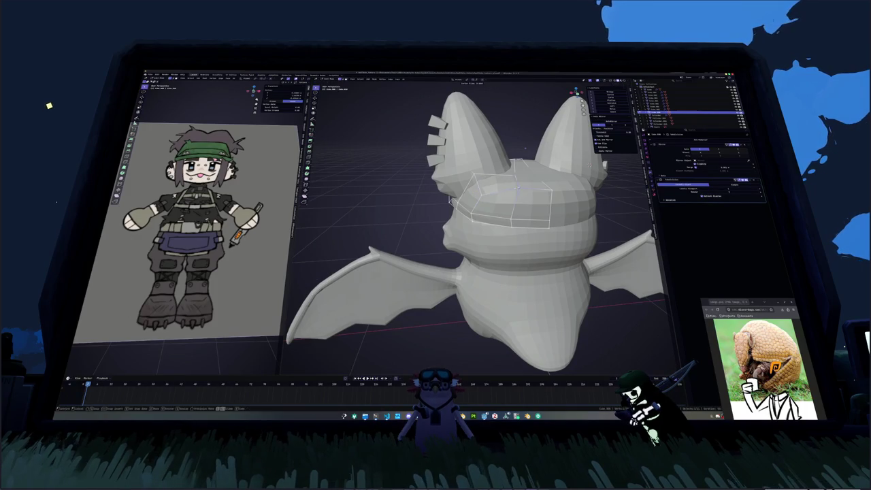
{"action": "mouse_move", "coordinate": [482, 191]}
{"action": "middle_mouse_down"}
{"action": "mouse_move", "coordinate": [435, 190]}
{"action": "mouse_move", "coordinate": [503, 182]}
{"action": "mouse_move", "coordinate": [483, 192]}
{"action": "middle_mouse_up"}
{"action": "key", "text": "g"}
{"action": "key", "text": "g"}
{"action": "left_click", "coordinate": [505, 182]}
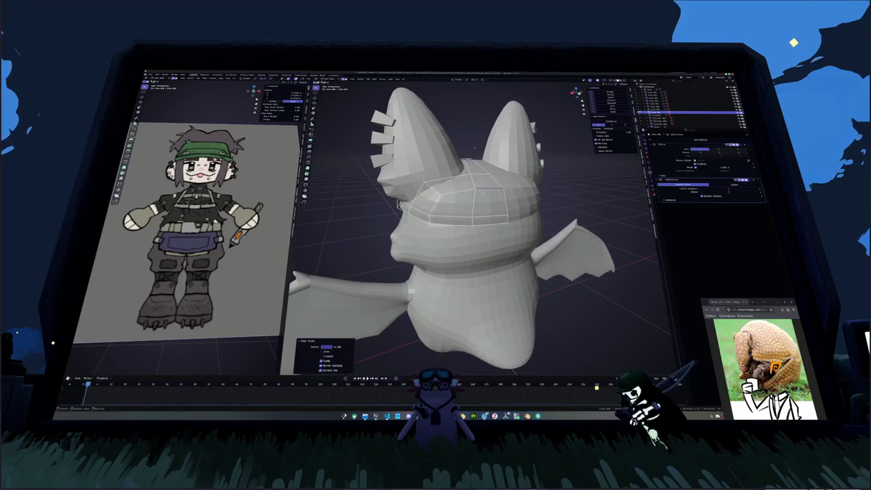
{"action": "key", "text": "shift+r"}
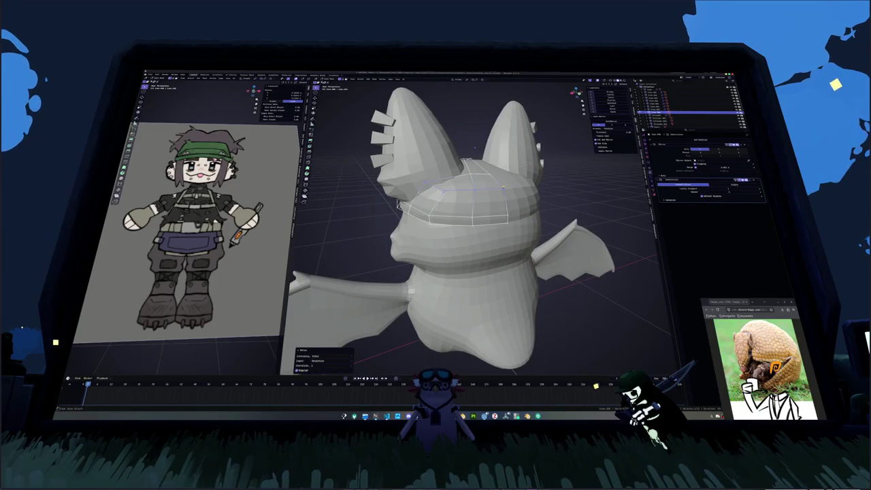
- Relax the hat's lower ring and slide it to a new height
{"action": "left_click", "coordinate": [506, 214], "text": "alt"}
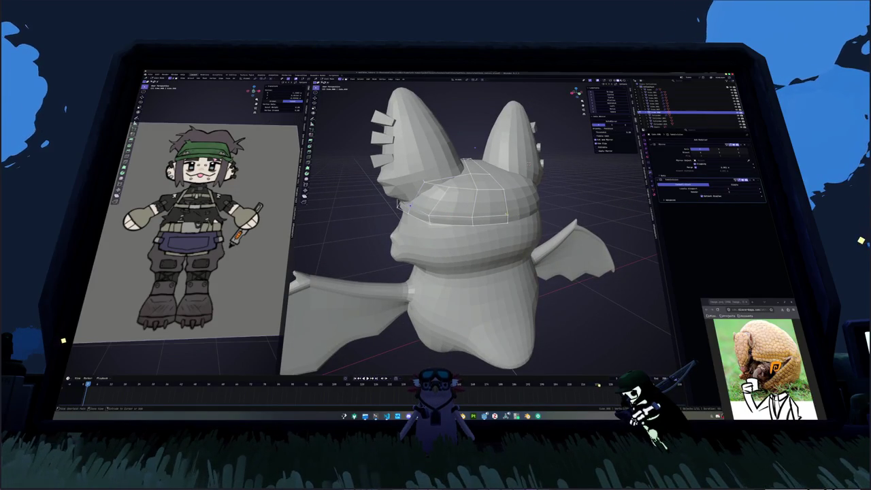
{"action": "key", "text": "shift+r"}
{"action": "middle_click_drag", "start_coordinate": [506, 213], "coordinate": [434, 206]}
{"action": "key", "text": "g"}
{"action": "key", "text": "g"}
{"action": "left_click", "coordinate": [519, 197]}
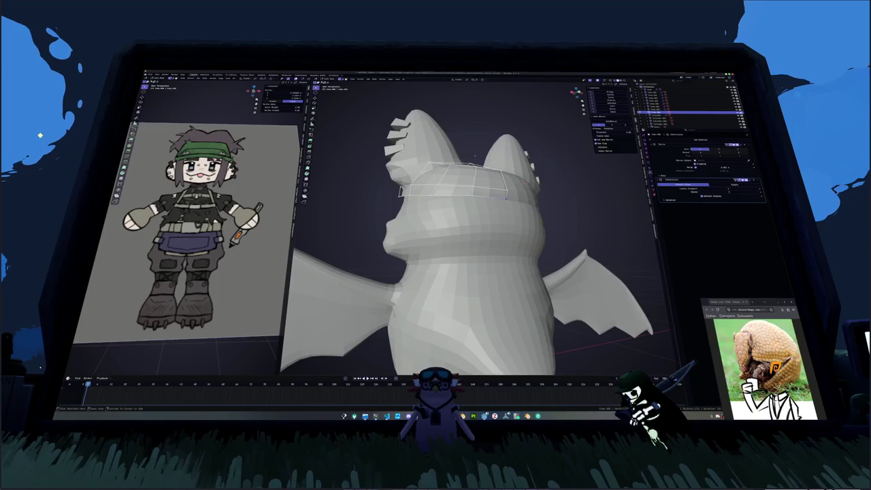
{"action": "mouse_move", "coordinate": [474, 156]}
{"action": "middle_mouse_down"}
{"action": "mouse_move", "coordinate": [475, 149]}
{"action": "mouse_move", "coordinate": [408, 151]}
{"action": "mouse_move", "coordinate": [476, 204]}
{"action": "mouse_move", "coordinate": [524, 344]}
{"action": "middle_mouse_up"}
{"action": "key", "text": "g"}
{"action": "left_click", "coordinate": [475, 149]}
{"action": "mouse_move", "coordinate": [466, 180]}
{"action": "middle_mouse_down"}
{"action": "mouse_move", "coordinate": [450, 193]}
{"action": "mouse_move", "coordinate": [464, 208]}
{"action": "middle_mouse_up"}
- Delete the selected hat faces and slide a vertex to tidy the edge
{"action": "key", "text": "x"}
{"action": "left_click", "coordinate": [450, 192]}
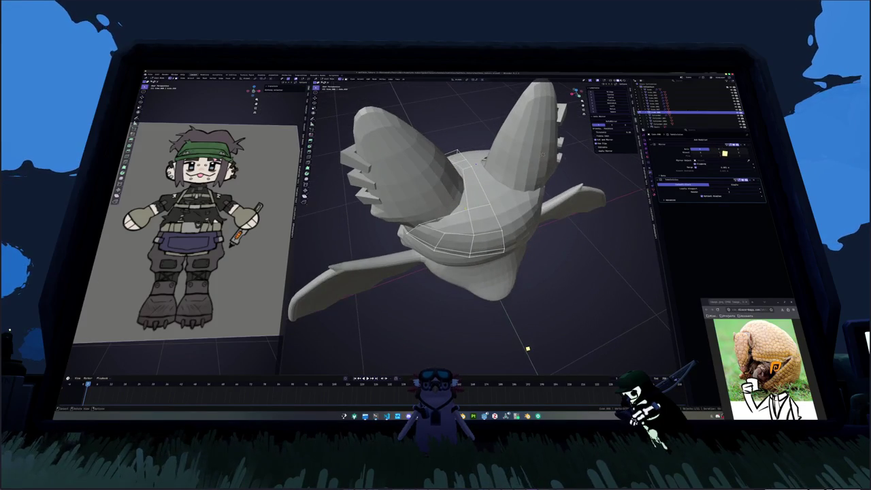
{"action": "key", "text": "shift+v"}
{"action": "left_click", "coordinate": [464, 209]}
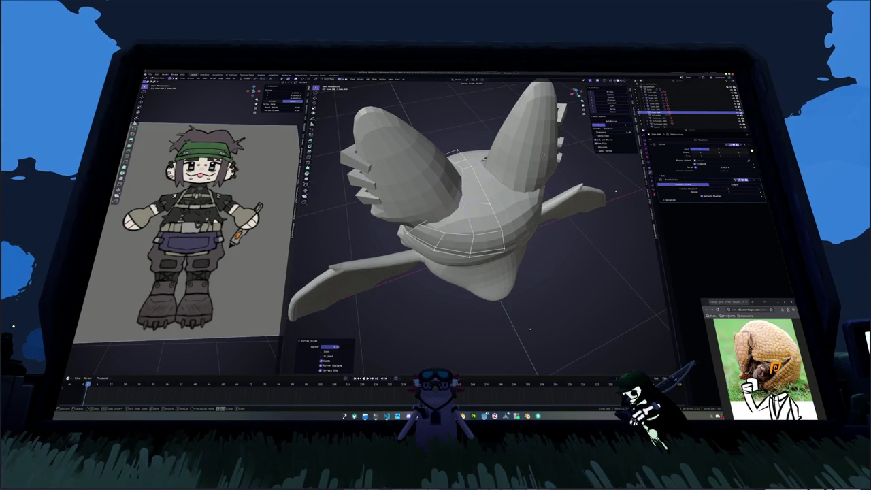
{"action": "middle_click_drag", "start_coordinate": [466, 209], "coordinate": [476, 191]}
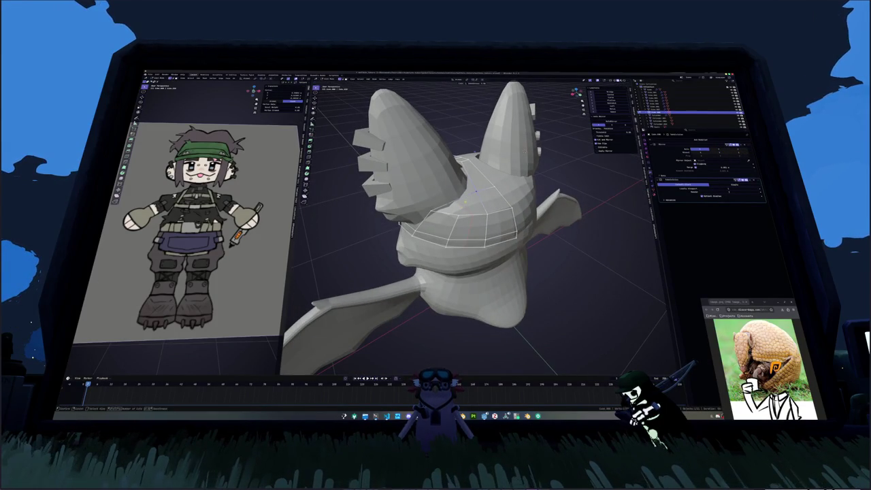
- Add a Ctrl+R loop cut to the hat and relax the new loop
{"action": "key", "text": "ctrl+r"}
{"action": "left_click", "coordinate": [468, 232]}
{"action": "left_click", "coordinate": [469, 215], "text": "alt"}
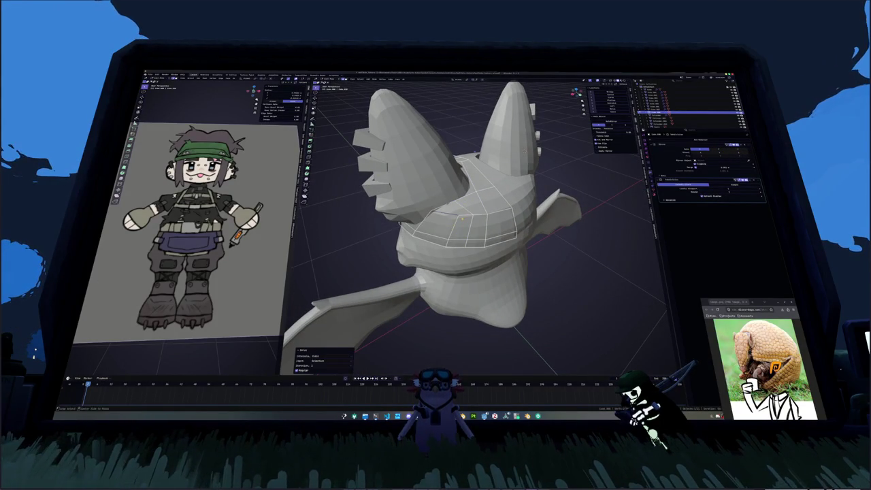
{"action": "left_click", "coordinate": [485, 213]}
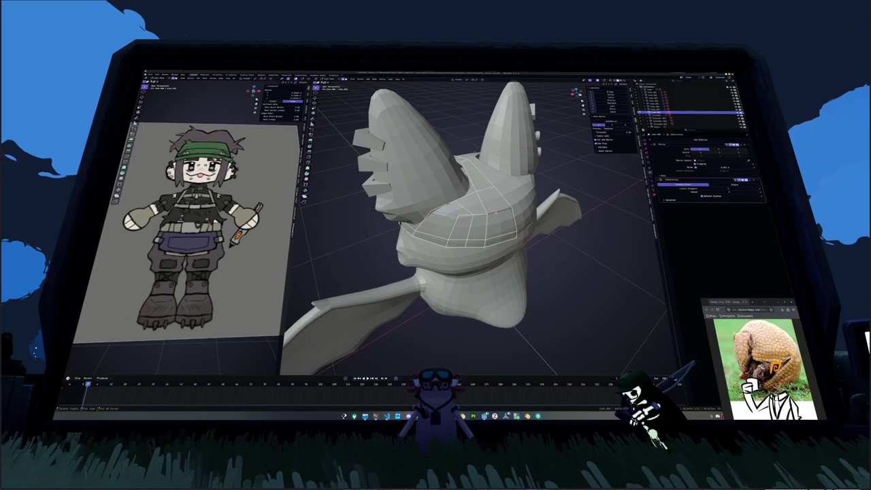
{"action": "key", "text": "alt+r"}
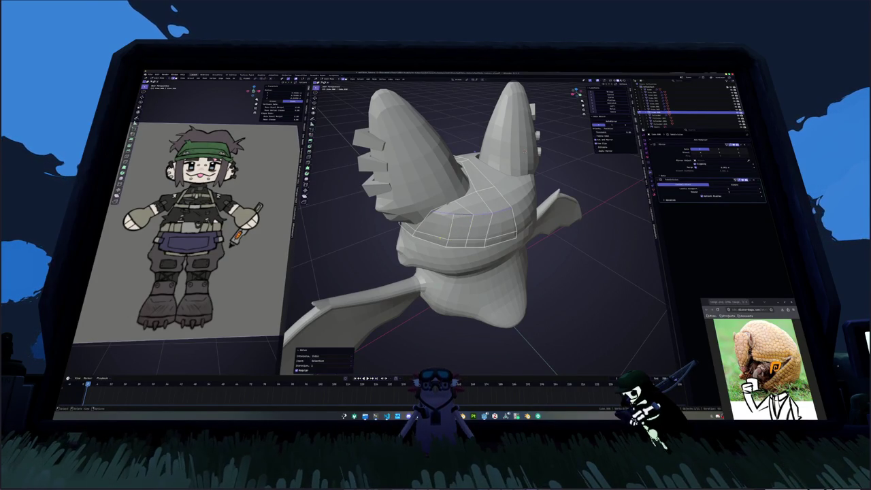
{"action": "mouse_move", "coordinate": [476, 225]}
{"action": "middle_mouse_down"}
{"action": "mouse_move", "coordinate": [435, 217]}
{"action": "mouse_move", "coordinate": [476, 170]}
{"action": "mouse_move", "coordinate": [476, 224]}
{"action": "mouse_move", "coordinate": [517, 225]}
{"action": "mouse_move", "coordinate": [470, 204]}
{"action": "mouse_move", "coordinate": [456, 211]}
{"action": "mouse_move", "coordinate": [448, 304]}
{"action": "middle_mouse_up"}
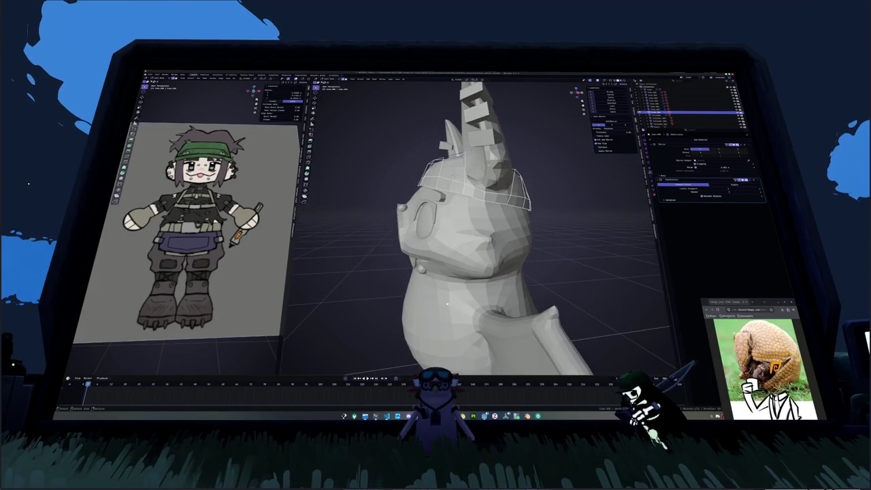
- Select the hat's rim edge loop and flatten it to a best-fit plane with LoopTools Flatten
{"action": "key", "text": "g"}
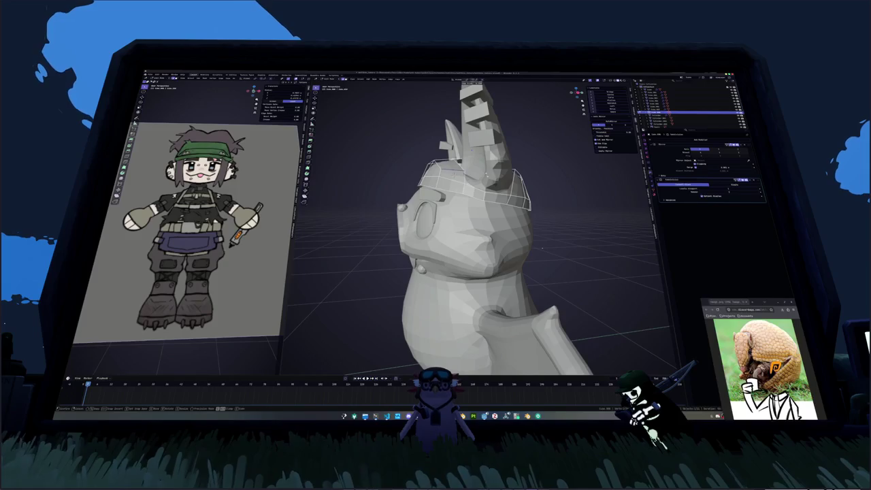
{"action": "middle_click_drag", "start_coordinate": [517, 245], "coordinate": [542, 249]}
{"action": "key", "text": "Escape"}
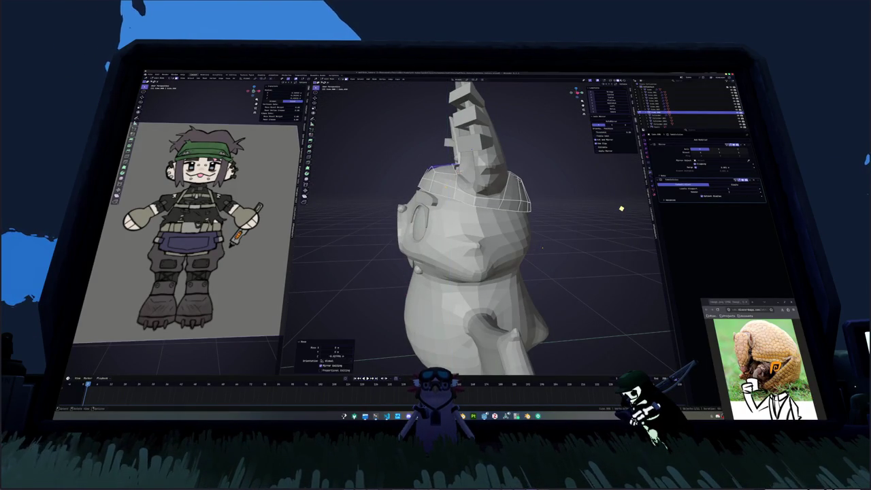
{"action": "left_click", "coordinate": [624, 213], "text": "alt"}
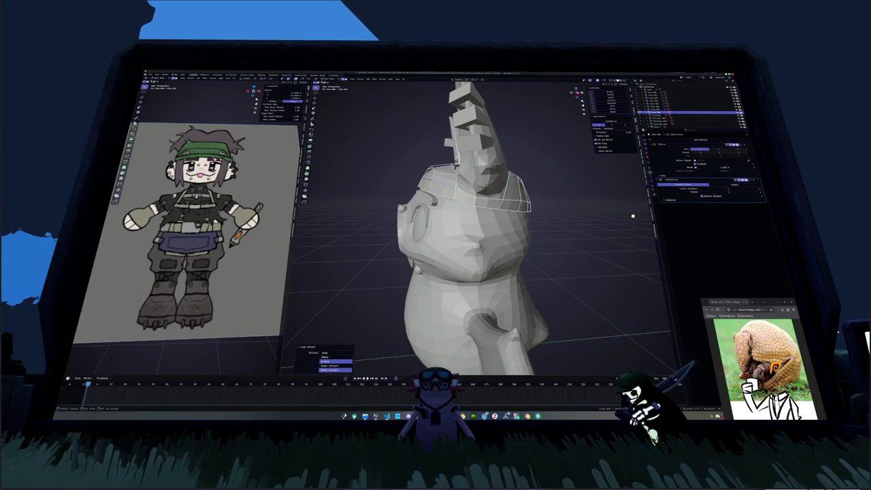
{"action": "key", "text": "ctrl+s"}
{"action": "middle_click_drag", "start_coordinate": [652, 216], "coordinate": [665, 218]}
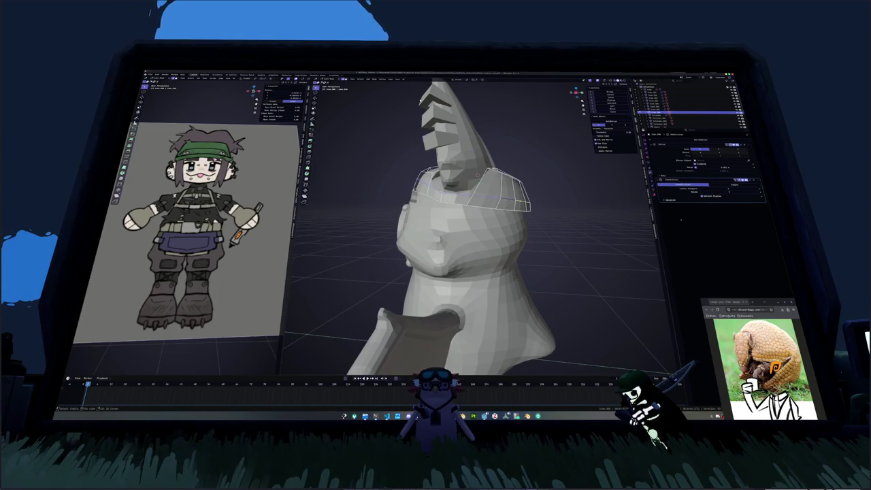
{"action": "key", "text": "KP_3"}
{"action": "key", "text": "KP_1"}
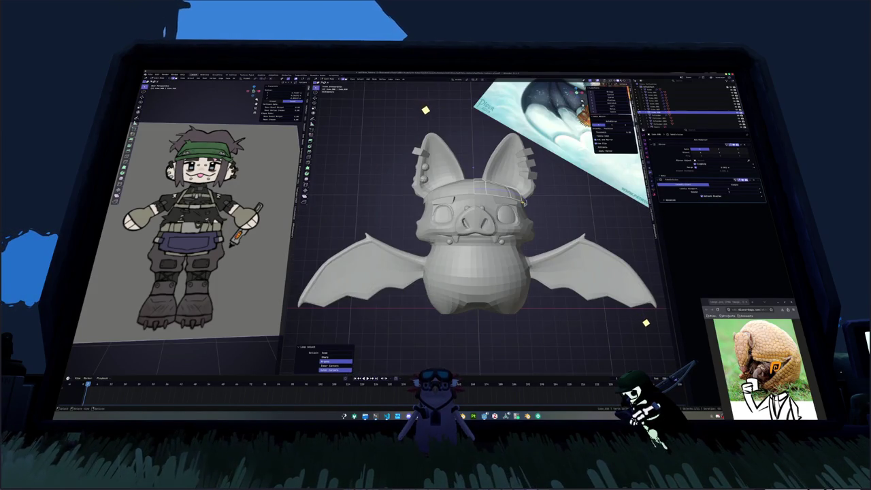
{"action": "key", "text": "KP_3"}
{"action": "key", "text": "ctrl+shift+f"}
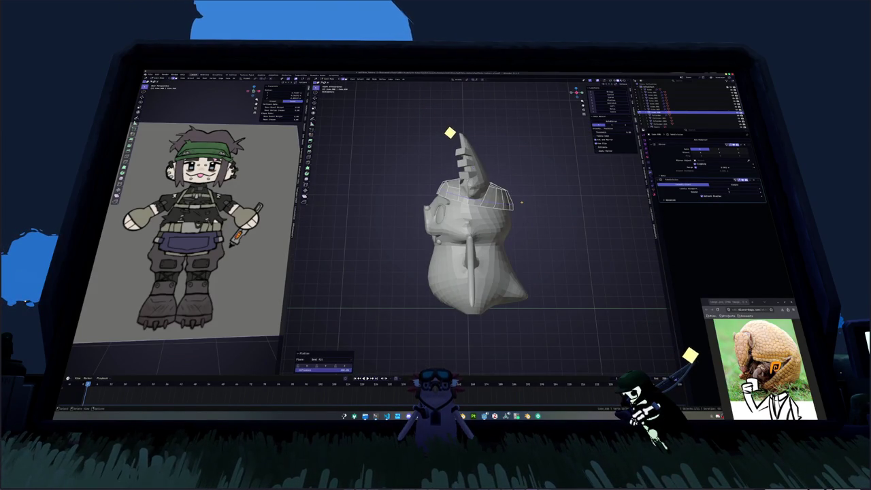
{"action": "left_click", "coordinate": [477, 157], "text": "alt"}
{"action": "key", "text": "ctrl+shift+f"}
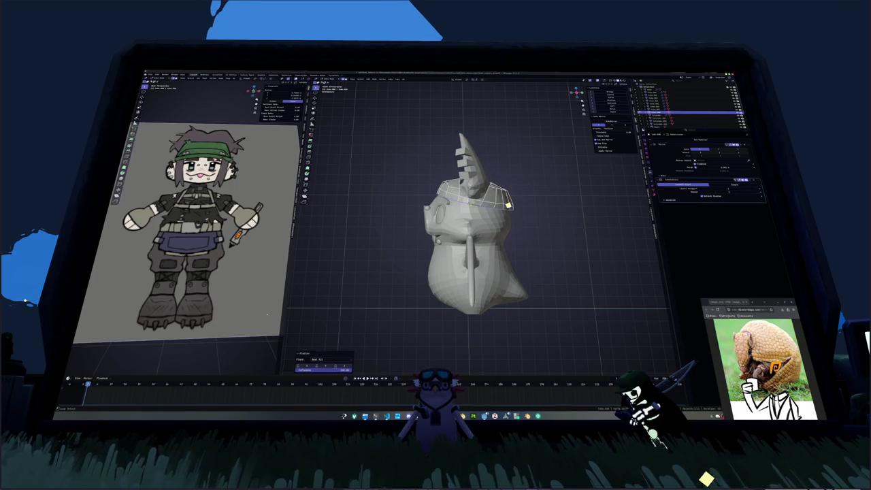
{"action": "middle_click_drag", "start_coordinate": [493, 177], "coordinate": [509, 243]}
{"action": "scroll", "coordinate": [492, 281], "scroll_direction": "up", "scroll_amount": 2}
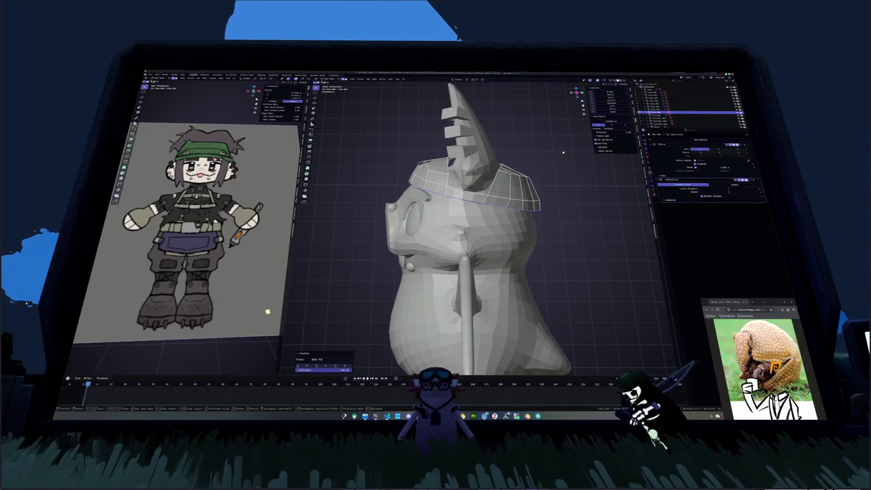
- Raise the flattened rim loop higher on the bat's head with repeated Z-axis moves
{"action": "key", "text": "g"}
{"action": "key", "text": "g"}
{"action": "middle_click_drag", "start_coordinate": [562, 153], "coordinate": [469, 134]}
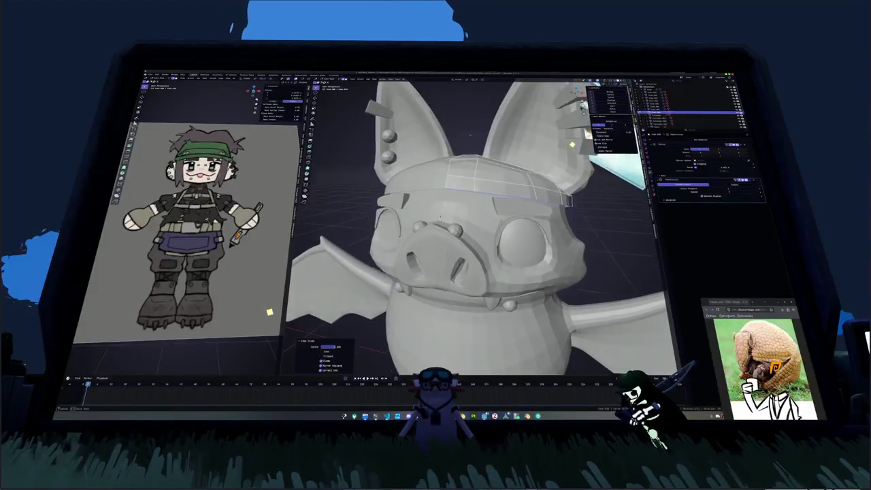
{"action": "key", "text": "g"}
{"action": "key", "text": "z"}
{"action": "left_click", "coordinate": [443, 208]}
{"action": "mouse_move", "coordinate": [442, 207]}
{"action": "middle_mouse_down"}
{"action": "mouse_move", "coordinate": [446, 199]}
{"action": "mouse_move", "coordinate": [491, 197]}
{"action": "mouse_move", "coordinate": [471, 135]}
{"action": "mouse_move", "coordinate": [484, 133]}
{"action": "middle_mouse_up"}
{"action": "key", "text": "g"}
{"action": "key", "text": "z"}
{"action": "left_click", "coordinate": [486, 182]}
{"action": "key", "text": "g"}
{"action": "key", "text": "z"}
{"action": "left_click", "coordinate": [469, 135]}
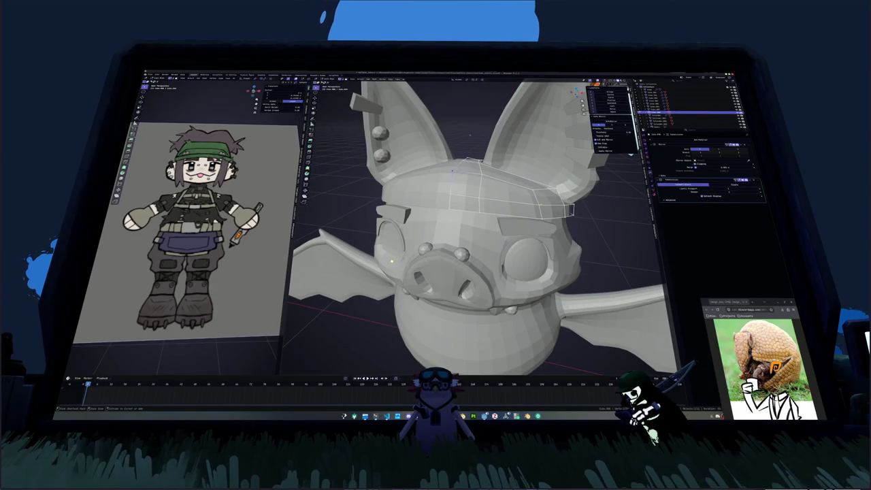
{"action": "mouse_move", "coordinate": [392, 260]}
{"action": "middle_mouse_down"}
{"action": "mouse_move", "coordinate": [424, 252]}
{"action": "mouse_move", "coordinate": [414, 220]}
{"action": "mouse_move", "coordinate": [430, 217]}
{"action": "mouse_move", "coordinate": [409, 153]}
{"action": "mouse_move", "coordinate": [477, 176]}
{"action": "mouse_move", "coordinate": [483, 197]}
{"action": "middle_mouse_up"}
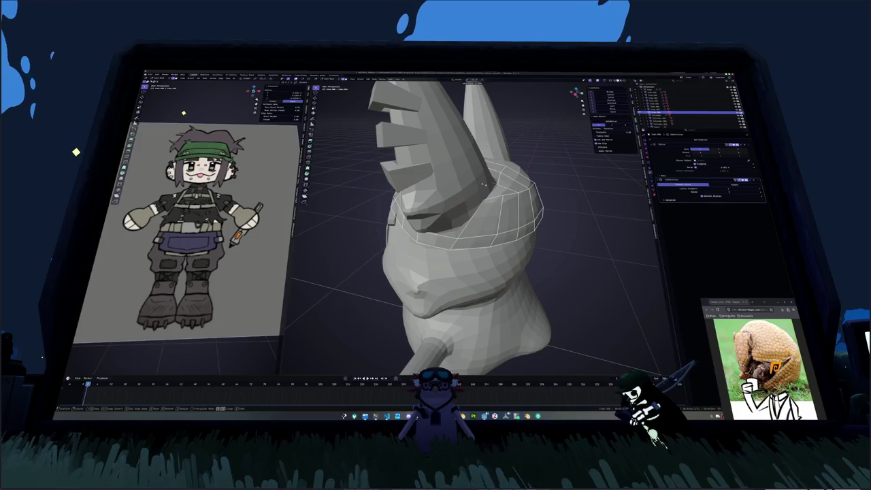
- Adjust the hat loop's vertices so the band hugs the head
{"action": "middle_click_drag", "start_coordinate": [483, 196], "coordinate": [473, 166]}
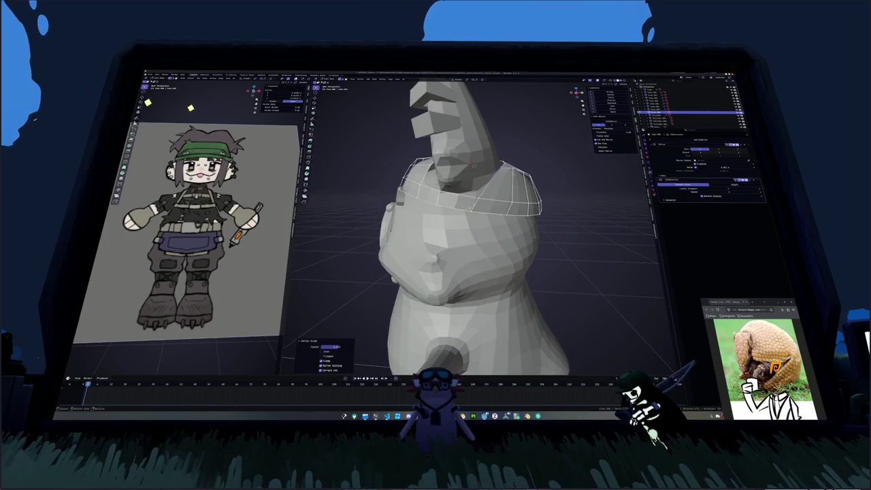
{"action": "key", "text": "s"}
{"action": "left_click", "coordinate": [469, 211]}
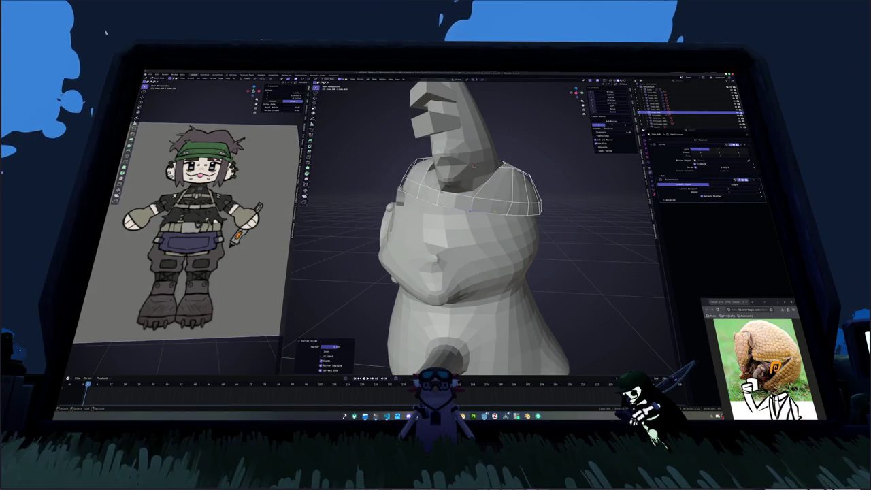
{"action": "middle_click_drag", "start_coordinate": [474, 166], "coordinate": [476, 203]}
{"action": "key", "text": "s"}
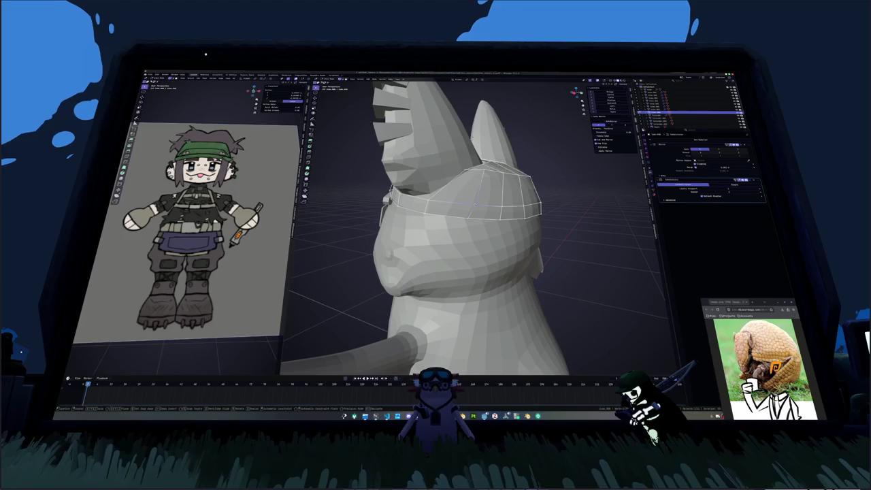
{"action": "left_click", "coordinate": [475, 203]}
{"action": "key", "text": "g"}
{"action": "key", "text": "g"}
{"action": "left_click", "coordinate": [481, 175]}
{"action": "middle_click_drag", "start_coordinate": [481, 175], "coordinate": [497, 175]}
{"action": "left_click", "coordinate": [474, 173]}
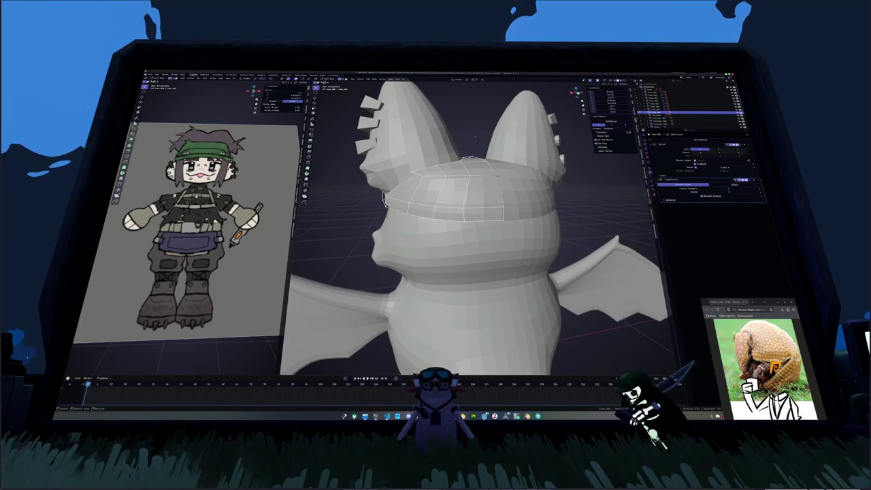
- Select the full loop around the head, relax it, and move it along Z
{"action": "left_click", "coordinate": [409, 201], "text": "ctrl"}
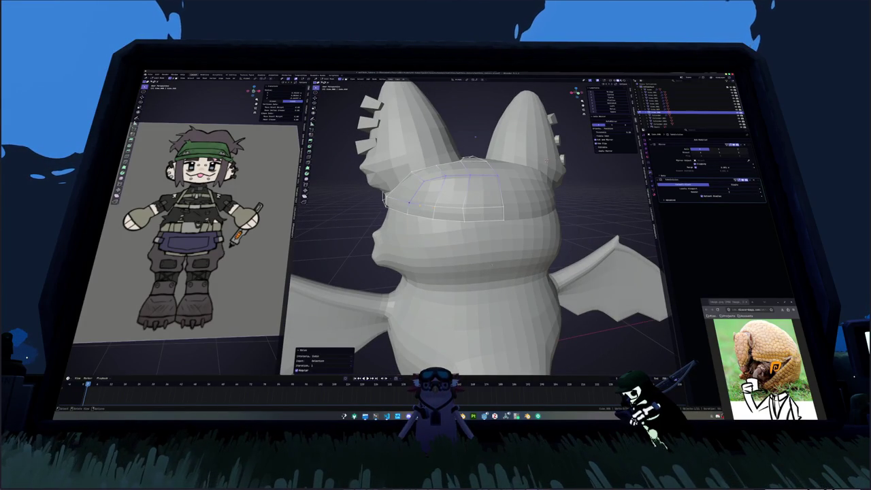
{"action": "left_click", "coordinate": [504, 218], "text": "alt"}
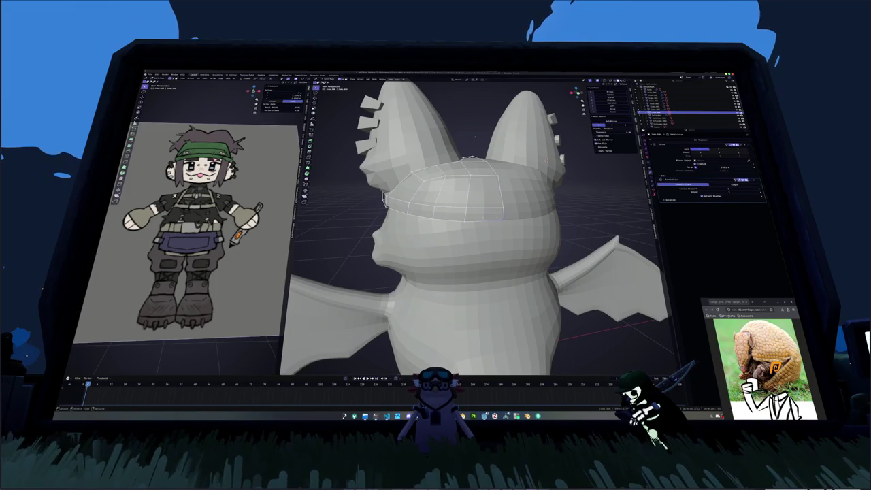
{"action": "middle_click_drag", "start_coordinate": [504, 218], "coordinate": [485, 214]}
{"action": "key", "text": "shift+r"}
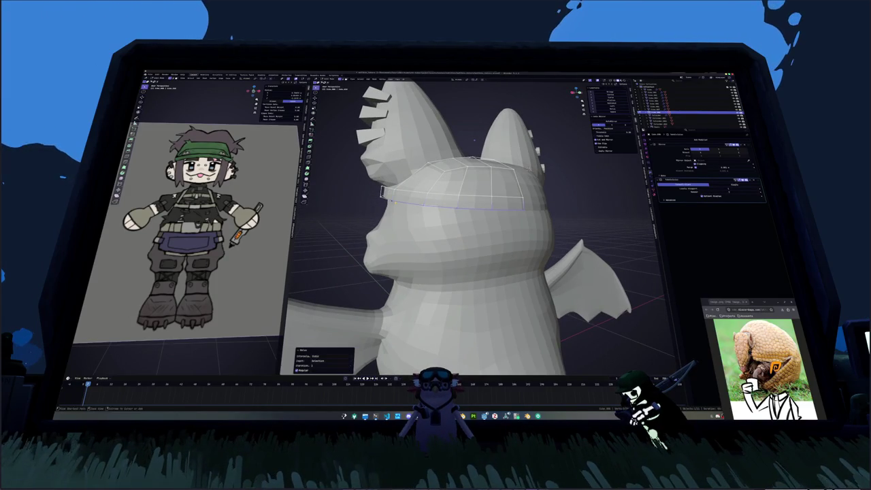
{"action": "mouse_move", "coordinate": [473, 140]}
{"action": "middle_mouse_down"}
{"action": "mouse_move", "coordinate": [460, 205]}
{"action": "mouse_move", "coordinate": [422, 204]}
{"action": "mouse_move", "coordinate": [449, 204]}
{"action": "middle_mouse_up"}
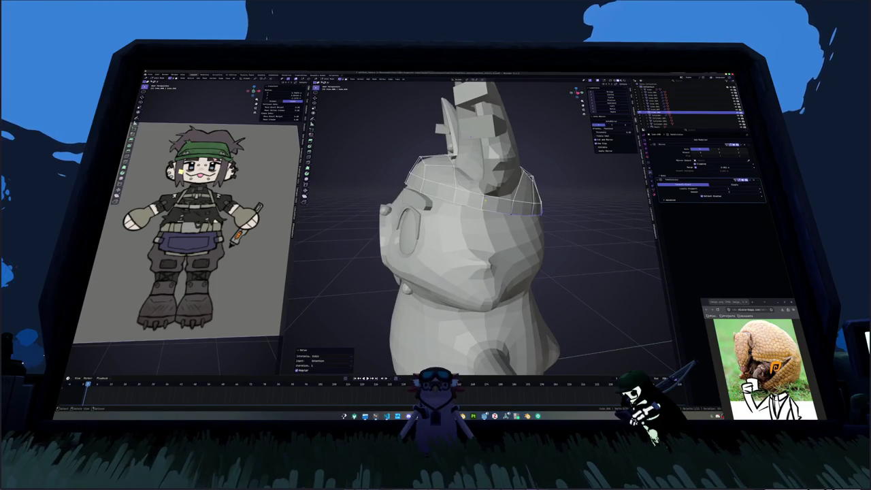
{"action": "key", "text": "g"}
{"action": "key", "text": "z"}
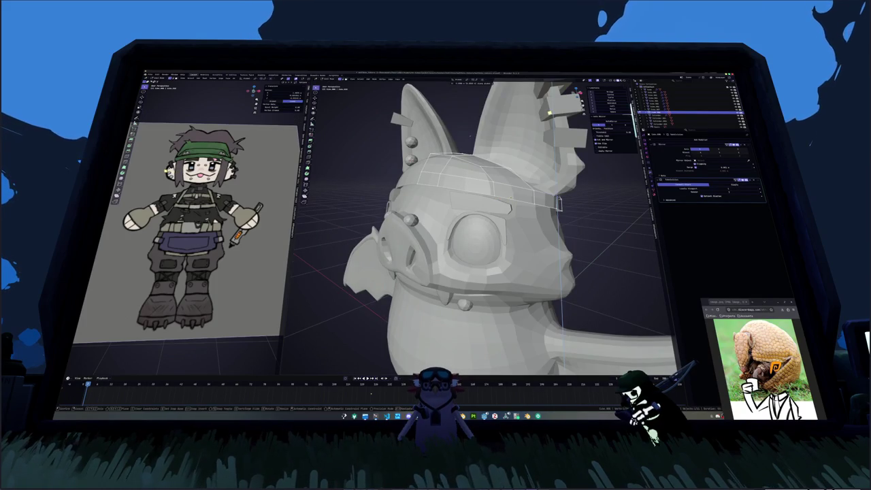
{"action": "left_click", "coordinate": [558, 204]}
{"action": "mouse_move", "coordinate": [558, 204]}
{"action": "middle_mouse_down"}
{"action": "mouse_move", "coordinate": [475, 213]}
{"action": "mouse_move", "coordinate": [463, 177]}
{"action": "mouse_move", "coordinate": [469, 164]}
{"action": "middle_mouse_up"}
- Edge slide another hat loop into place across the bat's brow
{"action": "left_click", "coordinate": [476, 213], "text": "alt"}
{"action": "mouse_move", "coordinate": [530, 94]}
{"action": "middle_mouse_down"}
{"action": "mouse_move", "coordinate": [503, 149]}
{"action": "mouse_move", "coordinate": [476, 123]}
{"action": "middle_mouse_up"}
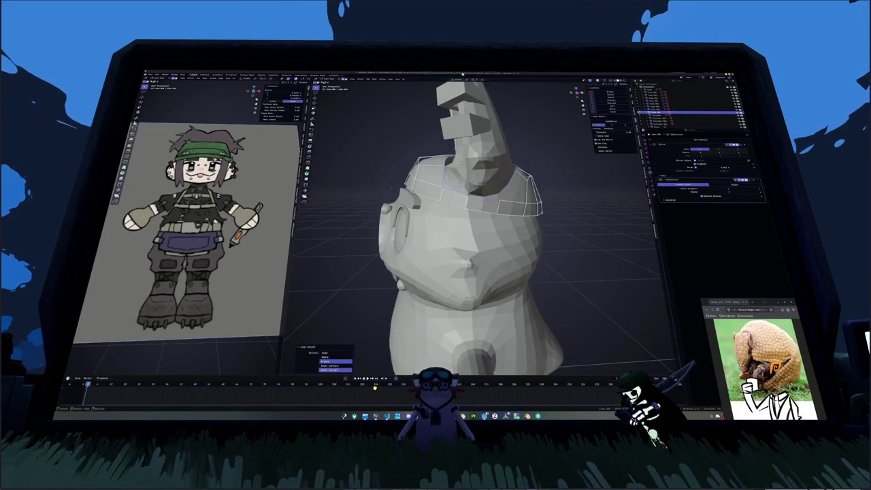
{"action": "key", "text": "g"}
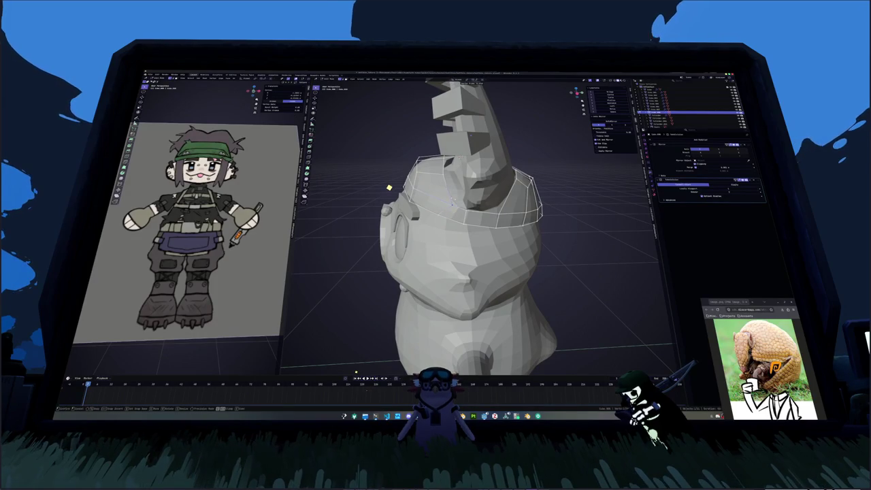
{"action": "mouse_move", "coordinate": [452, 203]}
{"action": "middle_mouse_down"}
{"action": "mouse_move", "coordinate": [434, 180]}
{"action": "mouse_move", "coordinate": [458, 183]}
{"action": "mouse_move", "coordinate": [449, 184]}
{"action": "middle_mouse_up"}
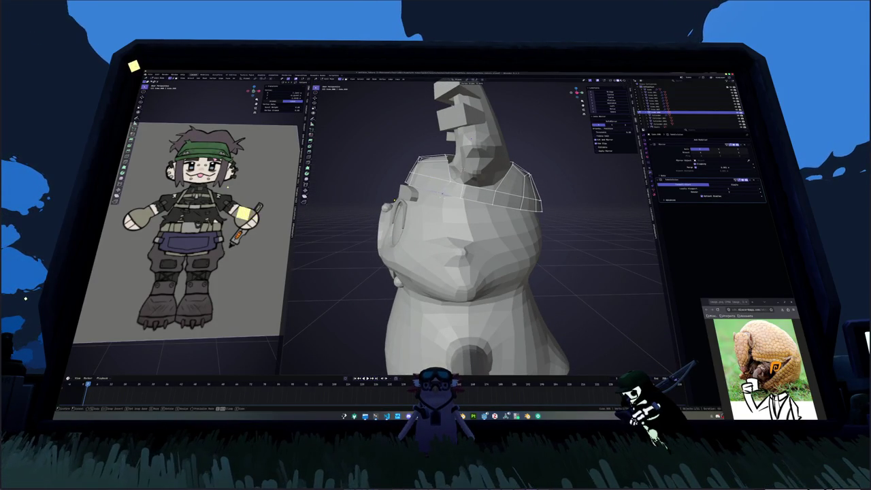
{"action": "left_click", "coordinate": [444, 194]}
{"action": "mouse_move", "coordinate": [444, 194]}
{"action": "middle_mouse_down"}
{"action": "mouse_move", "coordinate": [455, 191]}
{"action": "mouse_move", "coordinate": [446, 182]}
{"action": "mouse_move", "coordinate": [519, 248]}
{"action": "mouse_move", "coordinate": [469, 135]}
{"action": "middle_mouse_up"}
{"action": "key", "text": "g"}
{"action": "key", "text": "g"}
{"action": "left_click", "coordinate": [454, 181]}
{"action": "key", "text": "g"}
{"action": "key", "text": "g"}
{"action": "key", "text": "Escape"}
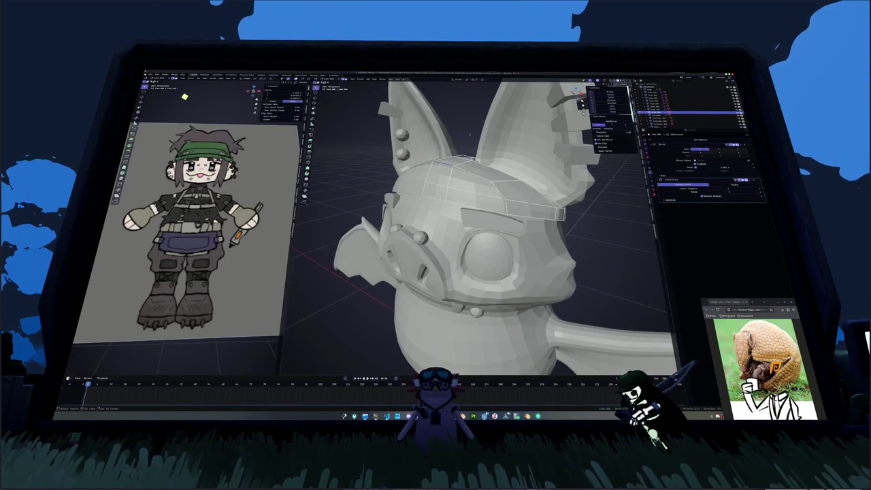
- Edge slide the cap's upper loop twice along the sides of the head
{"action": "key", "text": "g"}
{"action": "key", "text": "g"}
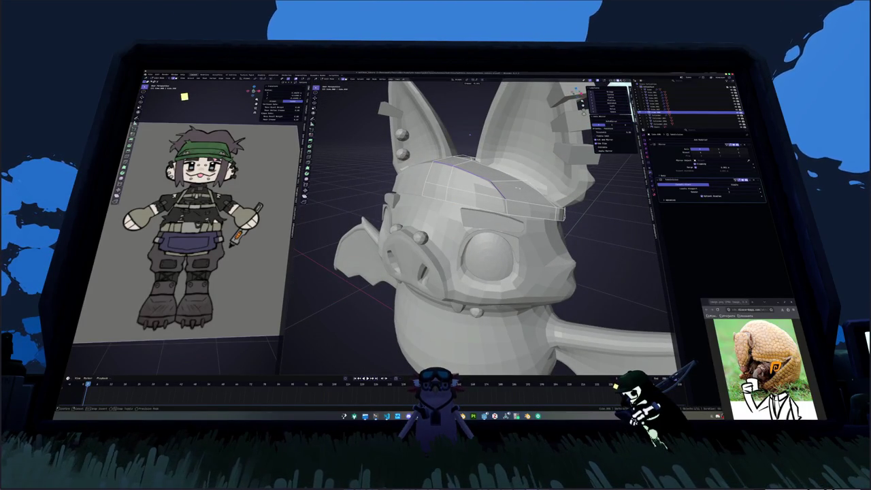
{"action": "mouse_move", "coordinate": [515, 187]}
{"action": "middle_mouse_down"}
{"action": "mouse_move", "coordinate": [476, 194]}
{"action": "mouse_move", "coordinate": [435, 165]}
{"action": "mouse_move", "coordinate": [444, 208]}
{"action": "mouse_move", "coordinate": [470, 135]}
{"action": "middle_mouse_up"}
{"action": "left_click", "coordinate": [476, 194]}
{"action": "key", "text": "g"}
{"action": "key", "text": "g"}
{"action": "left_click", "coordinate": [444, 206]}
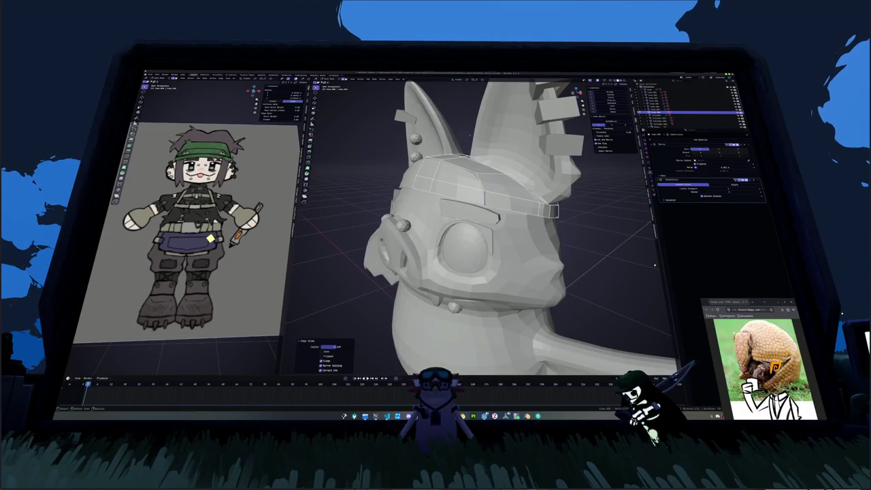
{"action": "key", "text": "g"}
{"action": "key", "text": "g"}
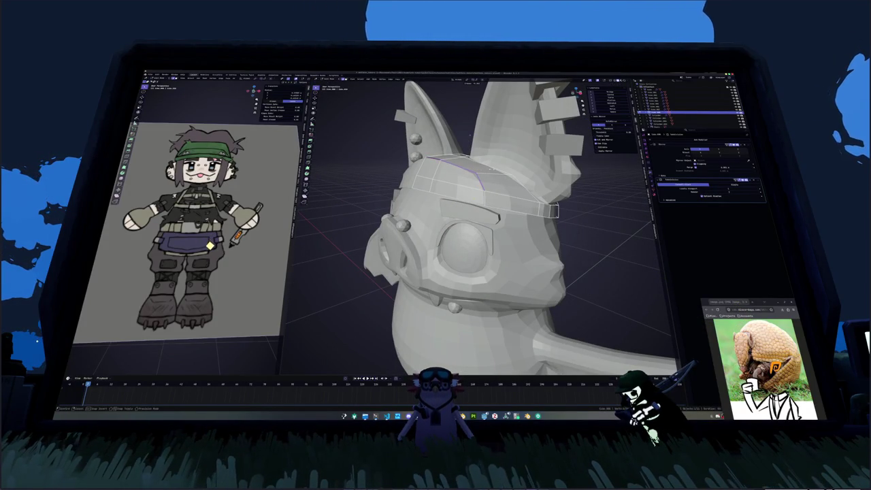
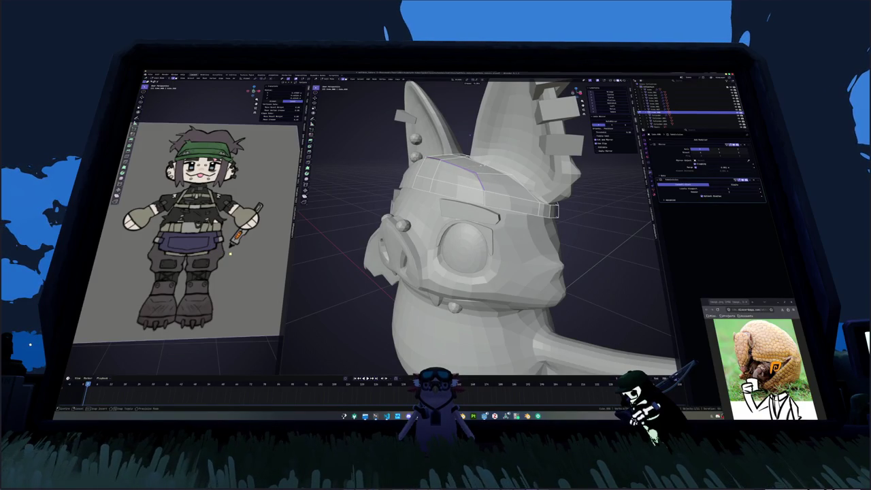
- Confirm the hat loop's edge slide, then shift the loop up or down along Z
{"action": "left_click", "coordinate": [470, 135]}
{"action": "middle_click_drag", "start_coordinate": [469, 135], "coordinate": [473, 168]}
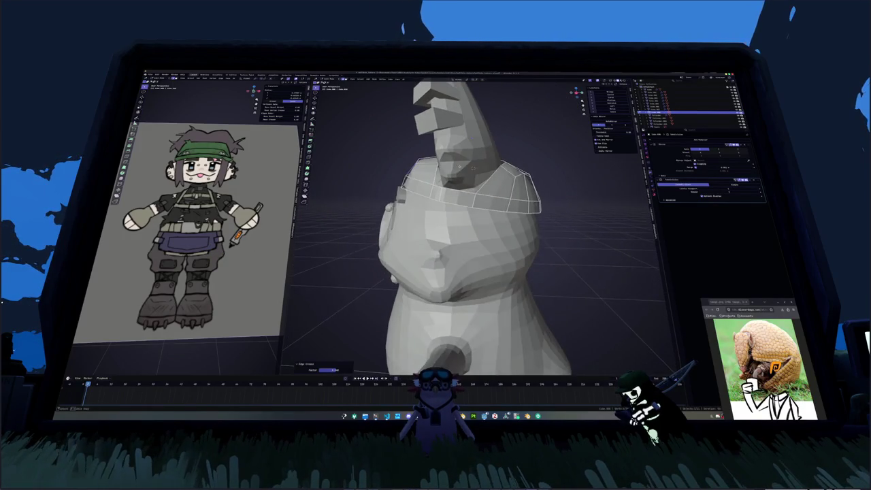
{"action": "key", "text": "g"}
{"action": "key", "text": "z"}
{"action": "mouse_move", "coordinate": [472, 168]}
{"action": "middle_mouse_down"}
{"action": "mouse_move", "coordinate": [486, 177]}
{"action": "mouse_move", "coordinate": [474, 140]}
{"action": "mouse_move", "coordinate": [469, 161]}
{"action": "middle_mouse_up"}
{"action": "key", "text": "Return"}
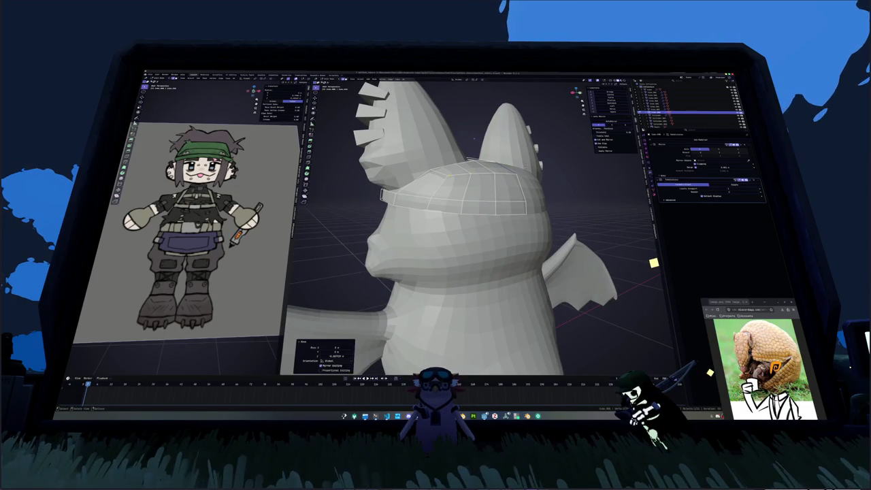
{"action": "mouse_move", "coordinate": [474, 138]}
{"action": "middle_mouse_down"}
{"action": "mouse_move", "coordinate": [421, 146]}
{"action": "mouse_move", "coordinate": [437, 134]}
{"action": "middle_mouse_up"}
{"action": "scroll", "coordinate": [422, 147], "scroll_direction": "up", "scroll_amount": 4}
{"action": "key", "text": "g"}
{"action": "key", "text": "z"}
{"action": "key", "text": "Return"}
{"action": "scroll", "coordinate": [437, 150], "scroll_direction": "down", "scroll_amount": 2}
- Nudge the hat loops further along Z so the cap hugs the head
{"action": "key", "text": "g"}
{"action": "key", "text": "z"}
{"action": "key", "text": "Return"}
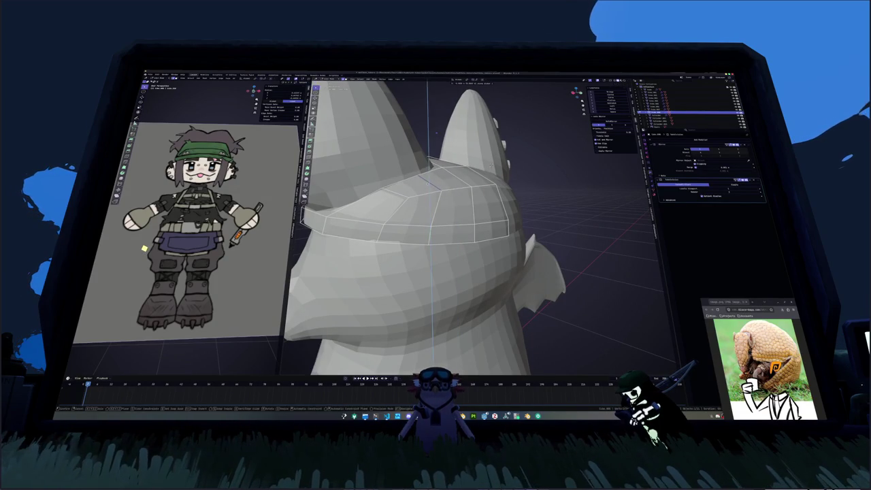
{"action": "key", "text": "g"}
{"action": "key", "text": "z"}
{"action": "key", "text": "Return"}
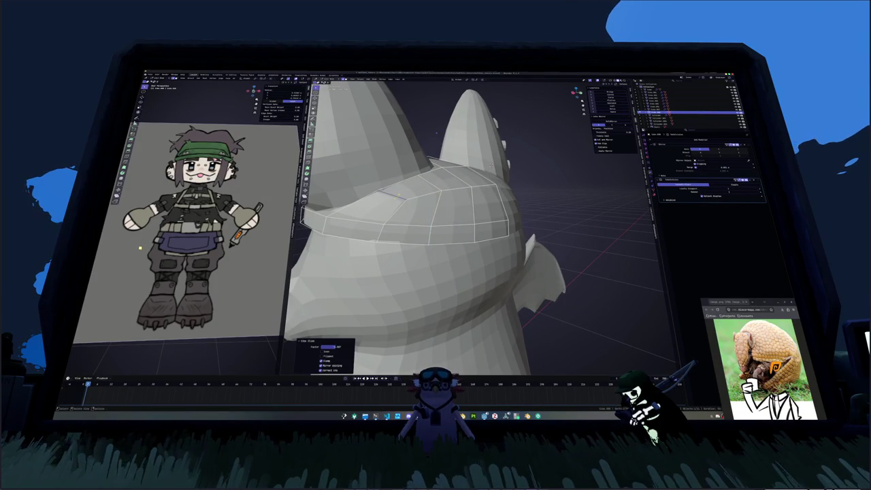
{"action": "middle_click_drag", "start_coordinate": [436, 133], "coordinate": [408, 136]}
{"action": "middle_click_drag", "start_coordinate": [435, 224], "coordinate": [395, 217]}
{"action": "key", "text": "g"}
{"action": "key", "text": "z"}
{"action": "key", "text": "Return"}
- Select the cap band's edge path and extrude a new ring of faces from it
{"action": "middle_click_drag", "start_coordinate": [275, 158], "coordinate": [301, 161]}
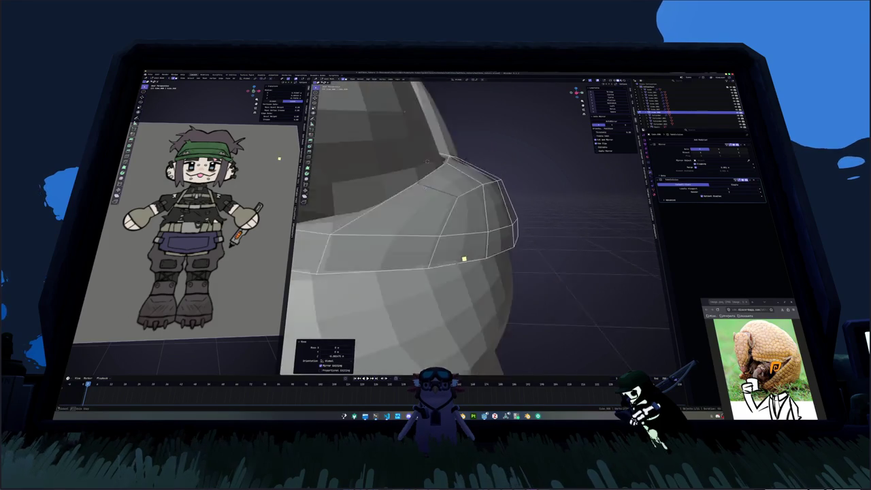
{"action": "left_click", "coordinate": [314, 161]}
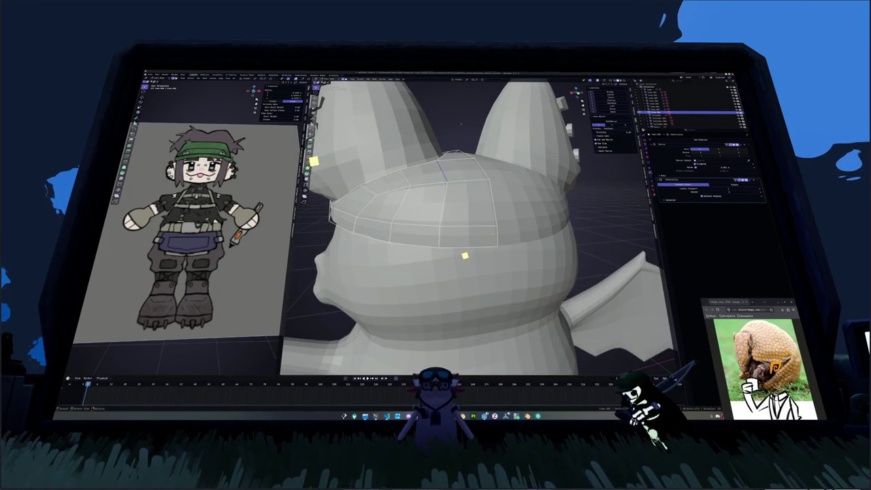
{"action": "middle_click_drag", "start_coordinate": [328, 159], "coordinate": [340, 157]}
{"action": "middle_click_drag", "start_coordinate": [445, 170], "coordinate": [368, 219]}
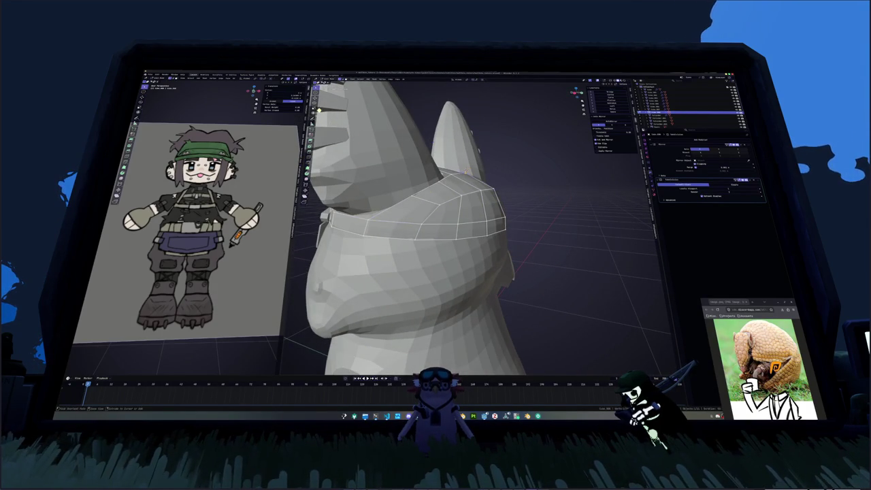
{"action": "left_click", "coordinate": [368, 219], "text": "ctrl"}
{"action": "mouse_move", "coordinate": [368, 219]}
{"action": "middle_mouse_down"}
{"action": "mouse_move", "coordinate": [426, 199]}
{"action": "mouse_move", "coordinate": [476, 220]}
{"action": "middle_mouse_up"}
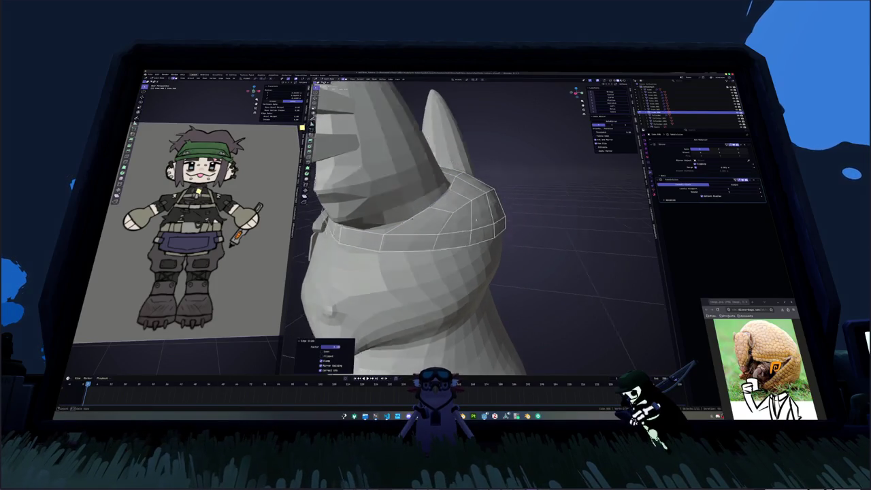
{"action": "key", "text": "e"}
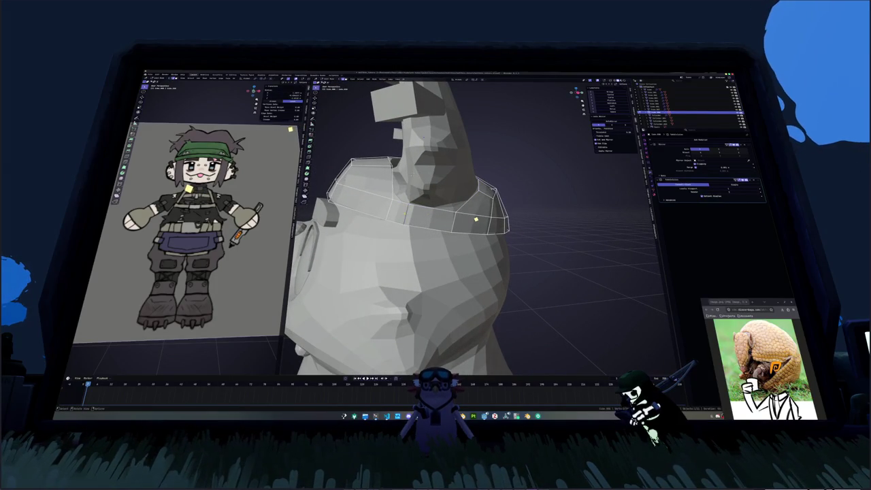
{"action": "left_click", "coordinate": [583, 292]}
- Preview the cap in Object Mode from the front, then return to Edit Mode
{"action": "key", "text": "Tab"}
{"action": "mouse_move", "coordinate": [476, 217]}
{"action": "middle_mouse_down"}
{"action": "mouse_move", "coordinate": [408, 227]}
{"action": "mouse_move", "coordinate": [419, 216]}
{"action": "middle_mouse_up"}
{"action": "key", "text": "Tab"}
{"action": "middle_click_drag", "start_coordinate": [584, 291], "coordinate": [583, 291]}
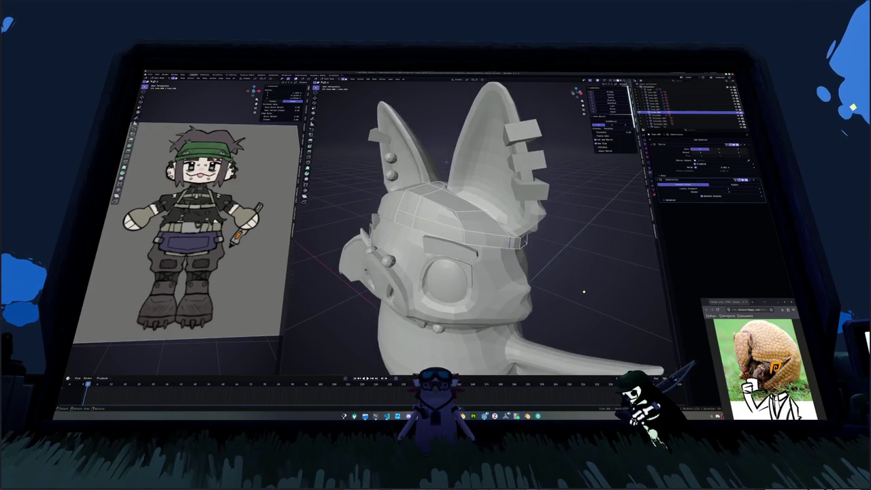
- Move and edge-slide the band edges and vertices to wrap the forehead neatly
{"action": "middle_click_drag", "start_coordinate": [463, 286], "coordinate": [474, 286]}
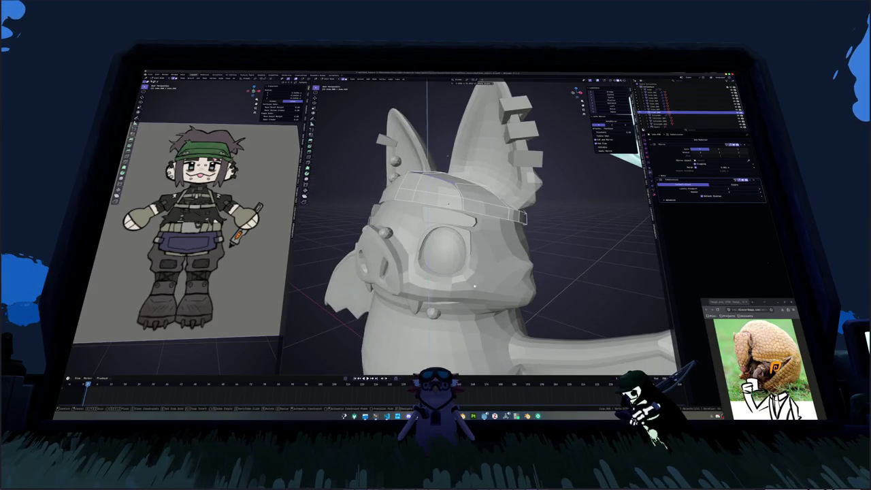
{"action": "left_click", "coordinate": [449, 198]}
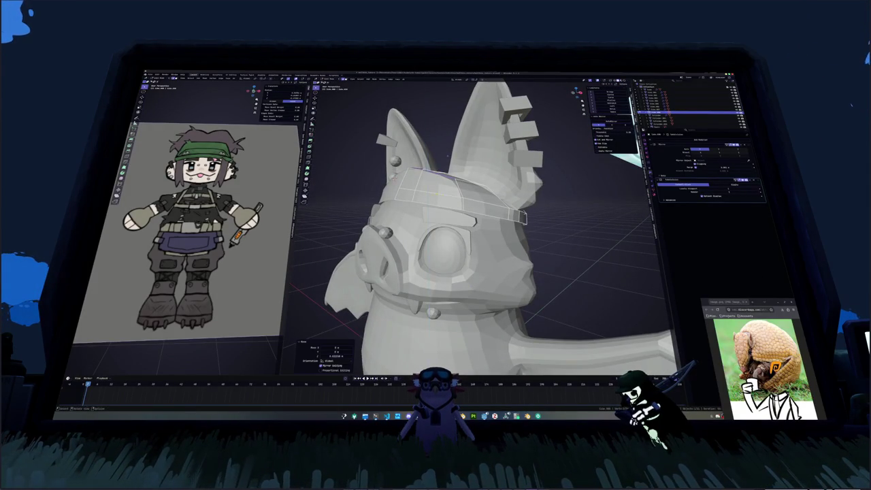
{"action": "middle_click_drag", "start_coordinate": [449, 199], "coordinate": [504, 204]}
{"action": "mouse_move", "coordinate": [424, 197]}
{"action": "middle_mouse_down"}
{"action": "mouse_move", "coordinate": [470, 226]}
{"action": "mouse_move", "coordinate": [409, 221]}
{"action": "middle_mouse_up"}
{"action": "left_click", "coordinate": [435, 224]}
{"action": "middle_click_drag", "start_coordinate": [435, 274], "coordinate": [437, 273]}
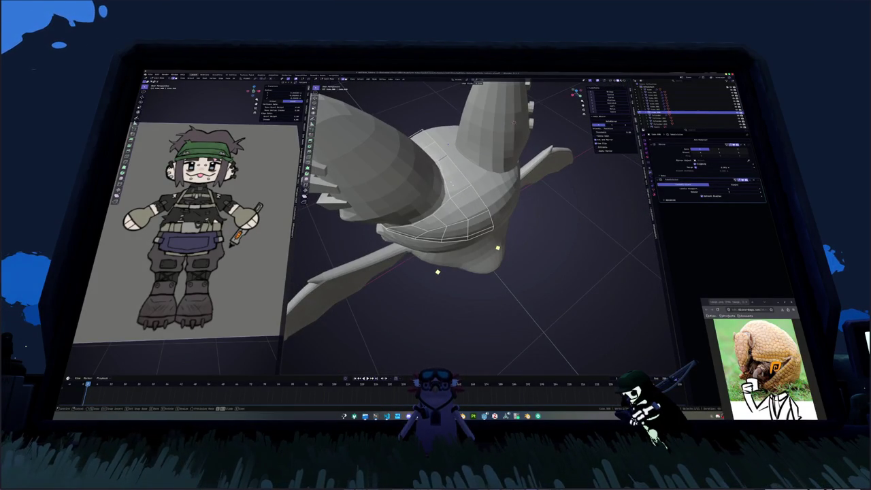
{"action": "left_click", "coordinate": [443, 266]}
{"action": "mouse_move", "coordinate": [442, 266]}
{"action": "middle_mouse_down"}
{"action": "mouse_move", "coordinate": [462, 243]}
{"action": "mouse_move", "coordinate": [452, 158]}
{"action": "mouse_move", "coordinate": [467, 166]}
{"action": "middle_mouse_up"}
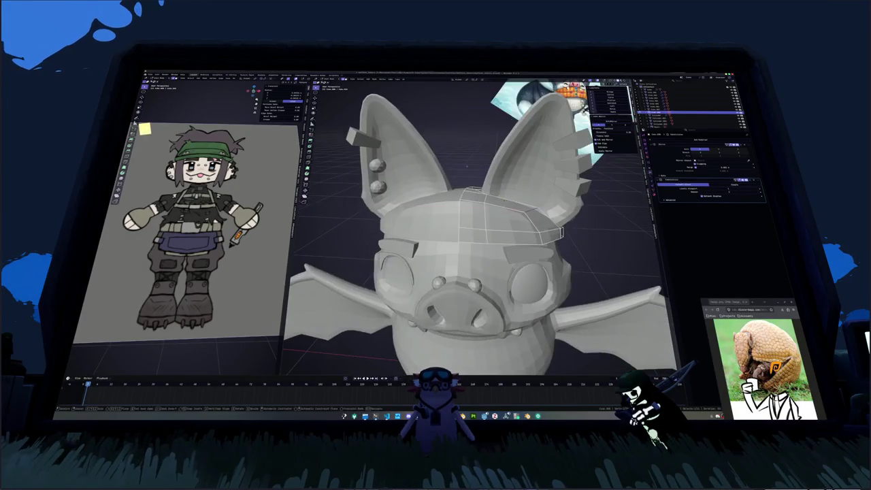
{"action": "left_click", "coordinate": [467, 166]}
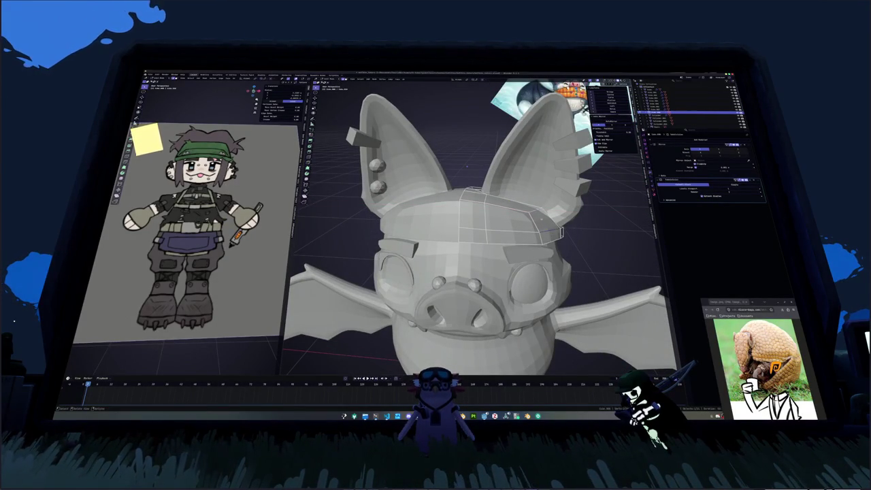
{"action": "mouse_move", "coordinate": [466, 166]}
{"action": "middle_mouse_down"}
{"action": "mouse_move", "coordinate": [450, 155]}
{"action": "mouse_move", "coordinate": [403, 218]}
{"action": "middle_mouse_up"}
- Reposition the selected cap geometry and band edges along the side of the cap
{"action": "key", "text": "g"}
{"action": "left_click", "coordinate": [442, 164]}
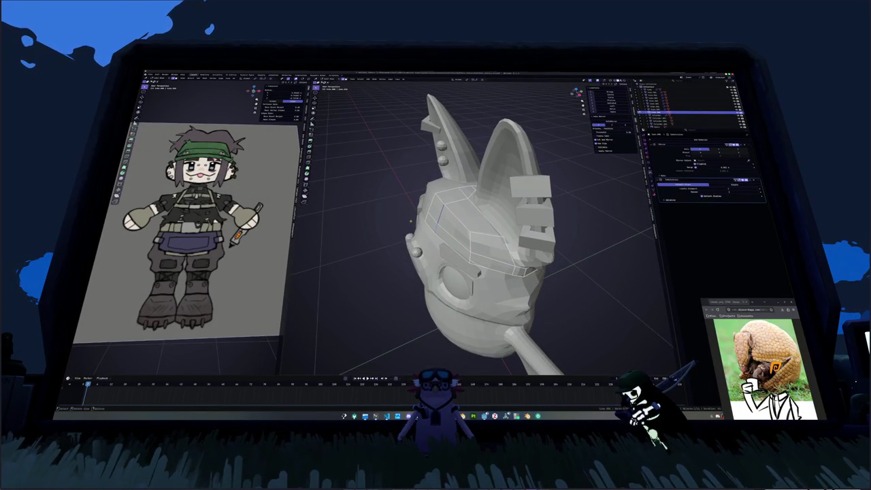
{"action": "middle_click_drag", "start_coordinate": [392, 332], "coordinate": [389, 334]}
{"action": "key", "text": "g"}
{"action": "left_click", "coordinate": [389, 333]}
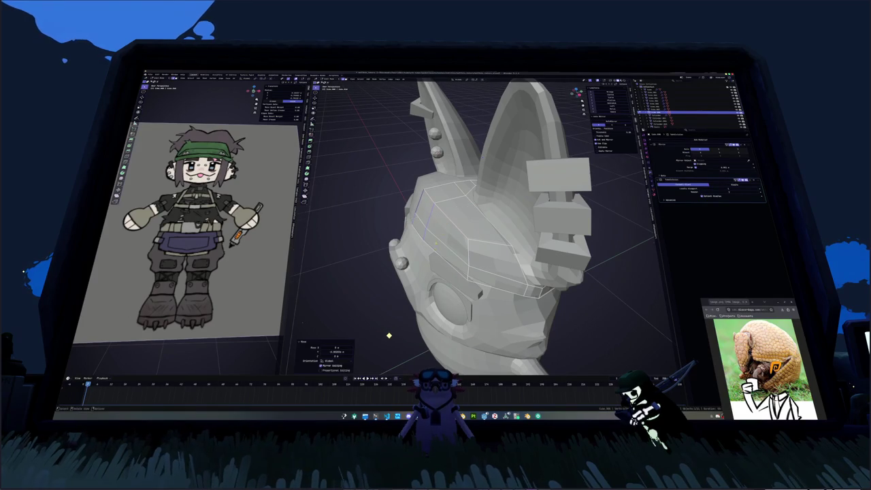
{"action": "scroll", "coordinate": [387, 337], "scroll_direction": "down", "scroll_amount": 2}
{"action": "left_click", "coordinate": [387, 338]}
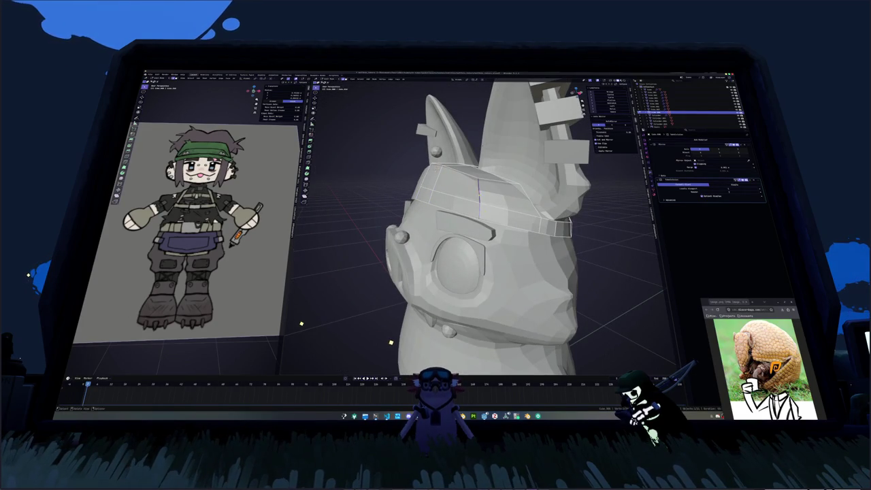
{"action": "middle_click_drag", "start_coordinate": [391, 342], "coordinate": [398, 342]}
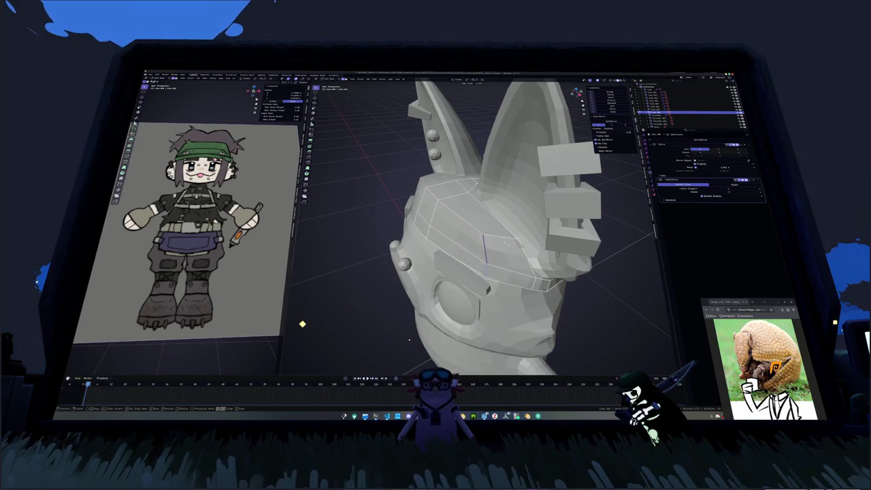
{"action": "middle_click_drag", "start_coordinate": [305, 317], "coordinate": [381, 309]}
- Add a loop cut around the band, then edge-slide the selected edge path into place
{"action": "left_click", "coordinate": [313, 314]}
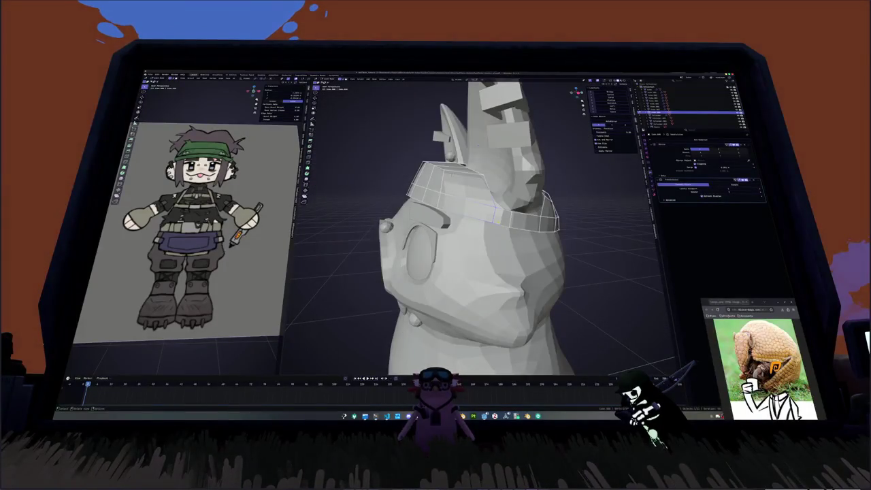
{"action": "middle_click_drag", "start_coordinate": [381, 309], "coordinate": [435, 303]}
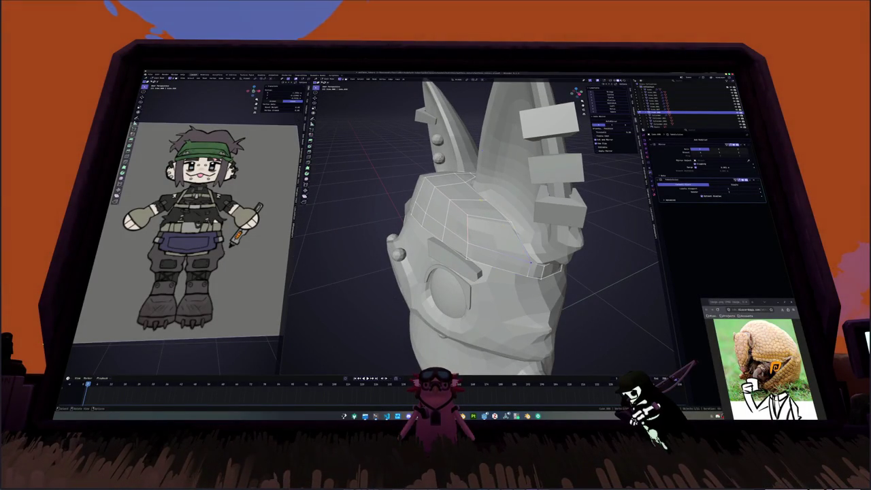
{"action": "left_click", "coordinate": [476, 190], "text": "ctrl"}
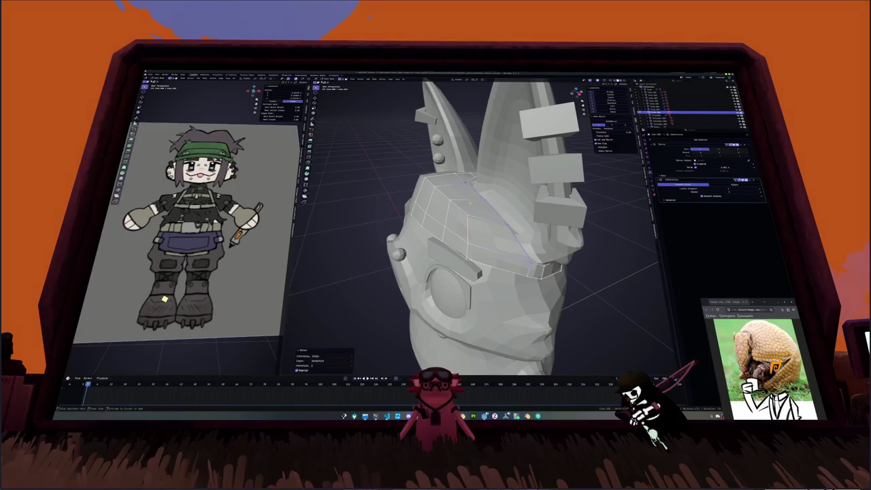
{"action": "mouse_move", "coordinate": [469, 202]}
{"action": "middle_mouse_down"}
{"action": "mouse_move", "coordinate": [422, 207]}
{"action": "mouse_move", "coordinate": [482, 170]}
{"action": "mouse_move", "coordinate": [488, 145]}
{"action": "mouse_move", "coordinate": [482, 167]}
{"action": "middle_mouse_up"}
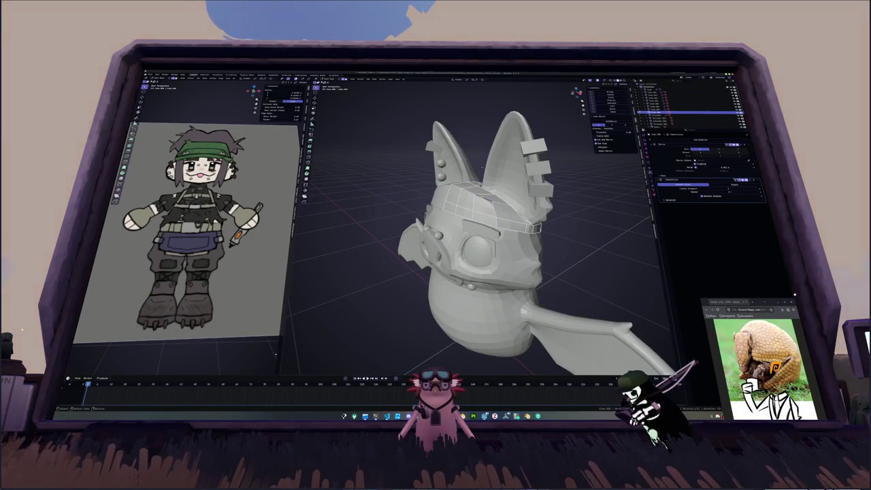
{"action": "mouse_move", "coordinate": [561, 211]}
{"action": "middle_mouse_down"}
{"action": "mouse_move", "coordinate": [577, 194]}
{"action": "mouse_move", "coordinate": [592, 198]}
{"action": "middle_mouse_up"}
{"action": "key", "text": "g"}
{"action": "key", "text": "g"}
{"action": "left_click", "coordinate": [563, 208]}
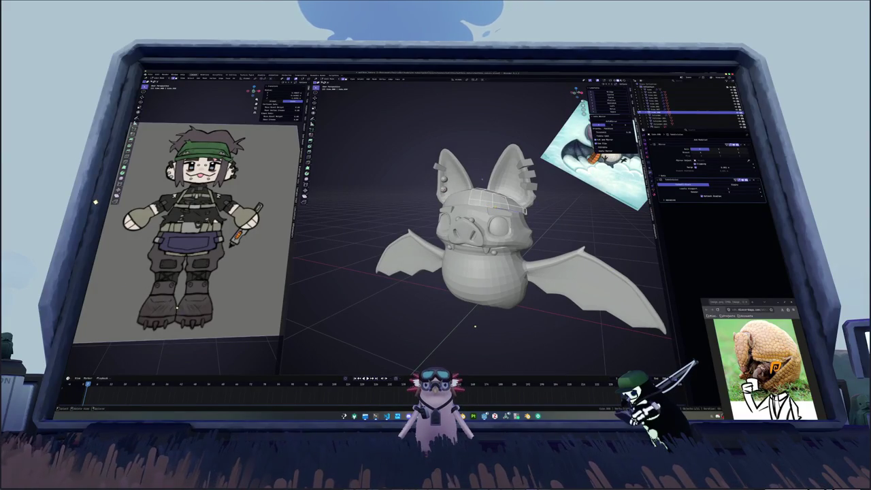
{"action": "left_click", "coordinate": [483, 206], "text": "alt"}
- Apply the cap object's scale in Object Mode
{"action": "middle_click_drag", "start_coordinate": [483, 207], "coordinate": [503, 204]}
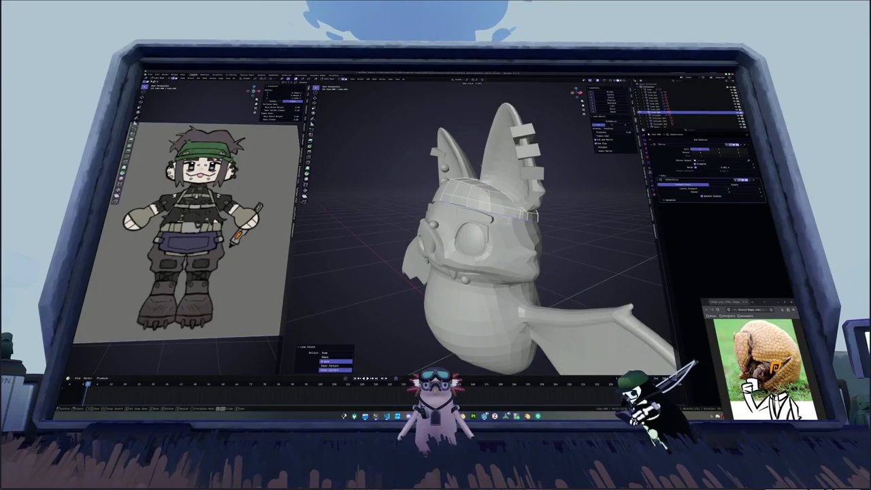
{"action": "key", "text": "Tab"}
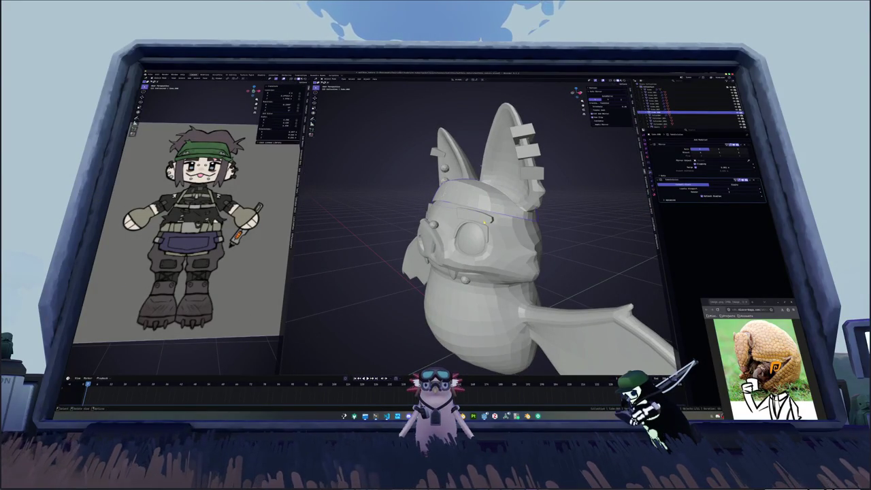
{"action": "key", "text": "ctrl+a"}
{"action": "left_click", "coordinate": [484, 219]}
- Add a Solidify modifier to the cap and tune its thickness
{"action": "left_click", "coordinate": [672, 141]}
{"action": "left_click", "coordinate": [683, 151]}
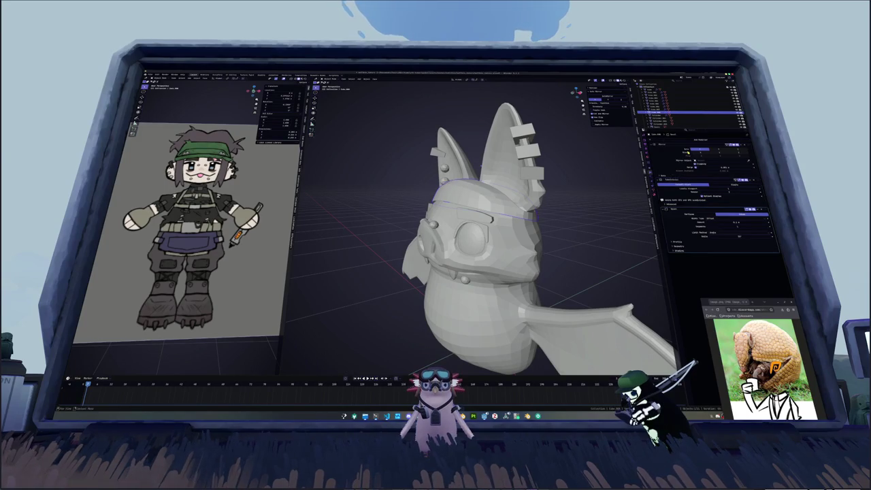
{"action": "left_click", "coordinate": [673, 140]}
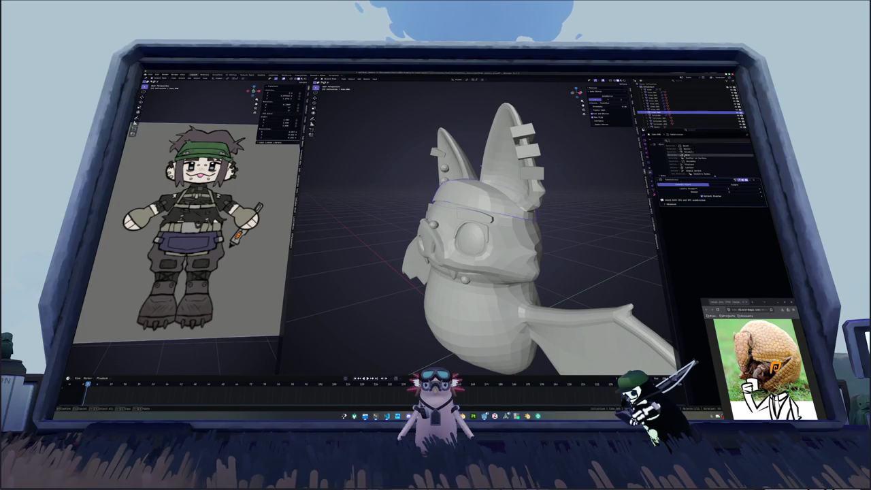
{"action": "left_click", "coordinate": [681, 151]}
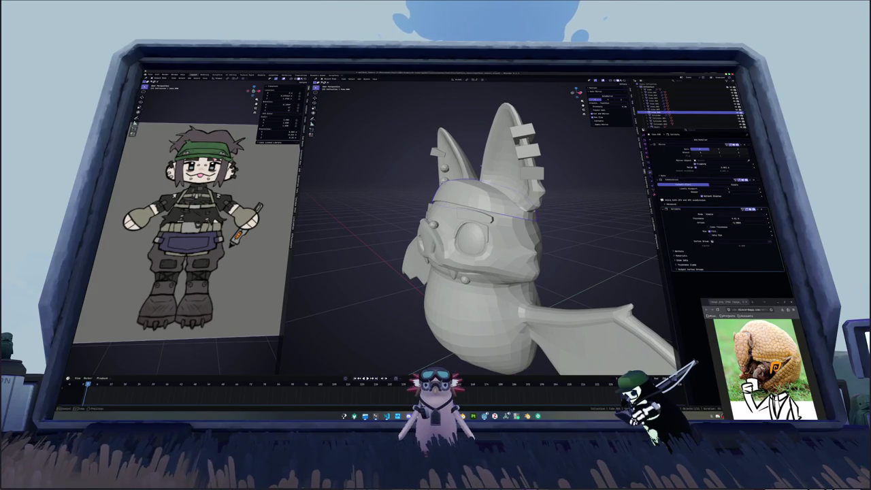
{"action": "key", "text": "Return"}
{"action": "middle_click_drag", "start_coordinate": [603, 234], "coordinate": [631, 216]}
{"action": "left_click_drag", "start_coordinate": [726, 213], "coordinate": [735, 214]}
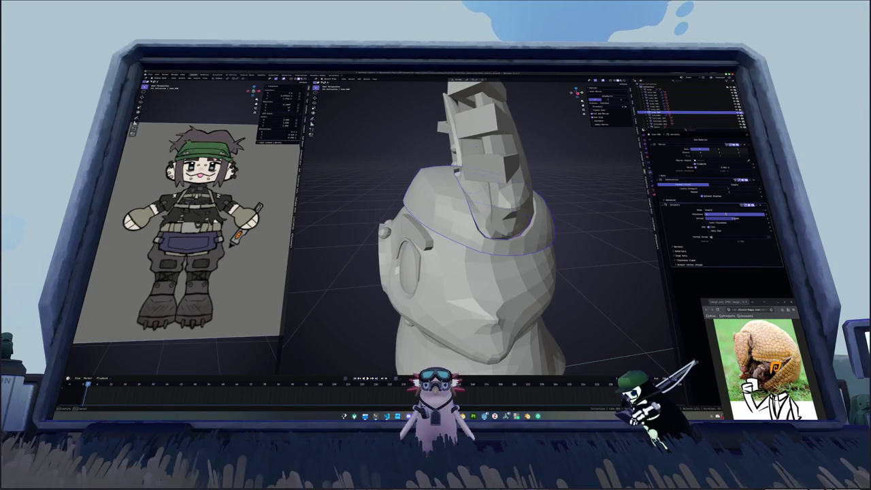
{"action": "left_click_drag", "start_coordinate": [735, 214], "coordinate": [732, 214]}
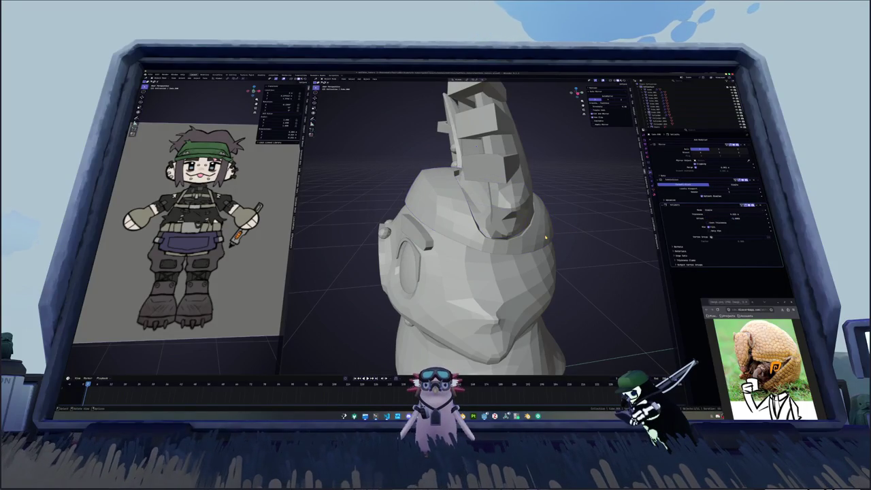
- Apply the cap's transforms again and switch on X-ray view
{"action": "key", "text": "ctrl+a"}
{"action": "left_click", "coordinate": [546, 236]}
{"action": "mouse_move", "coordinate": [546, 236]}
{"action": "middle_mouse_down"}
{"action": "mouse_move", "coordinate": [565, 234]}
{"action": "mouse_move", "coordinate": [486, 144]}
{"action": "mouse_move", "coordinate": [487, 222]}
{"action": "middle_mouse_up"}
{"action": "key", "text": "alt+z"}
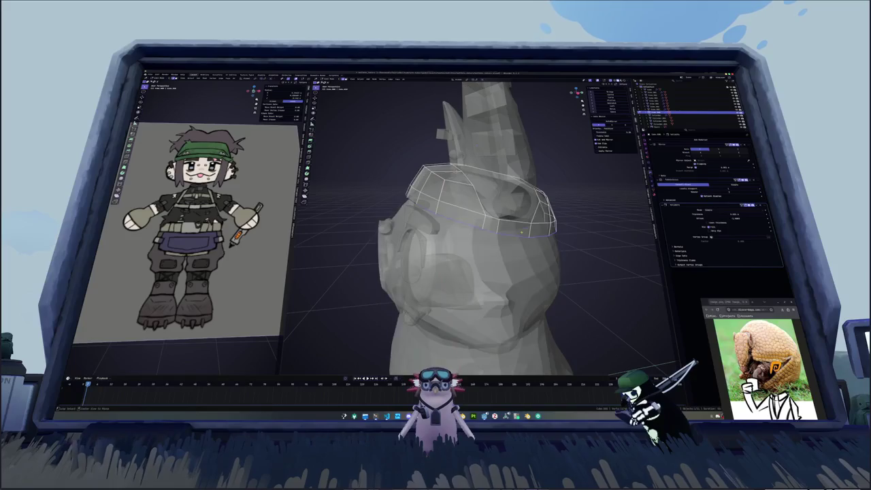
- Slide the cap band's edge loop into a new position and check it in Object Mode
{"action": "left_click", "coordinate": [487, 224], "text": "alt"}
{"action": "scroll", "coordinate": [490, 224], "scroll_direction": "up", "scroll_amount": 2}
{"action": "key", "text": "g"}
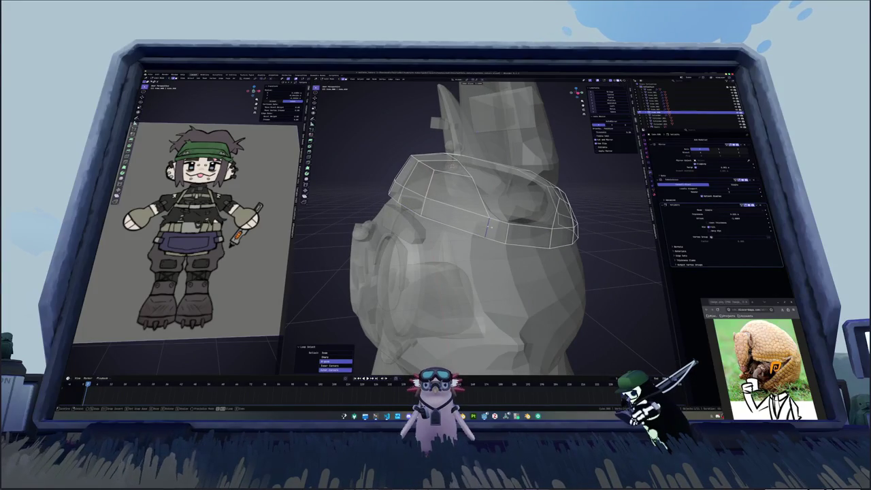
{"action": "left_click", "coordinate": [489, 226]}
{"action": "middle_click_drag", "start_coordinate": [506, 232], "coordinate": [488, 240]}
{"action": "key", "text": "Tab"}
{"action": "scroll", "coordinate": [493, 231], "scroll_direction": "up", "scroll_amount": 2}
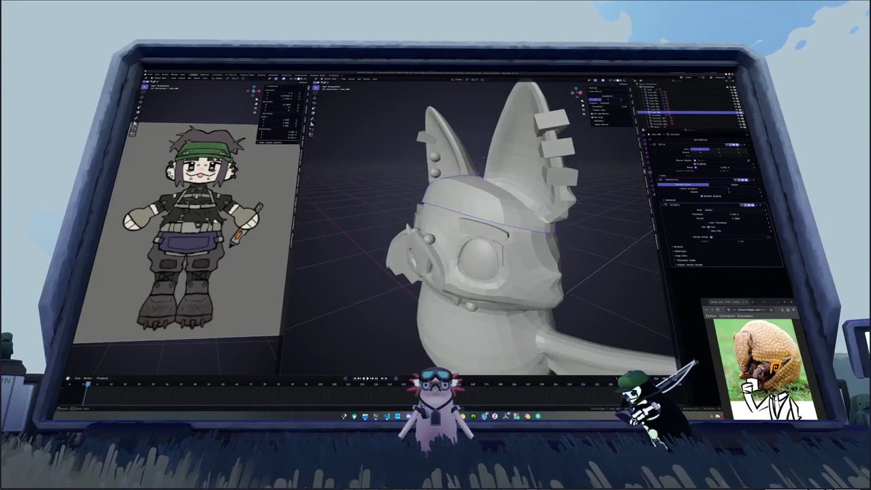
{"action": "scroll", "coordinate": [493, 231], "scroll_direction": "up", "scroll_amount": 2}
{"action": "key", "text": "Tab"}
- Select the front band edges and subdivide them
{"action": "left_click", "coordinate": [491, 221]}
{"action": "left_click", "coordinate": [492, 221], "text": "alt"}
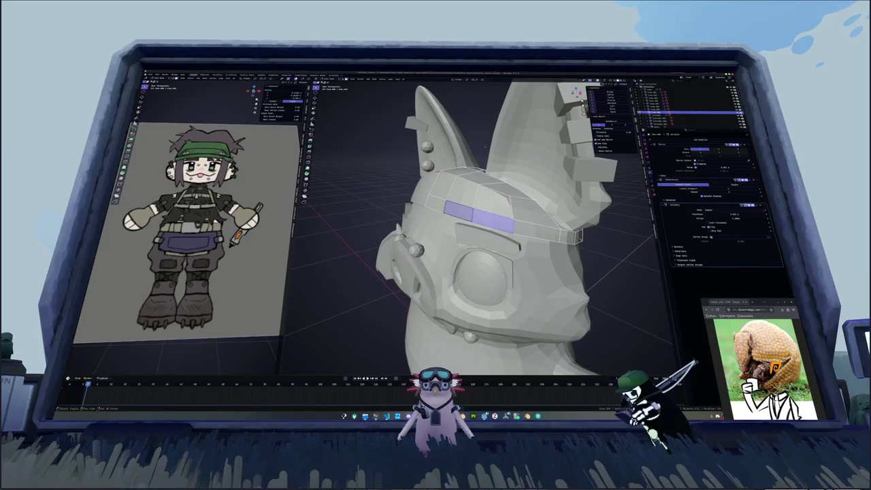
{"action": "middle_click_drag", "start_coordinate": [492, 221], "coordinate": [512, 224]}
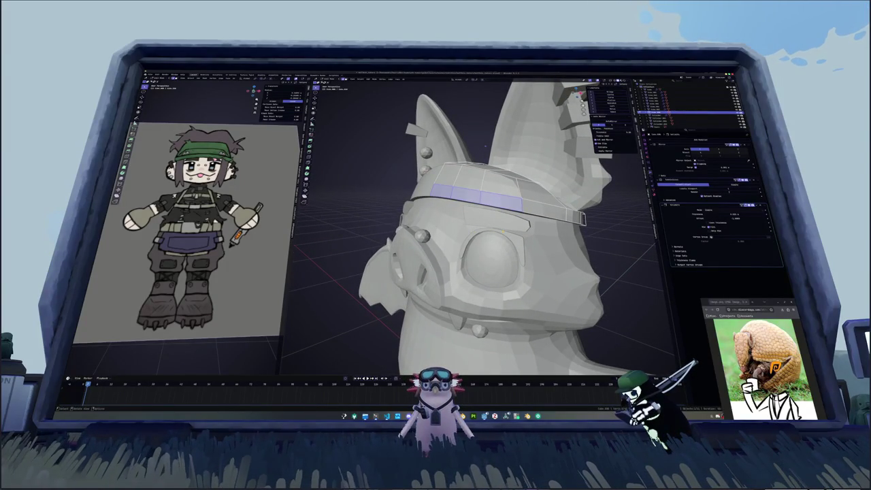
{"action": "key", "text": "alt+a"}
{"action": "middle_click_drag", "start_coordinate": [503, 231], "coordinate": [517, 228]}
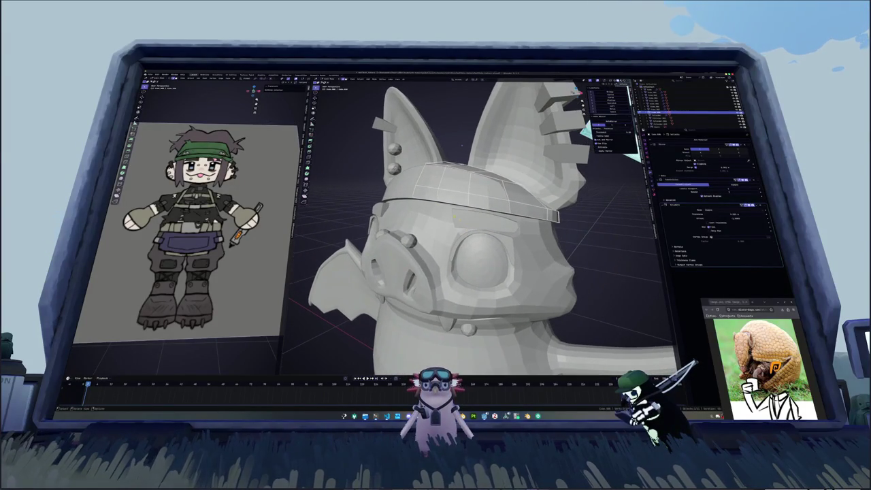
{"action": "left_click", "coordinate": [423, 199], "text": "alt"}
{"action": "mouse_move", "coordinate": [461, 143]}
{"action": "middle_mouse_down"}
{"action": "mouse_move", "coordinate": [476, 146]}
{"action": "mouse_move", "coordinate": [462, 144]}
{"action": "mouse_move", "coordinate": [467, 158]}
{"action": "middle_mouse_up"}
{"action": "key", "text": "shift+d"}
{"action": "key", "text": "ctrl+e"}
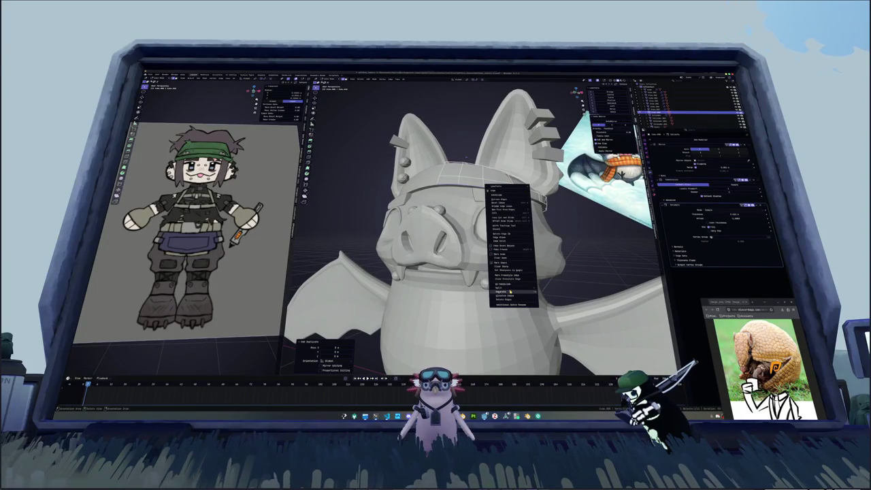
{"action": "left_click", "coordinate": [509, 292]}
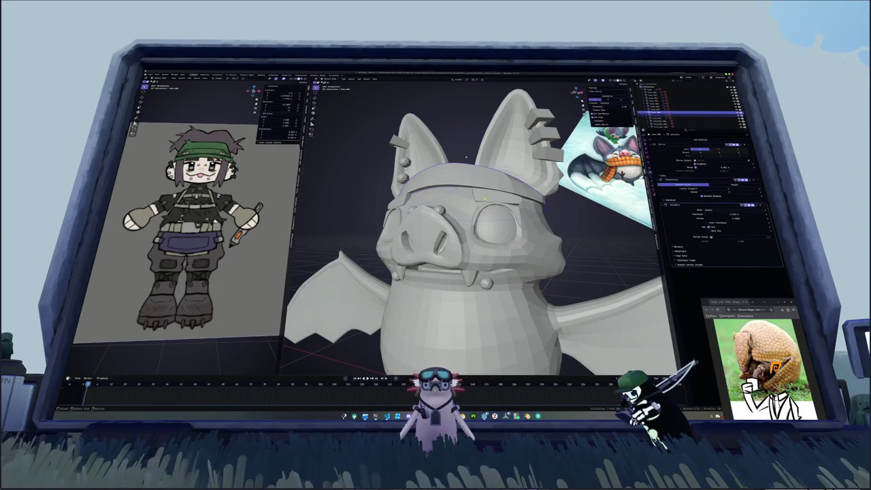
- Push the front cap faces out along X to form the brim
{"action": "middle_click_drag", "start_coordinate": [467, 157], "coordinate": [477, 163]}
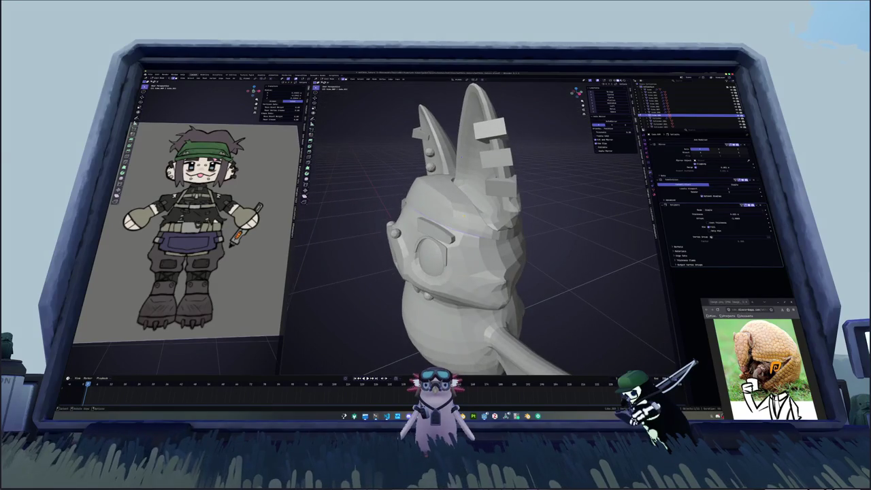
{"action": "key", "text": "g"}
{"action": "key", "text": "x"}
{"action": "key", "text": "Return"}
{"action": "key", "text": "KP_1"}
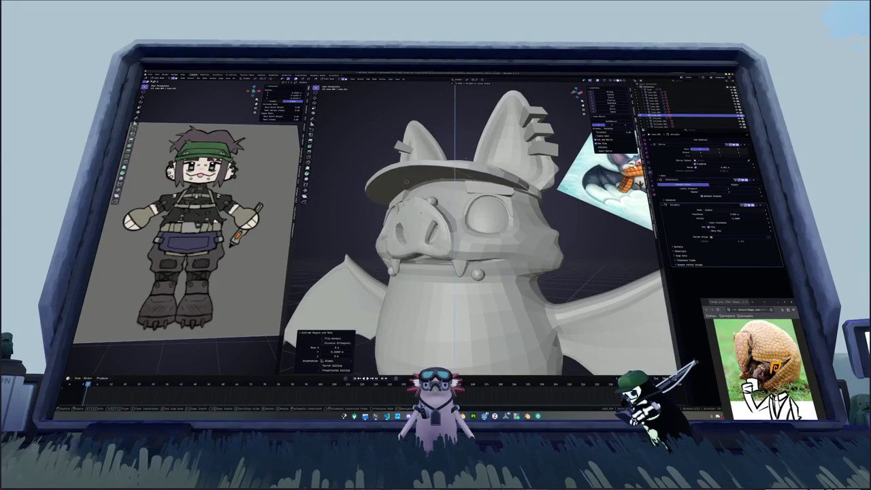
- Edge-slide a cap loop and reposition part of the brim geometry
{"action": "middle_click_drag", "start_coordinate": [463, 163], "coordinate": [479, 139]}
{"action": "key", "text": "alt+z"}
{"action": "middle_click_drag", "start_coordinate": [463, 204], "coordinate": [460, 244]}
{"action": "left_click", "coordinate": [460, 243], "text": "alt"}
{"action": "key", "text": "g"}
{"action": "key", "text": "g"}
{"action": "left_click", "coordinate": [460, 244]}
{"action": "key", "text": "alt+z"}
{"action": "scroll", "coordinate": [476, 224], "scroll_direction": "up", "scroll_amount": 3}
{"action": "mouse_move", "coordinate": [476, 225]}
{"action": "middle_mouse_down"}
{"action": "mouse_move", "coordinate": [462, 205]}
{"action": "mouse_move", "coordinate": [436, 190]}
{"action": "middle_mouse_up"}
{"action": "key", "text": "g"}
{"action": "left_click", "coordinate": [404, 179]}
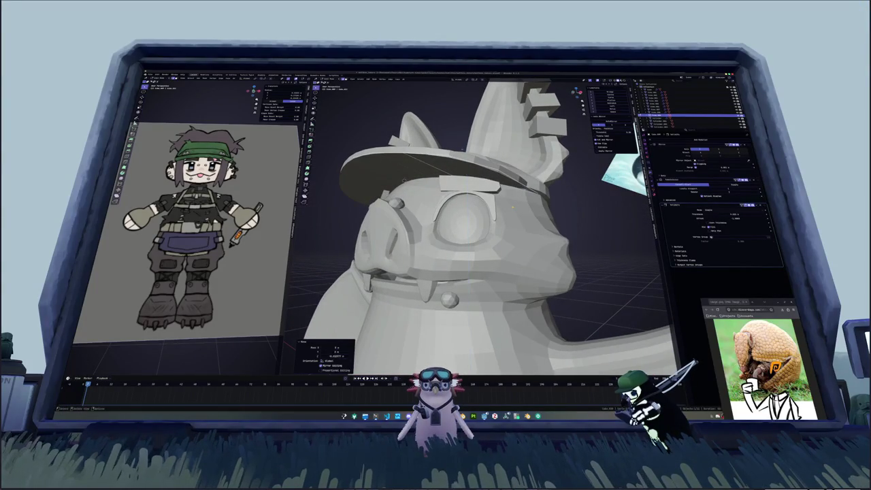
{"action": "middle_click_drag", "start_coordinate": [462, 147], "coordinate": [468, 145]}
- Raise the cap along Z so it sits higher on the head
{"action": "key", "text": "alt+z"}
{"action": "key", "text": "g"}
{"action": "key", "text": "z"}
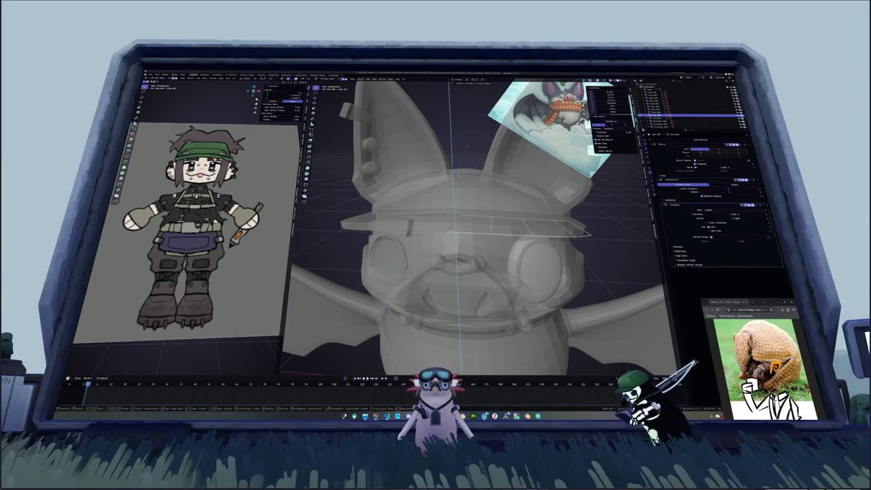
{"action": "left_click", "coordinate": [467, 147]}
{"action": "key", "text": "alt+z"}
{"action": "scroll", "coordinate": [467, 146], "scroll_direction": "down", "scroll_amount": 3}
{"action": "middle_click_drag", "start_coordinate": [467, 146], "coordinate": [478, 218]}
{"action": "scroll", "coordinate": [478, 218], "scroll_direction": "down", "scroll_amount": 2}
{"action": "middle_click_drag", "start_coordinate": [417, 185], "coordinate": [465, 166]}
- Scale the cap to fit the bat's head
{"action": "key", "text": "alt+z"}
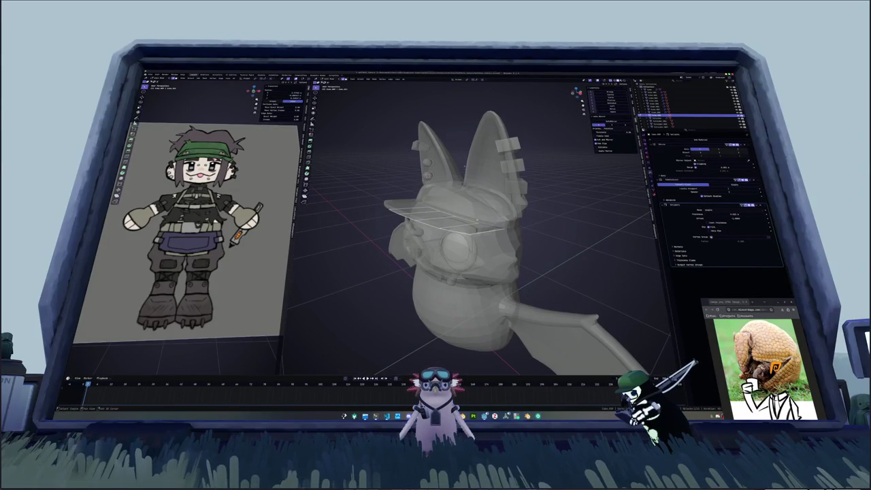
{"action": "key", "text": "s"}
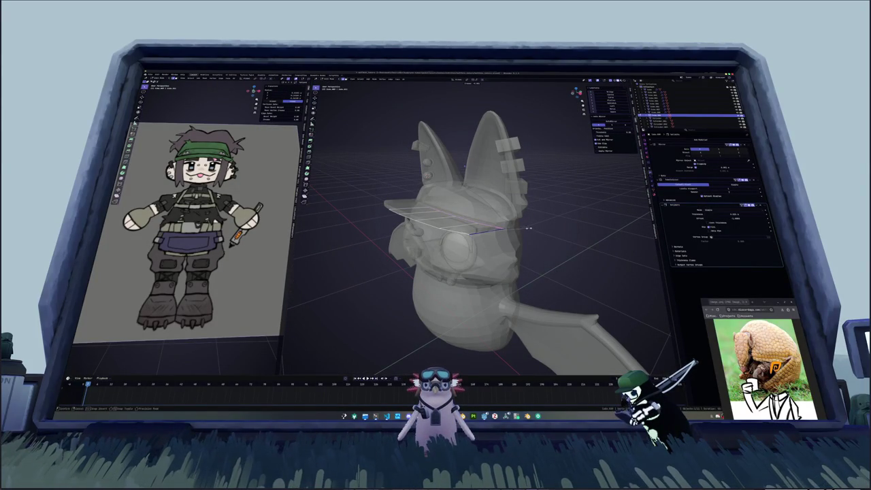
{"action": "left_click", "coordinate": [544, 225]}
{"action": "key", "text": "alt+z"}
{"action": "middle_click_drag", "start_coordinate": [544, 225], "coordinate": [630, 137]}
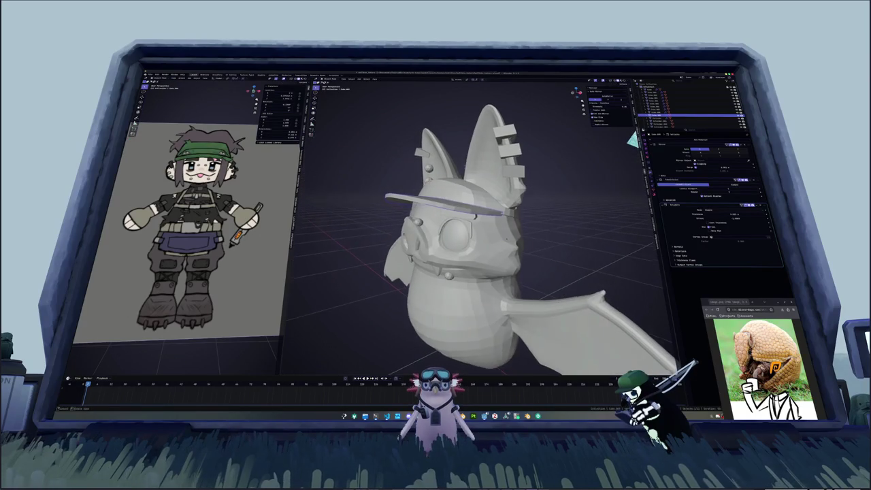
- Give the selected cap brim edges a full crease of 1
{"action": "middle_click_drag", "start_coordinate": [471, 200], "coordinate": [468, 178]}
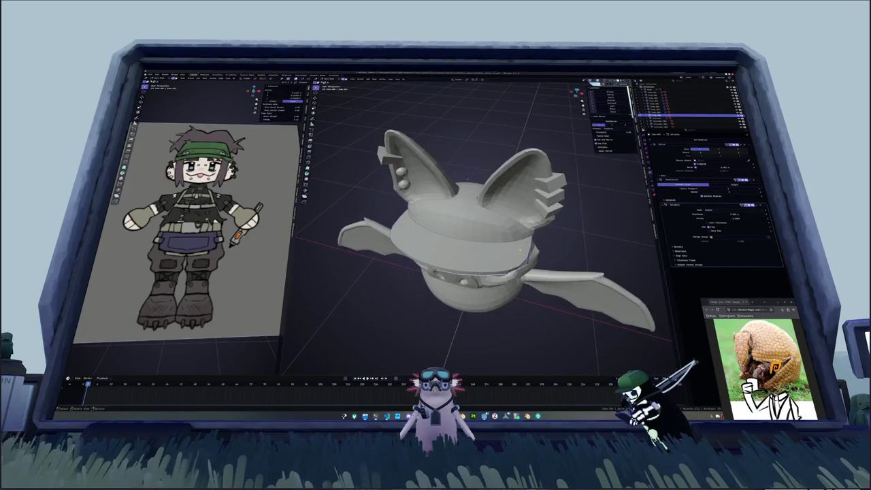
{"action": "key", "text": "alt+z"}
{"action": "right_click", "coordinate": [520, 255]}
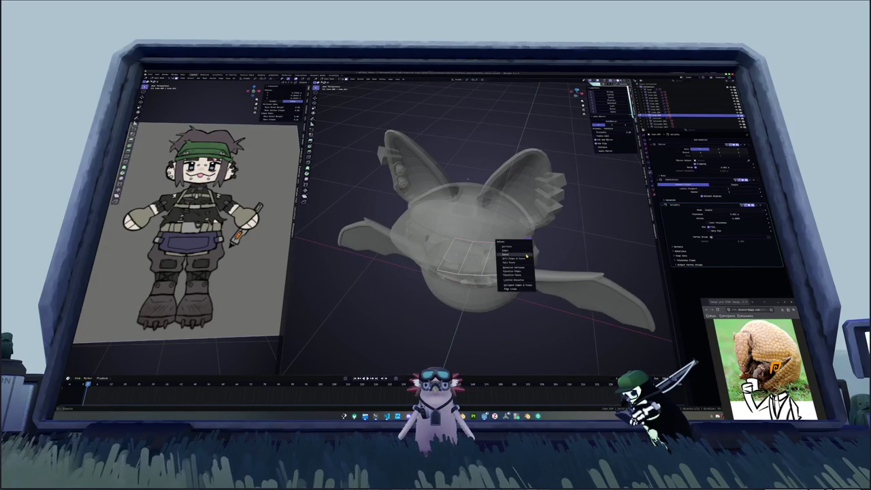
{"action": "left_click", "coordinate": [517, 259]}
{"action": "key", "text": "alt+z"}
{"action": "middle_click_drag", "start_coordinate": [520, 255], "coordinate": [510, 241]}
{"action": "key", "text": "alt+z"}
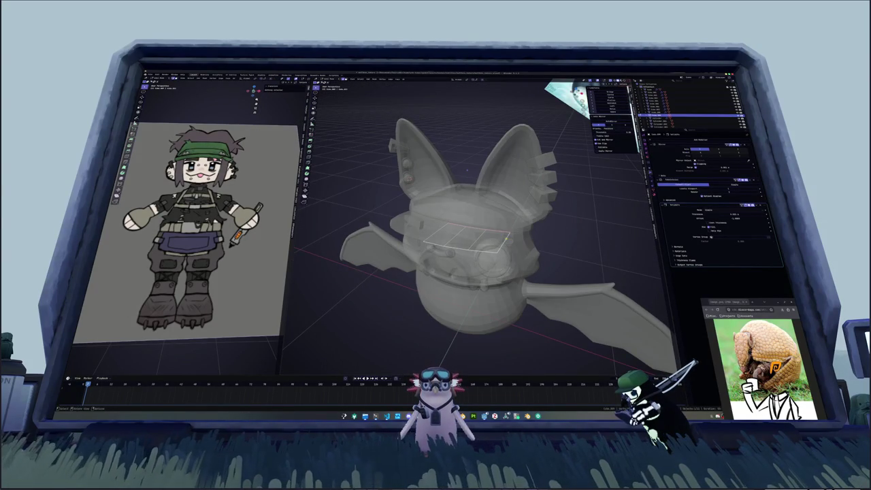
{"action": "key", "text": "alt+z"}
{"action": "key", "text": "shift+e"}
{"action": "type", "text": "1"}
{"action": "key", "text": "Return"}
- Vertex-slide the brim vertices so the brim juts out flat
{"action": "middle_click_drag", "start_coordinate": [503, 238], "coordinate": [487, 182]}
{"action": "key", "text": "alt+z"}
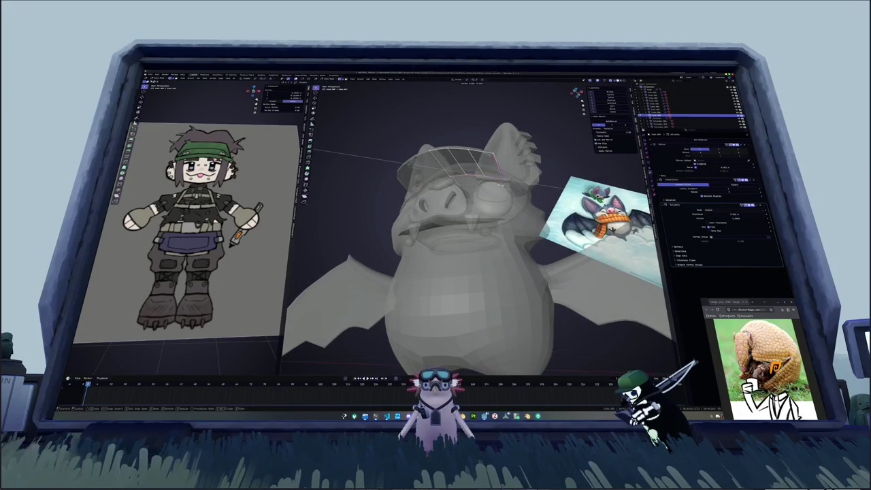
{"action": "key", "text": "shift+v"}
{"action": "left_click", "coordinate": [508, 184]}
{"action": "key", "text": "alt+z"}
{"action": "mouse_move", "coordinate": [508, 184]}
{"action": "middle_mouse_down"}
{"action": "mouse_move", "coordinate": [469, 166]}
{"action": "mouse_move", "coordinate": [487, 186]}
{"action": "middle_mouse_up"}
- Select the whole cap ring with Ctrl+L to check it, then deselect everything
{"action": "left_click", "coordinate": [487, 186]}
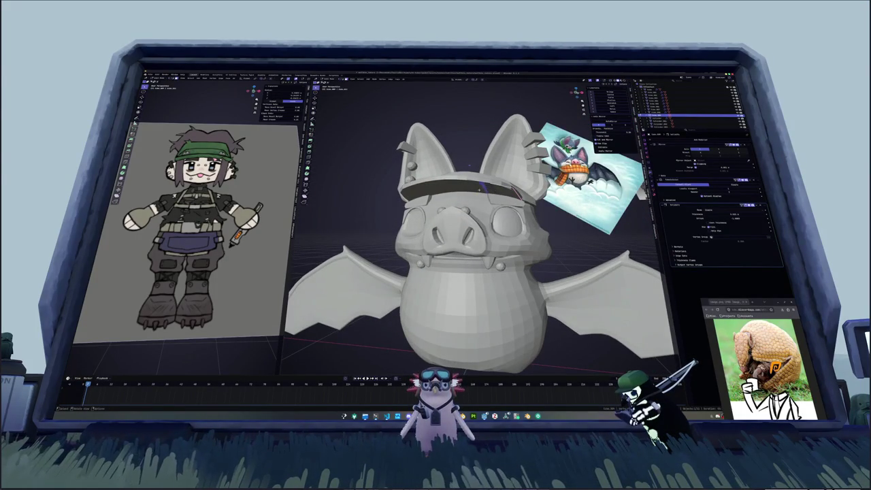
{"action": "key", "text": "alt+z"}
{"action": "key", "text": "ctrl+l"}
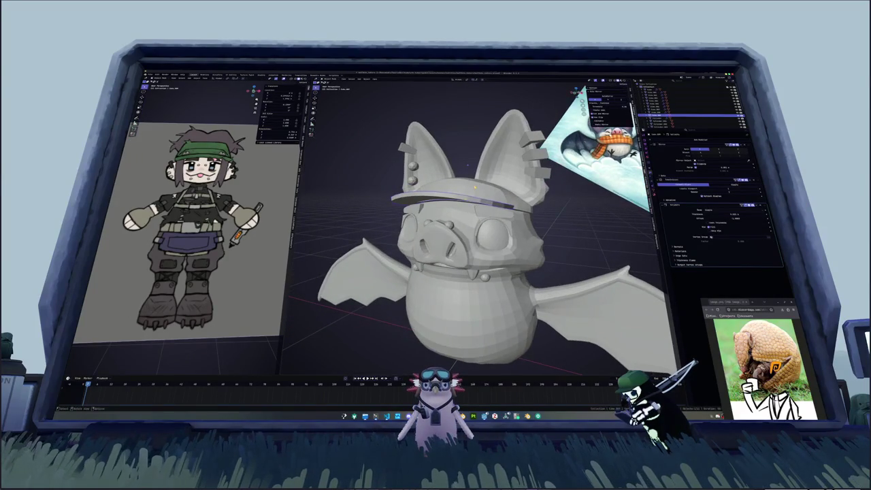
{"action": "middle_click_drag", "start_coordinate": [443, 205], "coordinate": [480, 196]}
{"action": "left_click", "coordinate": [479, 181]}
{"action": "scroll", "coordinate": [480, 178], "scroll_direction": "up", "scroll_amount": 2}
{"action": "key", "text": "alt+z"}
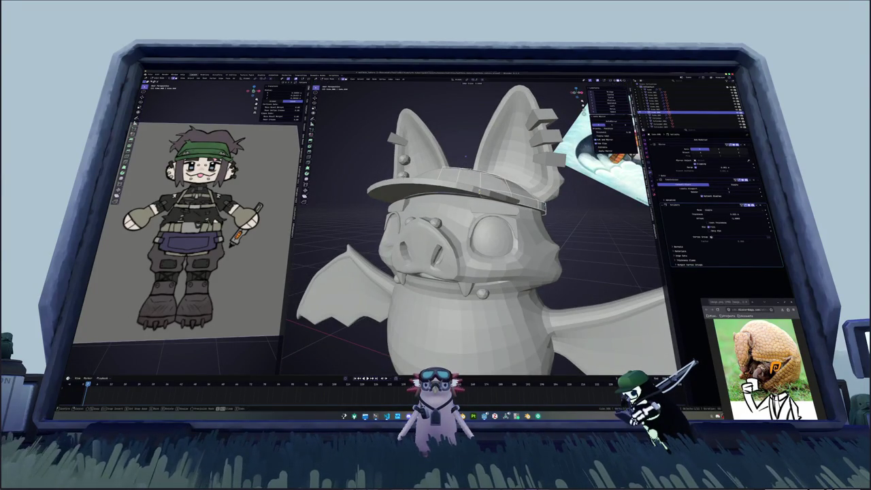
{"action": "key", "text": "alt+z"}
{"action": "left_click", "coordinate": [565, 228]}
{"action": "key", "text": "alt+z"}
{"action": "mouse_move", "coordinate": [564, 225]}
{"action": "middle_mouse_down"}
{"action": "mouse_move", "coordinate": [469, 213]}
{"action": "mouse_move", "coordinate": [469, 252]}
{"action": "mouse_move", "coordinate": [489, 215]}
{"action": "mouse_move", "coordinate": [456, 201]}
{"action": "middle_mouse_up"}
- Move the cap's mesh into place and check the cap and ears in local view
{"action": "left_click", "coordinate": [466, 212]}
{"action": "left_click", "coordinate": [468, 240]}
{"action": "key", "text": "Tab"}
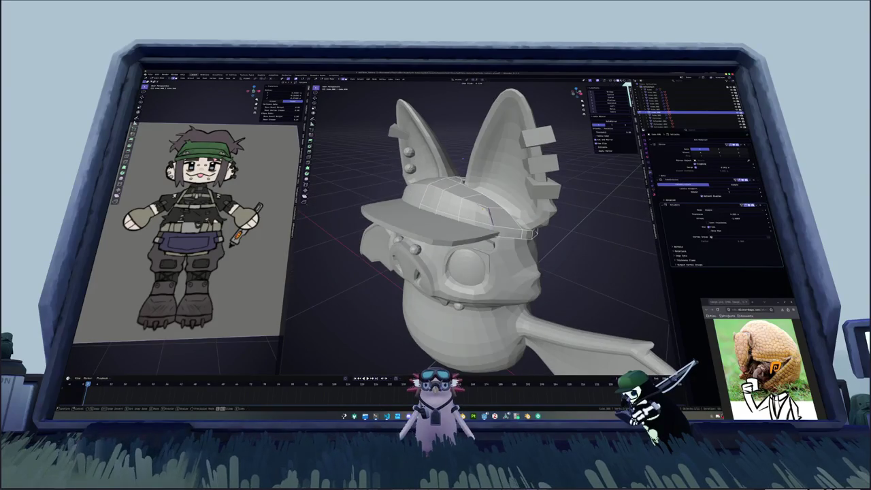
{"action": "middle_click_drag", "start_coordinate": [495, 223], "coordinate": [459, 208]}
{"action": "left_click", "coordinate": [504, 222]}
{"action": "key", "text": "slash"}
{"action": "mouse_move", "coordinate": [458, 238]}
{"action": "middle_mouse_down"}
{"action": "mouse_move", "coordinate": [480, 253]}
{"action": "mouse_move", "coordinate": [451, 200]}
{"action": "mouse_move", "coordinate": [447, 146]}
{"action": "mouse_move", "coordinate": [452, 204]}
{"action": "mouse_move", "coordinate": [497, 223]}
{"action": "middle_mouse_up"}
{"action": "key", "text": "slash"}
- Move the brim ring outward and fatten the brim loop once with Shrink/Fatten
{"action": "key", "text": "g"}
{"action": "left_click", "coordinate": [456, 204]}
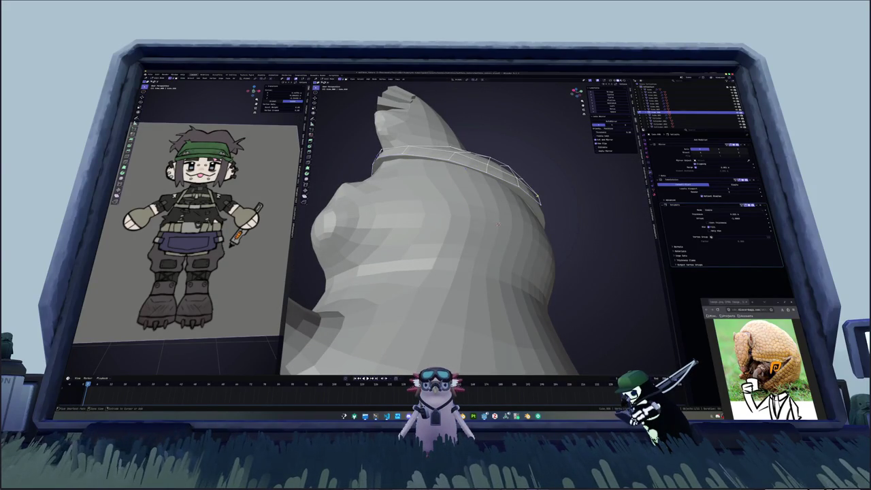
{"action": "key", "text": "f"}
{"action": "mouse_move", "coordinate": [498, 224]}
{"action": "middle_mouse_down"}
{"action": "mouse_move", "coordinate": [496, 190]}
{"action": "mouse_move", "coordinate": [515, 234]}
{"action": "middle_mouse_up"}
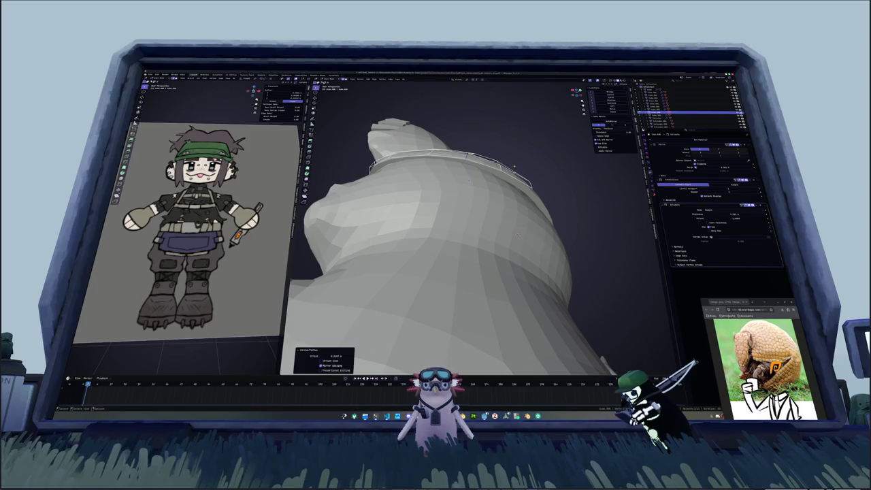
{"action": "key", "text": "Return"}
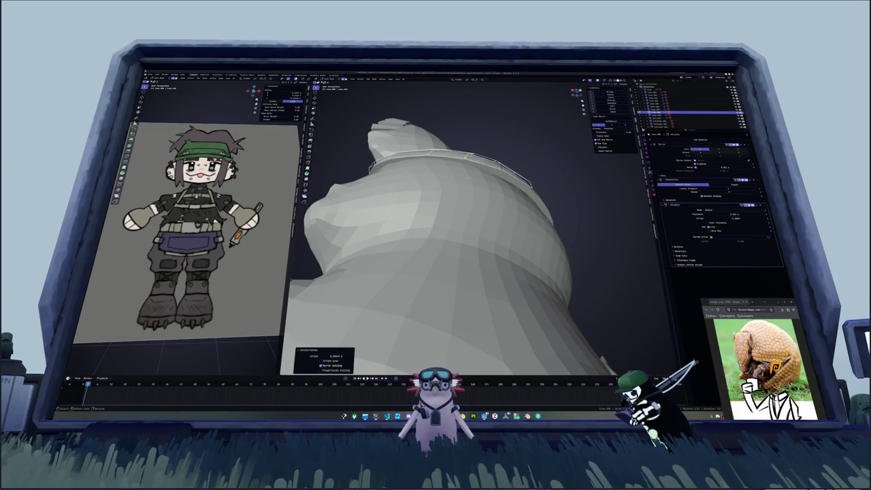
{"action": "key", "text": "alt+s"}
{"action": "left_click", "coordinate": [551, 217]}
- Repeat Shrink/Fatten with even thickness until the rim forms a thick band
{"action": "mouse_move", "coordinate": [551, 218]}
{"action": "middle_mouse_down"}
{"action": "mouse_move", "coordinate": [514, 223]}
{"action": "mouse_move", "coordinate": [584, 230]}
{"action": "middle_mouse_up"}
{"action": "key", "text": "alt+s"}
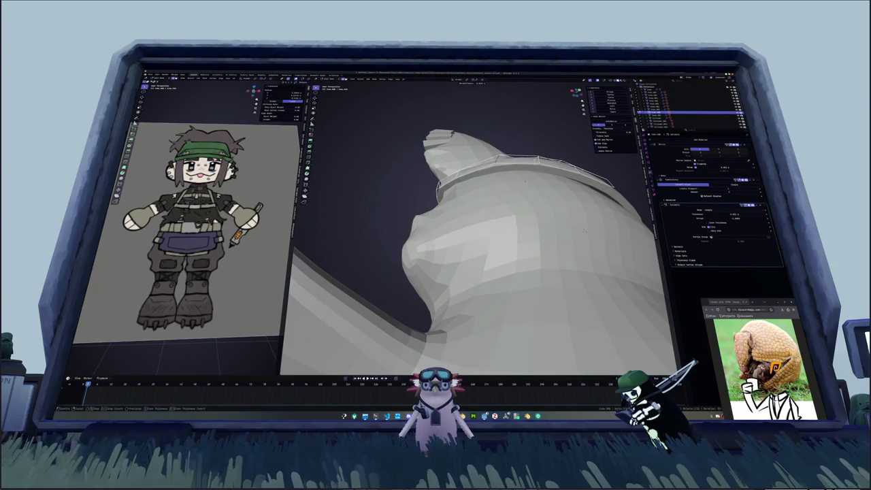
{"action": "left_click", "coordinate": [584, 230]}
{"action": "key", "text": "alt+s"}
{"action": "key", "text": "alt+s"}
{"action": "left_click", "coordinate": [584, 230]}
{"action": "mouse_move", "coordinate": [584, 230]}
{"action": "middle_mouse_down"}
{"action": "mouse_move", "coordinate": [505, 149]}
{"action": "mouse_move", "coordinate": [506, 134]}
{"action": "mouse_move", "coordinate": [476, 214]}
{"action": "mouse_move", "coordinate": [495, 166]}
{"action": "middle_mouse_up"}
{"action": "key", "text": "alt+s"}
{"action": "left_click", "coordinate": [506, 148]}
{"action": "key", "text": "alt+s"}
{"action": "left_click", "coordinate": [505, 143]}
{"action": "key", "text": "alt+s"}
{"action": "left_click", "coordinate": [502, 133]}
- Delete the face on top of the head and fill the hole with a new face
{"action": "left_click", "coordinate": [498, 205]}
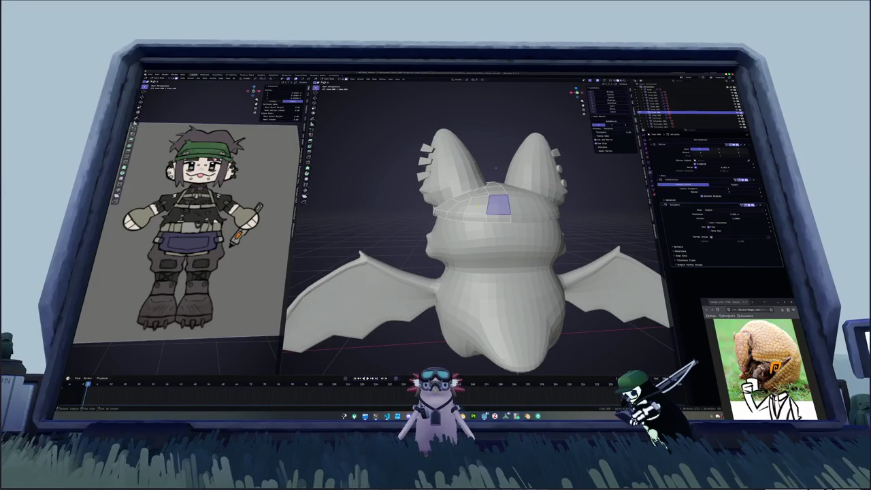
{"action": "key", "text": "x"}
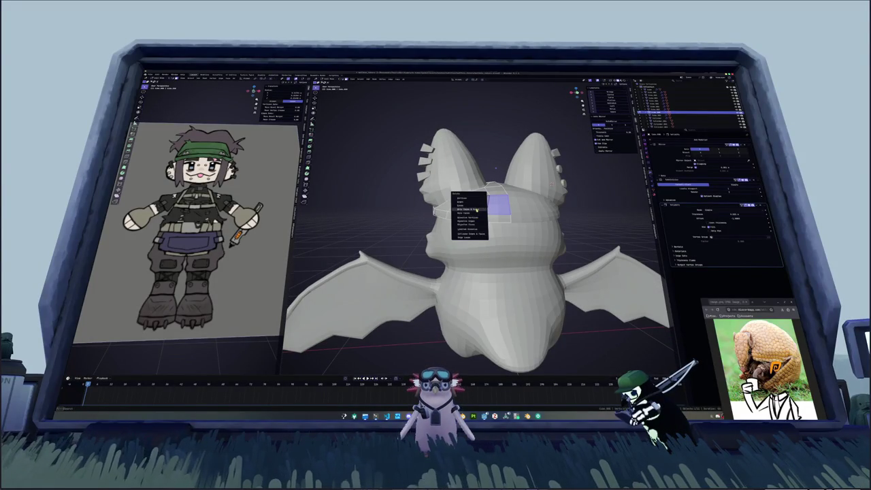
{"action": "left_click", "coordinate": [476, 207]}
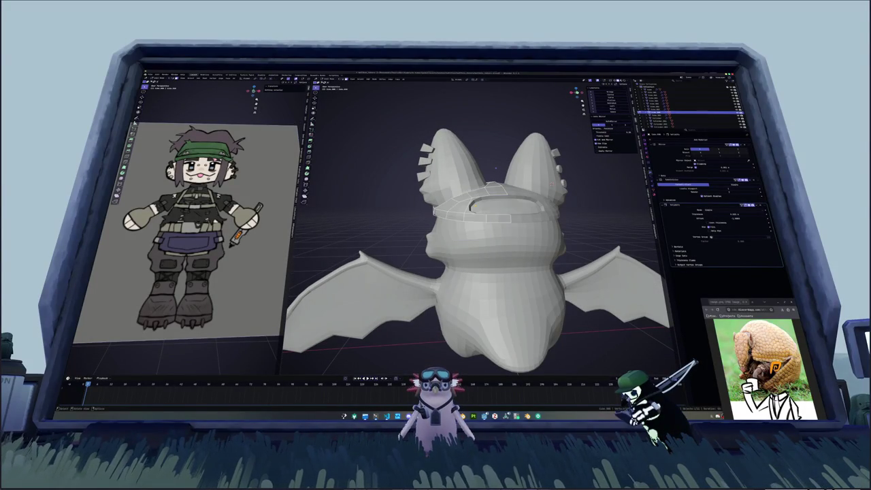
{"action": "middle_click_drag", "start_coordinate": [475, 208], "coordinate": [490, 232]}
{"action": "middle_click_drag", "start_coordinate": [500, 160], "coordinate": [503, 150]}
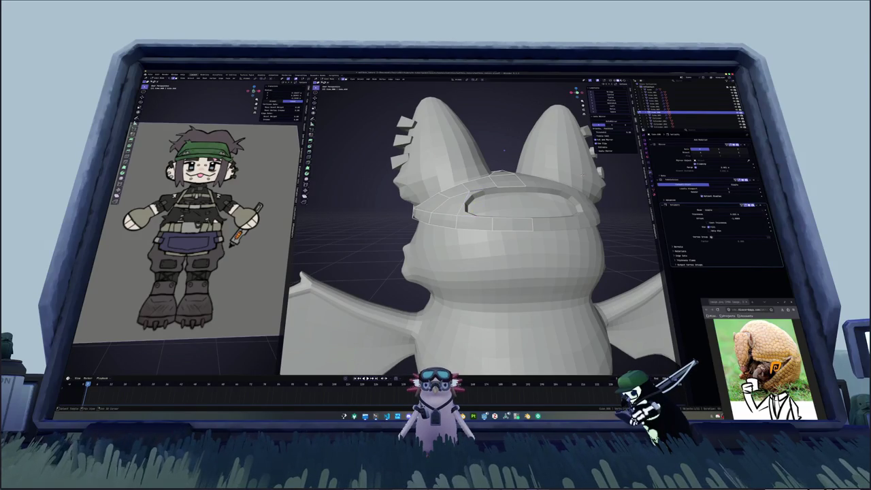
{"action": "key", "text": "f"}
{"action": "key", "text": "alt+a"}
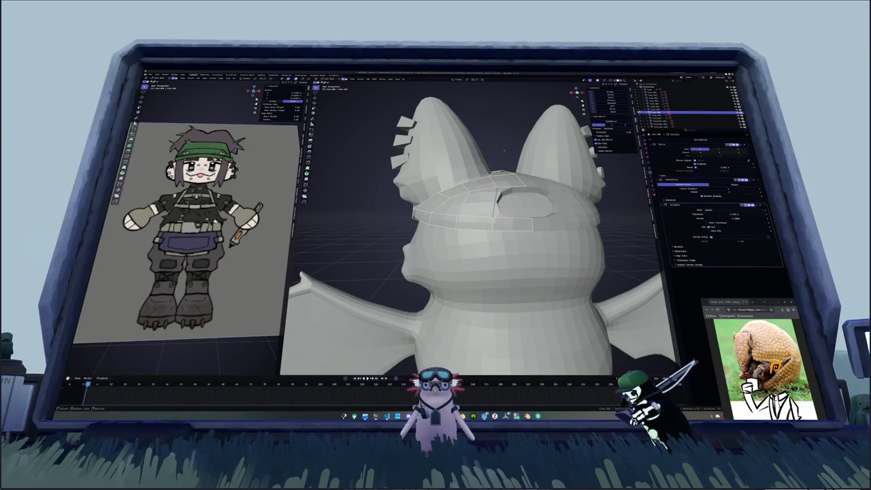
- Slide the small edge loop, knife-cut the head ring and fully crease those edges
{"action": "key", "text": "g"}
{"action": "key", "text": "g"}
{"action": "left_click", "coordinate": [503, 149]}
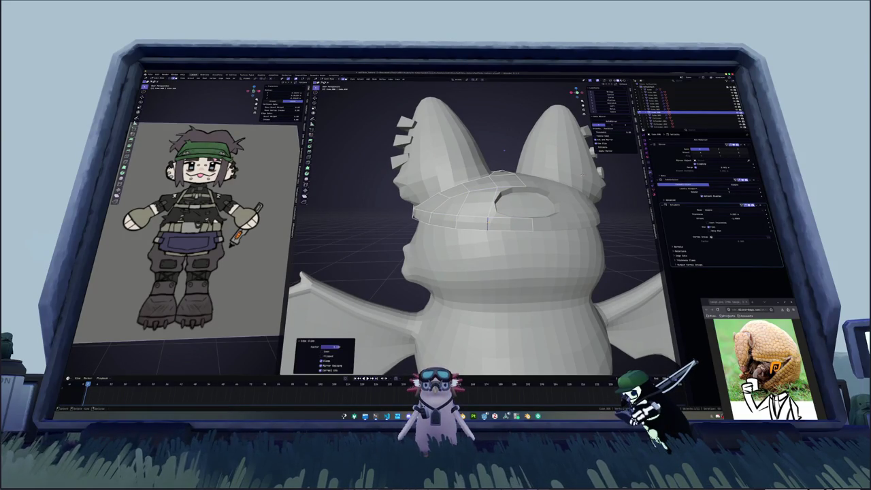
{"action": "key", "text": "k"}
{"action": "left_click", "coordinate": [497, 189]}
{"action": "left_click", "coordinate": [487, 215]}
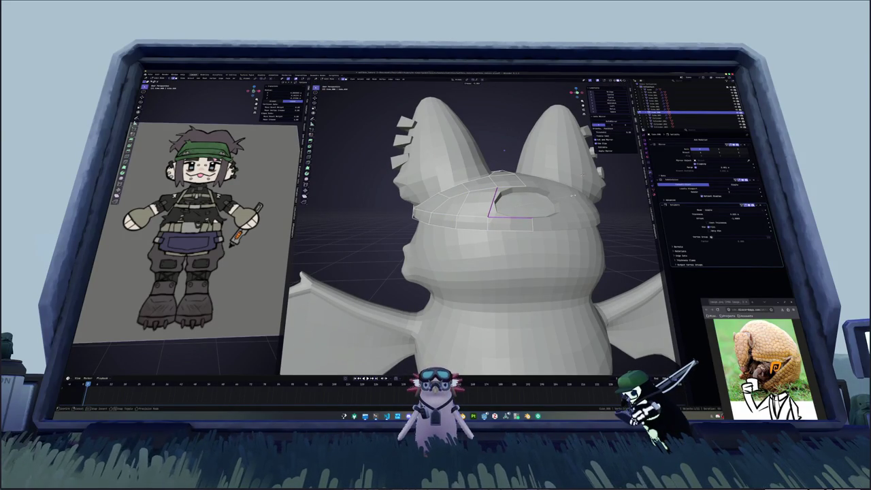
{"action": "key", "text": "shift+e"}
{"action": "key", "text": "Return"}
{"action": "key", "text": "alt+a"}
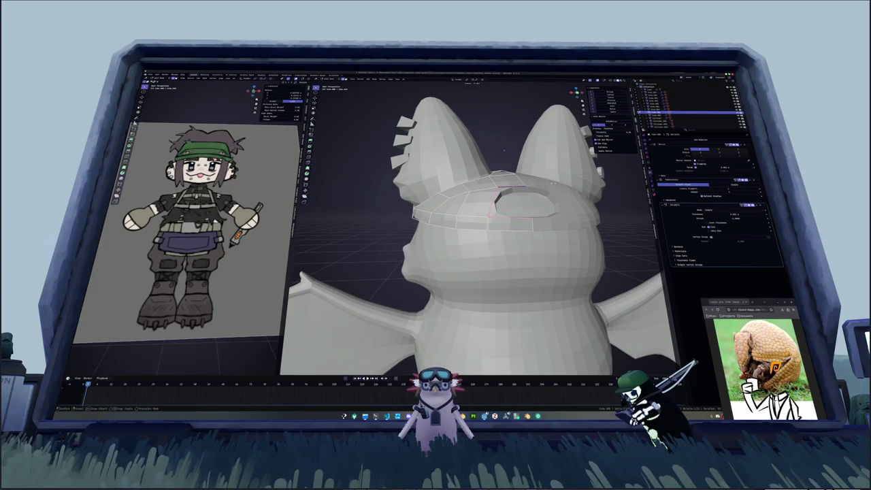
- Select the forehead edge loop around the head in X-ray view
{"action": "middle_click_drag", "start_coordinate": [490, 204], "coordinate": [468, 232]}
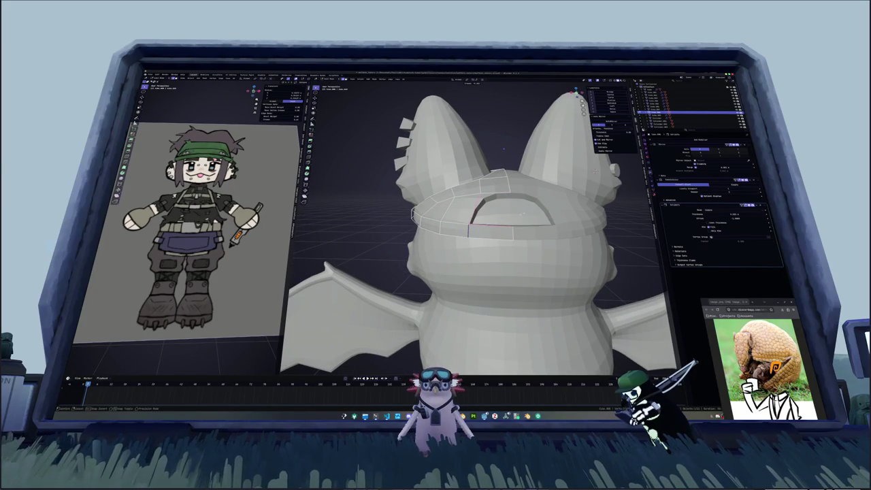
{"action": "mouse_move", "coordinate": [525, 212]}
{"action": "middle_mouse_down"}
{"action": "mouse_move", "coordinate": [503, 204]}
{"action": "mouse_move", "coordinate": [480, 225]}
{"action": "middle_mouse_up"}
{"action": "left_click", "coordinate": [476, 224], "text": "alt"}
{"action": "mouse_move", "coordinate": [501, 149]}
{"action": "middle_mouse_down"}
{"action": "mouse_move", "coordinate": [517, 157]}
{"action": "mouse_move", "coordinate": [504, 147]}
{"action": "mouse_move", "coordinate": [479, 221]}
{"action": "mouse_move", "coordinate": [507, 217]}
{"action": "middle_mouse_up"}
{"action": "key", "text": "alt+z"}
{"action": "left_click", "coordinate": [480, 222], "text": "alt"}
{"action": "key", "text": "alt+z"}
{"action": "key", "text": "alt+z"}
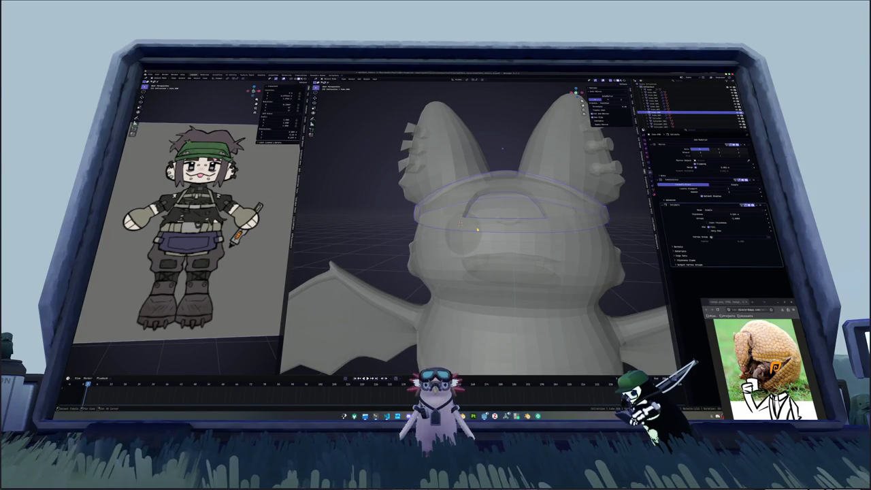
- Add a cube, shrink it and move it onto the bat's head
{"action": "key", "text": "alt+z"}
{"action": "key", "text": "shift+a"}
{"action": "left_click", "coordinate": [509, 232]}
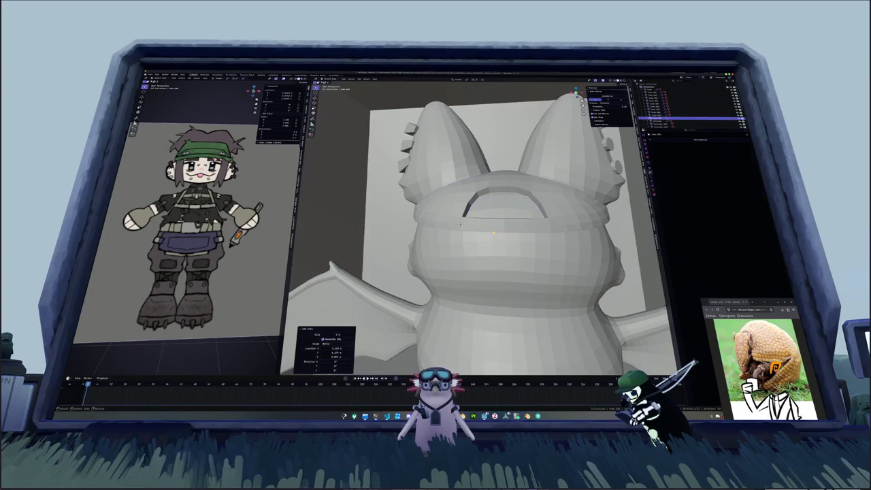
{"action": "key", "text": "KP_5"}
{"action": "key", "text": "s"}
{"action": "scroll", "coordinate": [470, 218], "scroll_direction": "up", "scroll_amount": 5}
{"action": "middle_click_drag", "start_coordinate": [476, 224], "coordinate": [517, 204]}
{"action": "key", "text": "g"}
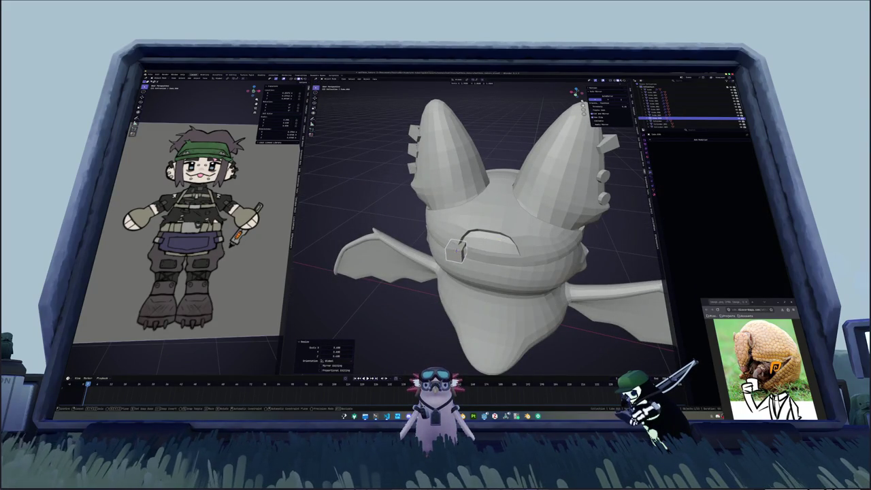
{"action": "key", "text": "Return"}
- Scale the cube along the X axis to flatten it
{"action": "key", "text": "KP_7"}
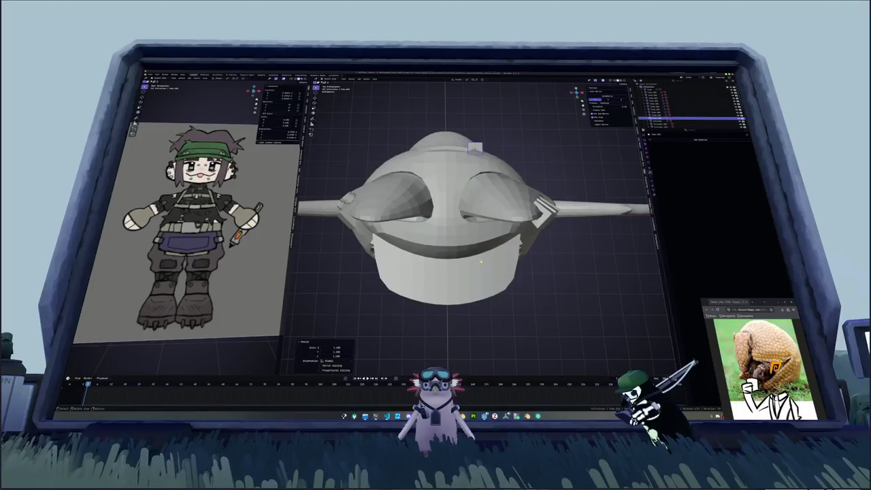
{"action": "middle_click_drag", "start_coordinate": [480, 260], "coordinate": [507, 204]}
{"action": "key", "text": "s"}
{"action": "key", "text": "Escape"}
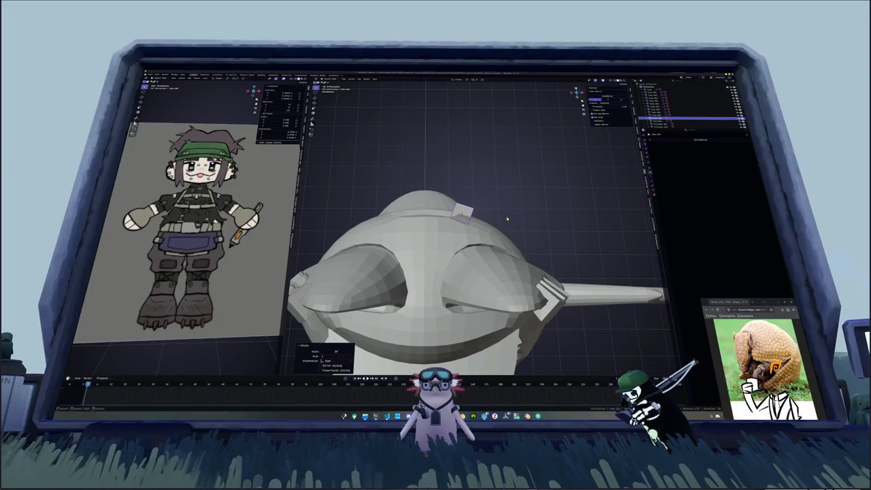
{"action": "middle_click_drag", "start_coordinate": [506, 219], "coordinate": [489, 217]}
{"action": "key", "text": "KP_Decimal"}
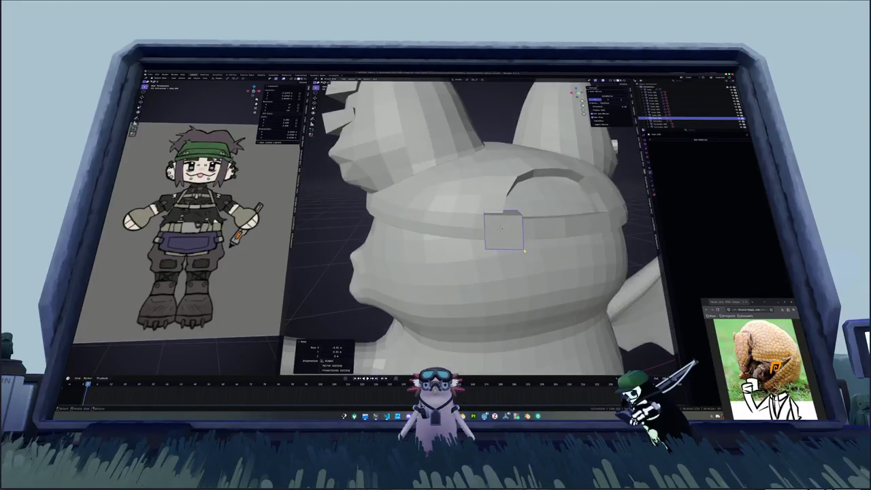
{"action": "key", "text": "s"}
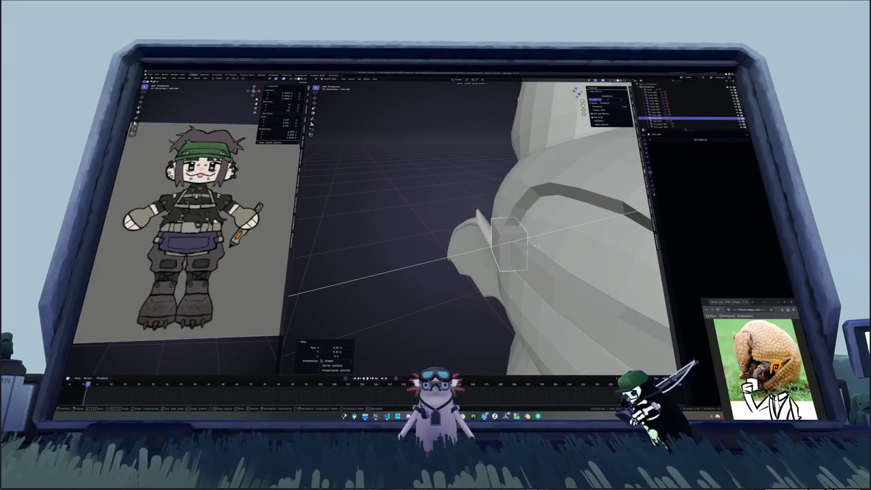
{"action": "mouse_move", "coordinate": [532, 243]}
{"action": "middle_mouse_down"}
{"action": "mouse_move", "coordinate": [545, 243]}
{"action": "mouse_move", "coordinate": [525, 240]}
{"action": "middle_mouse_up"}
{"action": "key", "text": "x"}
{"action": "left_click", "coordinate": [558, 243]}
- Adjust the block along Z and X, tilting it about -1.4° on the cap band
{"action": "key", "text": "g"}
{"action": "key", "text": "z"}
{"action": "left_click", "coordinate": [525, 237]}
{"action": "key", "text": "g"}
{"action": "key", "text": "x"}
{"action": "left_click", "coordinate": [530, 234]}
{"action": "mouse_move", "coordinate": [529, 235]}
{"action": "middle_mouse_down"}
{"action": "mouse_move", "coordinate": [513, 209]}
{"action": "mouse_move", "coordinate": [452, 220]}
{"action": "mouse_move", "coordinate": [461, 249]}
{"action": "middle_mouse_up"}
- In Edit Mode, scale the block along Y into a thin plate, then duplicate it
{"action": "key", "text": "Tab"}
{"action": "key", "text": "alt+z"}
{"action": "left_click", "coordinate": [463, 238]}
{"action": "key", "text": "s"}
{"action": "key", "text": "y"}
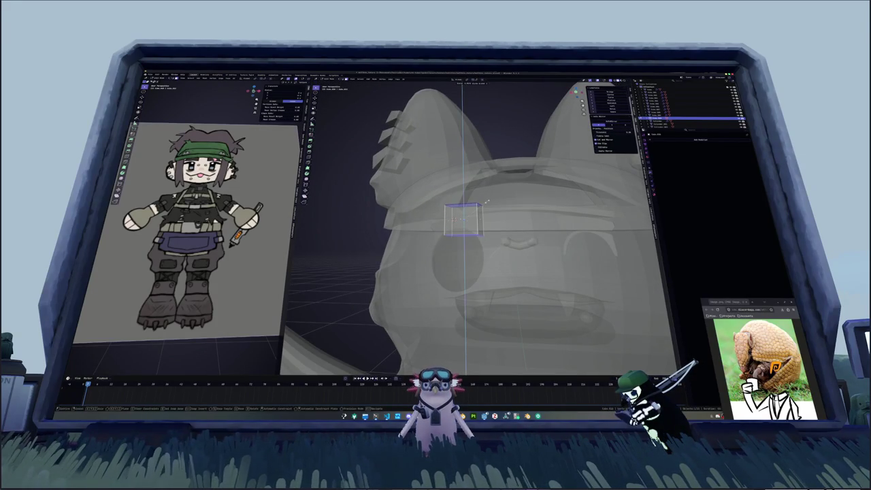
{"action": "key", "text": "Return"}
{"action": "key", "text": "alt+z"}
{"action": "key", "text": "Tab"}
{"action": "mouse_move", "coordinate": [503, 219]}
{"action": "middle_mouse_down"}
{"action": "mouse_move", "coordinate": [509, 225]}
{"action": "mouse_move", "coordinate": [495, 227]}
{"action": "mouse_move", "coordinate": [496, 217]}
{"action": "middle_mouse_up"}
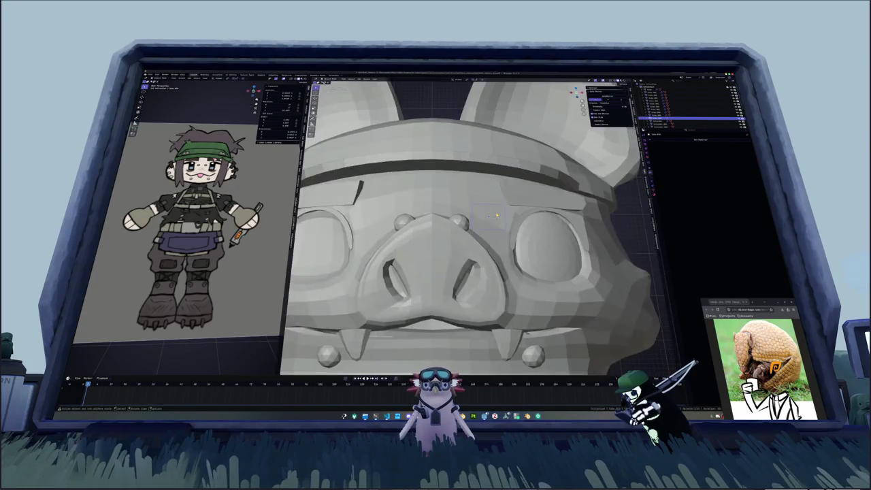
{"action": "key", "text": "shift+d"}
- Position the copied block vertically on the band and narrow it along X to 0.203 width
{"action": "key", "text": "z"}
{"action": "left_click", "coordinate": [524, 213]}
{"action": "middle_click_drag", "start_coordinate": [524, 213], "coordinate": [554, 236]}
{"action": "key", "text": "s"}
{"action": "key", "text": "x"}
{"action": "left_click", "coordinate": [506, 219]}
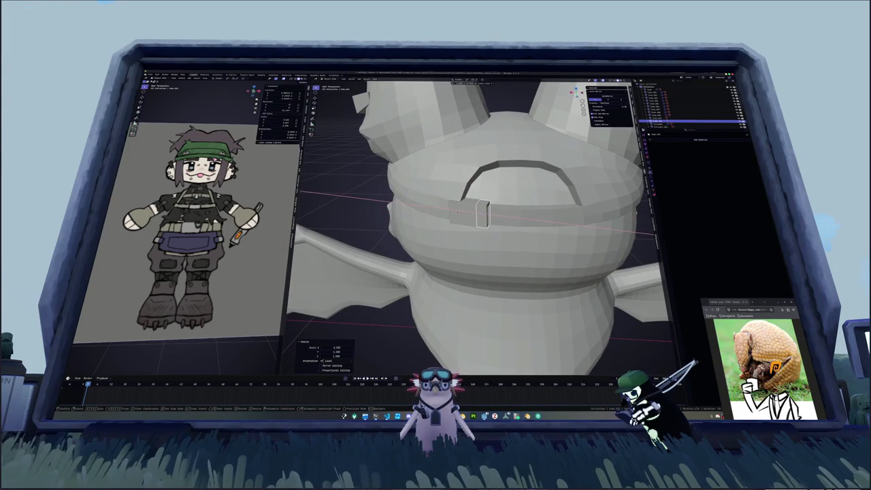
- Duplicate the narrow block beside it, add a Bevel modifier, apply its scale and round it
{"action": "key", "text": "shift+d"}
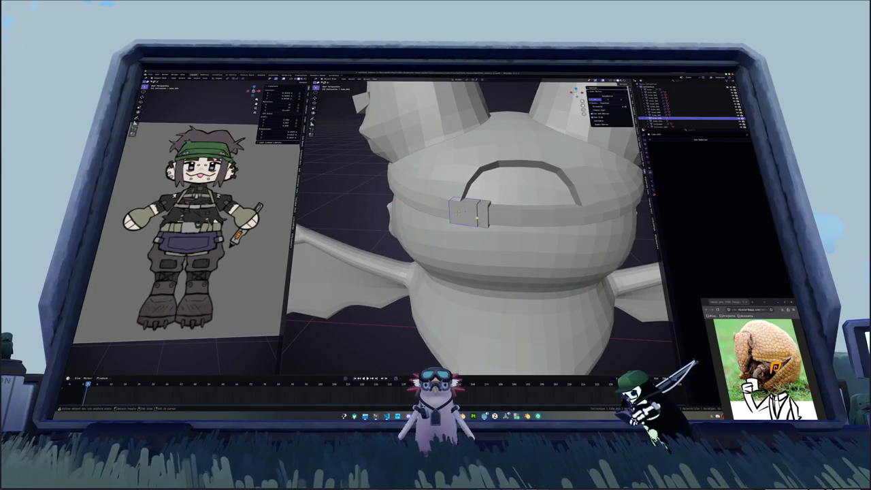
{"action": "left_click", "coordinate": [484, 216]}
{"action": "middle_click_drag", "start_coordinate": [483, 216], "coordinate": [476, 224]}
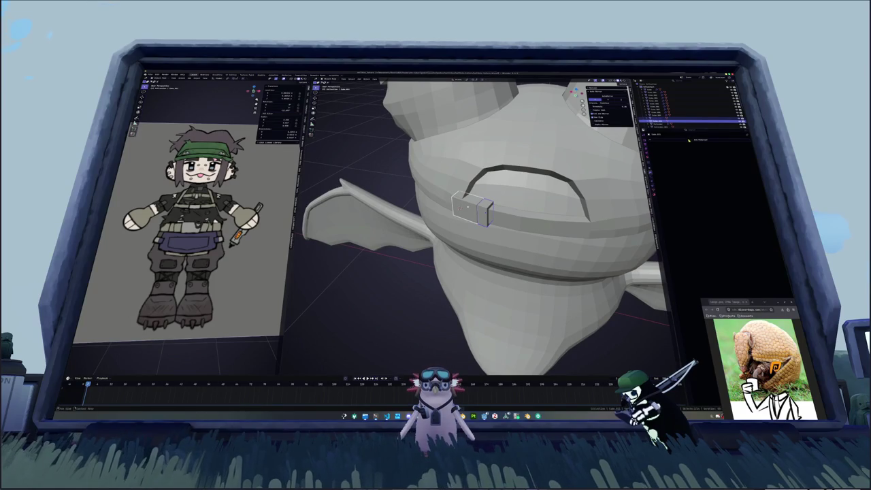
{"action": "left_click", "coordinate": [687, 140]}
{"action": "key", "text": "ctrl+a"}
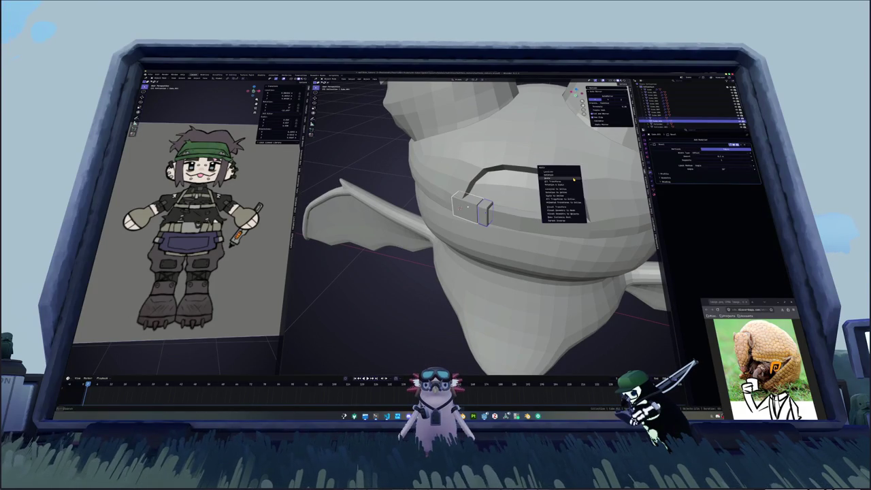
{"action": "left_click", "coordinate": [574, 179]}
{"action": "middle_click_drag", "start_coordinate": [573, 179], "coordinate": [633, 180]}
{"action": "left_click_drag", "start_coordinate": [722, 155], "coordinate": [734, 156]}
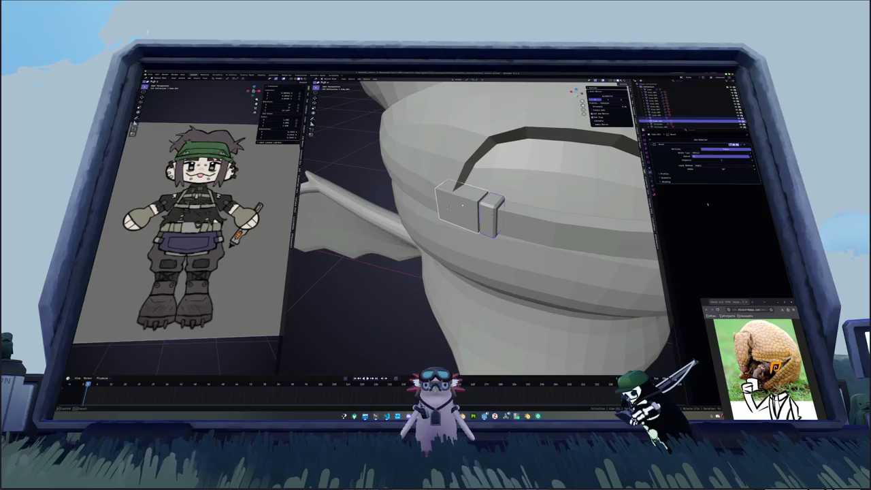
{"action": "key", "text": "Return"}
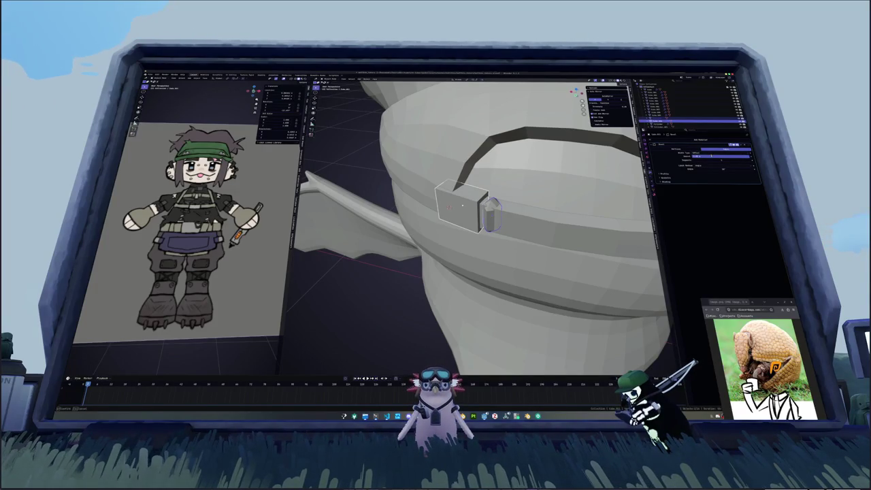
{"action": "key", "text": "Return"}
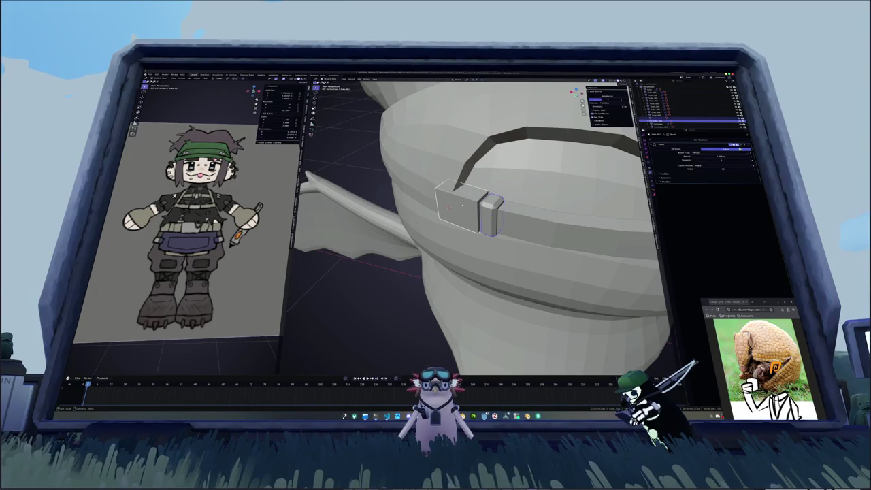
{"action": "left_click_drag", "start_coordinate": [721, 156], "coordinate": [733, 156]}
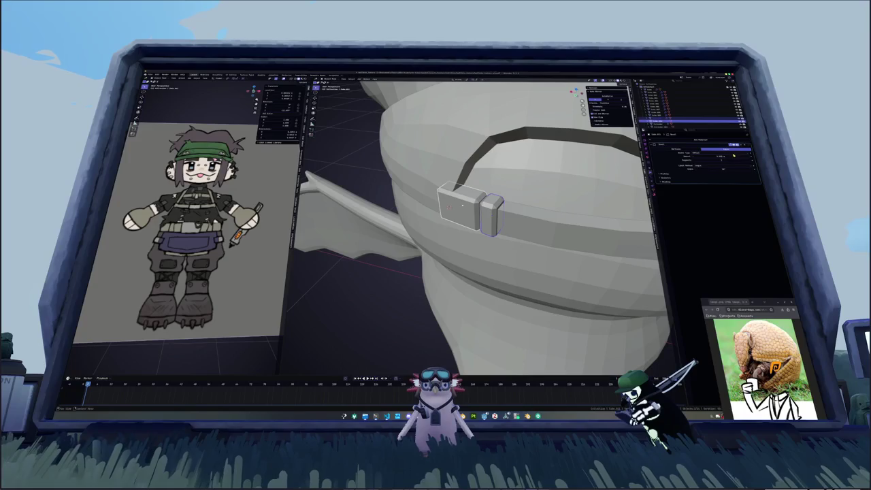
- Separate the cap band's faces into their own object
{"action": "key", "text": "Tab"}
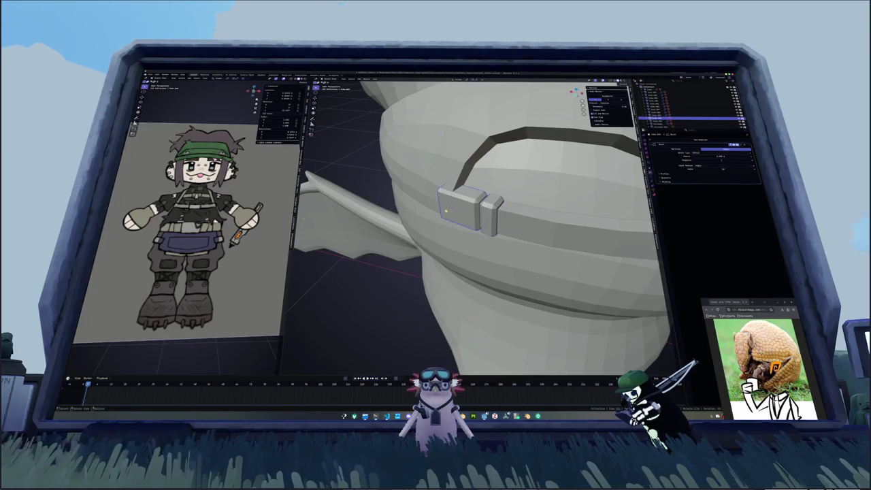
{"action": "key", "text": "KP_Decimal"}
{"action": "key", "text": "alt+z"}
{"action": "key", "text": "alt+z"}
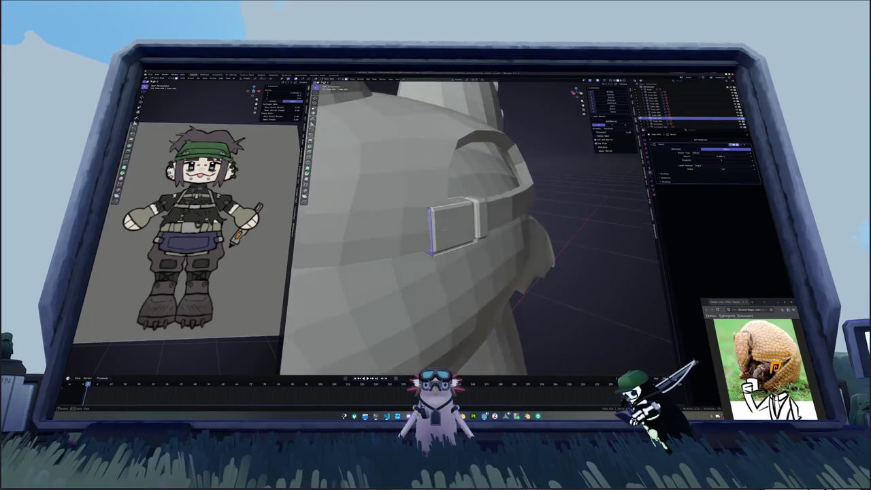
{"action": "middle_click_drag", "start_coordinate": [476, 231], "coordinate": [495, 232]}
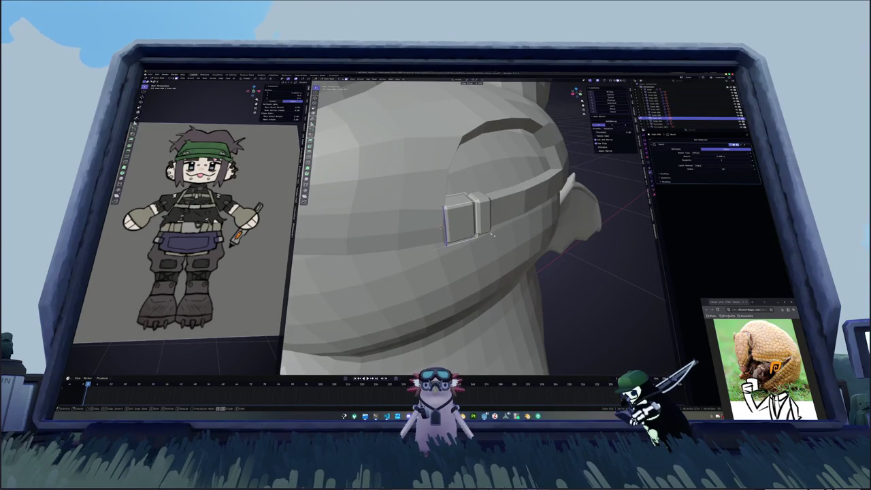
{"action": "mouse_move", "coordinate": [493, 236]}
{"action": "middle_mouse_down"}
{"action": "mouse_move", "coordinate": [543, 208]}
{"action": "mouse_move", "coordinate": [517, 245]}
{"action": "middle_mouse_up"}
{"action": "key", "text": "3"}
{"action": "right_click", "coordinate": [507, 219]}
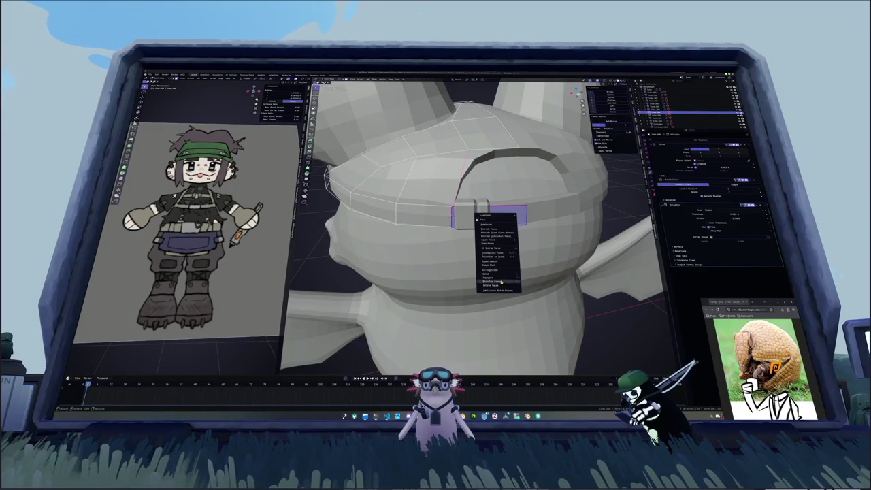
{"action": "left_click", "coordinate": [535, 279]}
- Select the band's lower edges on either side of the buckle
{"action": "mouse_move", "coordinate": [535, 279]}
{"action": "middle_mouse_down"}
{"action": "mouse_move", "coordinate": [462, 116]}
{"action": "mouse_move", "coordinate": [439, 271]}
{"action": "middle_mouse_up"}
{"action": "scroll", "coordinate": [439, 271], "scroll_direction": "up", "scroll_amount": 2}
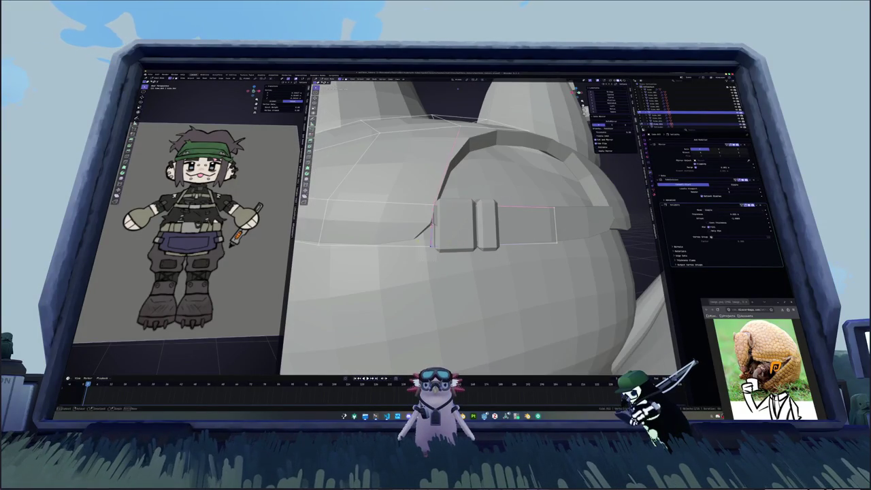
{"action": "key", "text": "alt+z"}
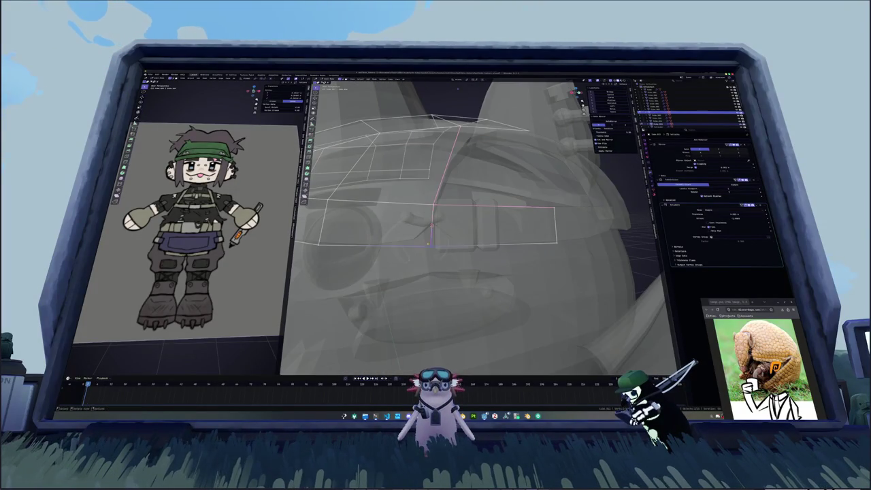
{"action": "key", "text": "alt+z"}
{"action": "right_click", "coordinate": [548, 266]}
{"action": "left_click", "coordinate": [525, 262]}
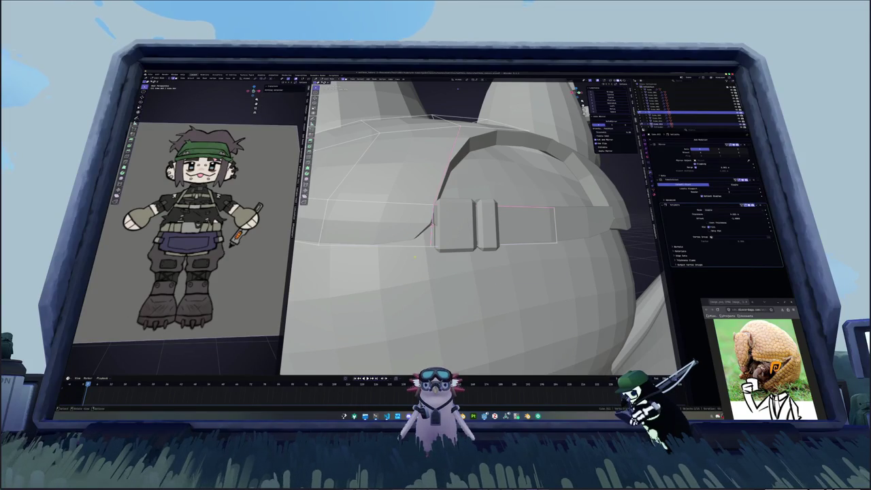
{"action": "left_click", "coordinate": [551, 249]}
{"action": "mouse_move", "coordinate": [523, 248]}
{"action": "middle_mouse_down"}
{"action": "mouse_move", "coordinate": [470, 251]}
{"action": "mouse_move", "coordinate": [546, 184]}
{"action": "mouse_move", "coordinate": [442, 168]}
{"action": "mouse_move", "coordinate": [455, 215]}
{"action": "middle_mouse_up"}
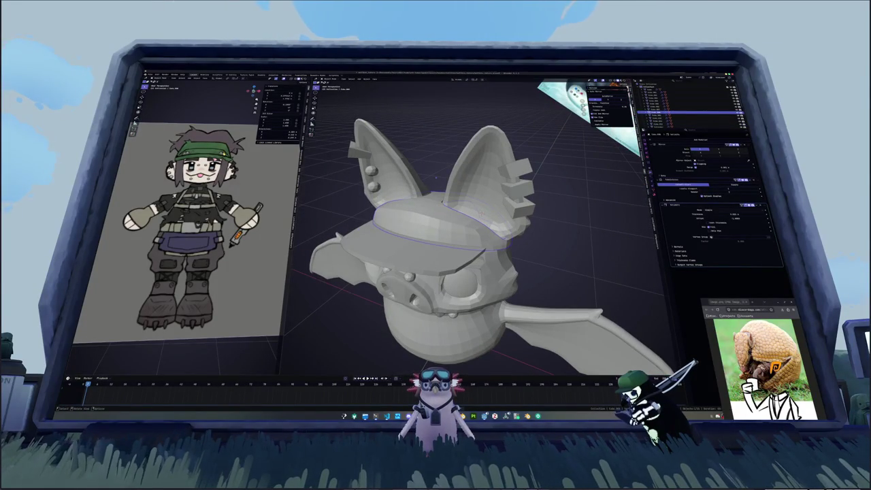
- Select two faces on the hat and duplicate them
{"action": "scroll", "coordinate": [183, 225], "scroll_direction": "down", "scroll_amount": 2}
{"action": "scroll", "coordinate": [183, 225], "scroll_direction": "up", "scroll_amount": 3}
{"action": "scroll", "coordinate": [183, 224], "scroll_direction": "up", "scroll_amount": 2}
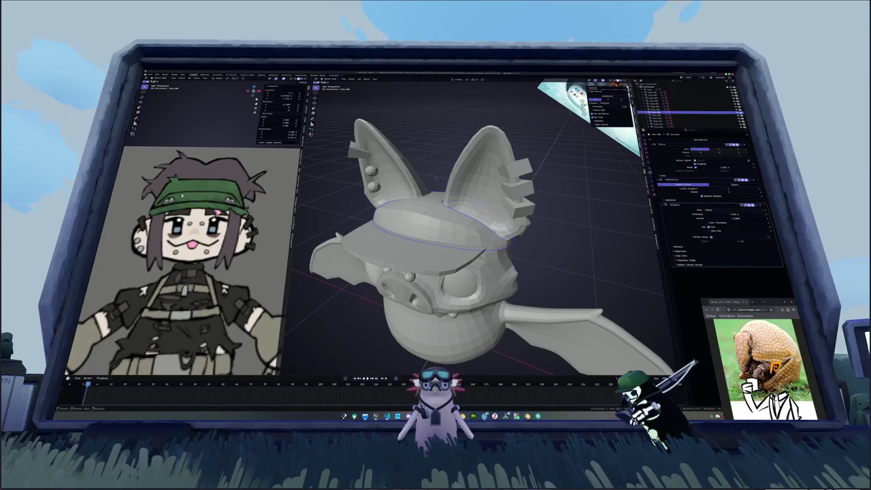
{"action": "key", "text": "Tab"}
{"action": "mouse_move", "coordinate": [435, 224]}
{"action": "middle_mouse_down"}
{"action": "mouse_move", "coordinate": [442, 231]}
{"action": "mouse_move", "coordinate": [406, 213]}
{"action": "mouse_move", "coordinate": [476, 212]}
{"action": "middle_mouse_up"}
{"action": "left_click", "coordinate": [434, 216]}
{"action": "left_click", "coordinate": [460, 221], "text": "shift"}
{"action": "key", "text": "shift+d"}
{"action": "right_click", "coordinate": [409, 233]}
{"action": "right_click", "coordinate": [409, 233]}
{"action": "left_click", "coordinate": [409, 233]}
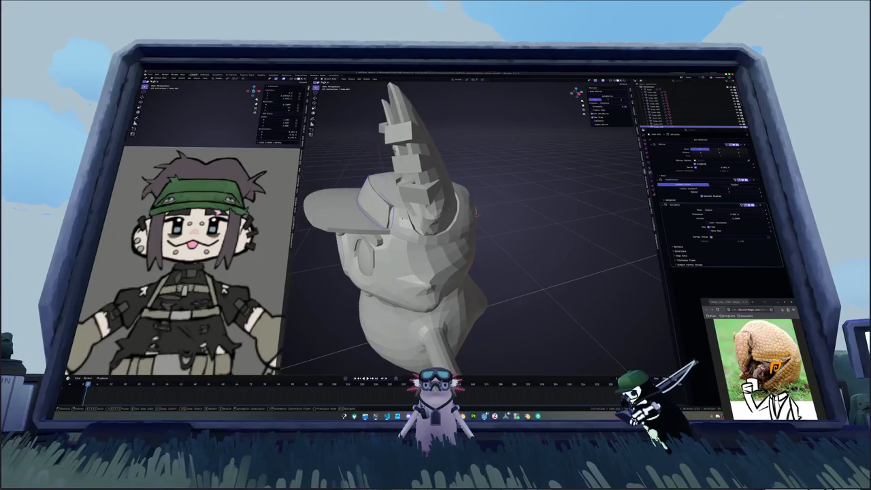
- Select a crown edge loop on the cap and raise it straight up along Z
{"action": "key", "text": "alt+z"}
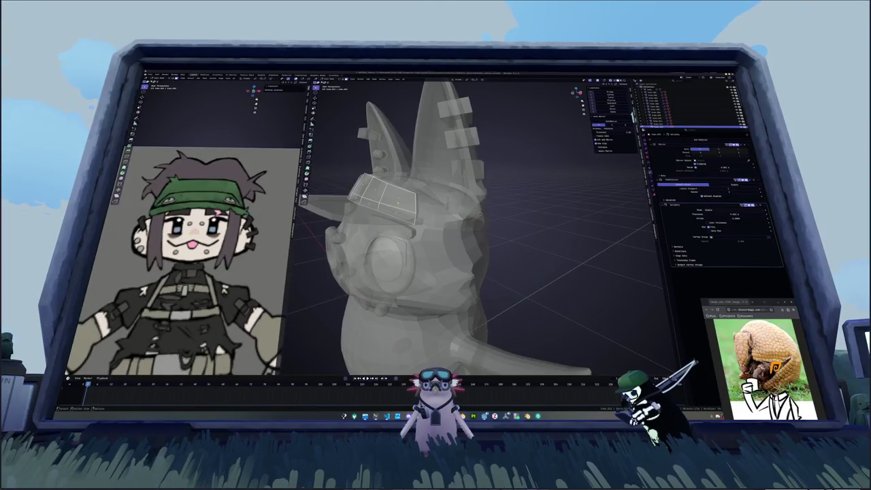
{"action": "left_click", "coordinate": [403, 191], "text": "alt"}
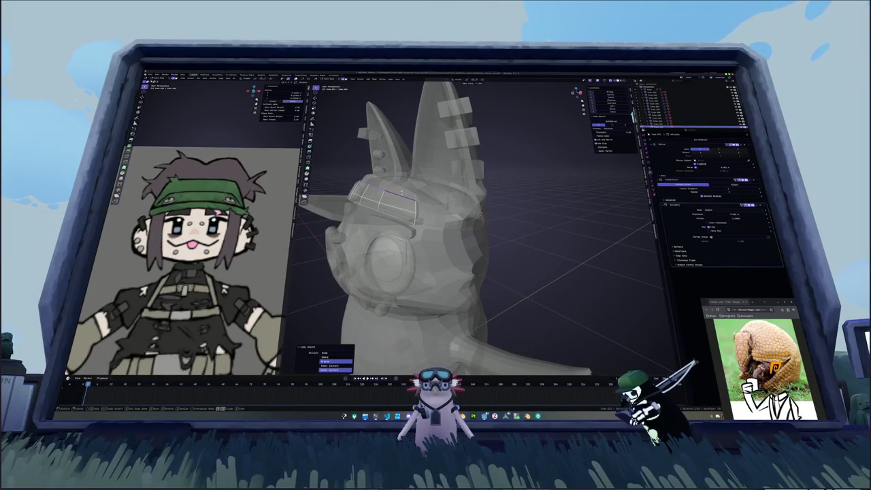
{"action": "key", "text": "alt+z"}
{"action": "middle_click_drag", "start_coordinate": [435, 218], "coordinate": [477, 211]}
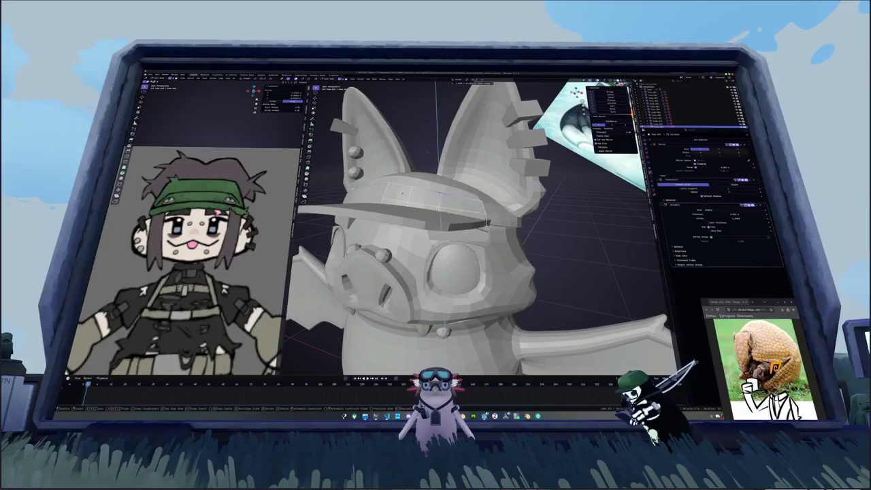
{"action": "middle_click_drag", "start_coordinate": [403, 191], "coordinate": [483, 213]}
{"action": "key", "text": "Tab"}
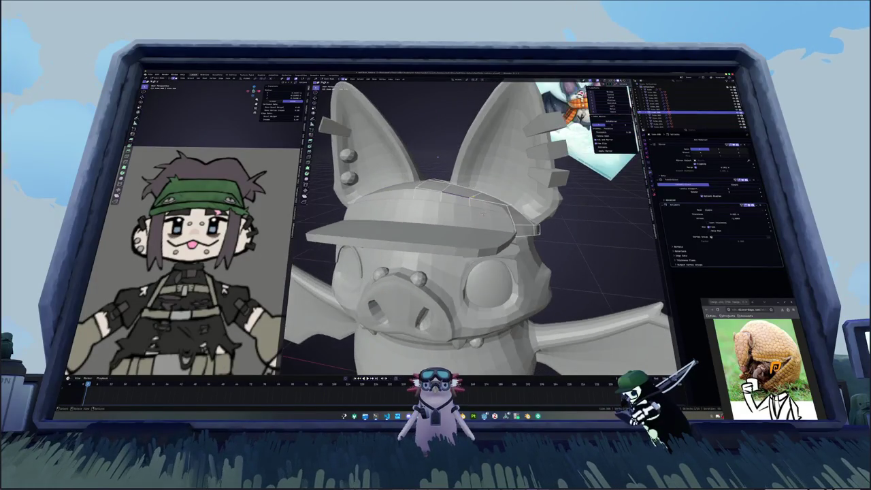
{"action": "key", "text": "g"}
{"action": "key", "text": "z"}
{"action": "left_click", "coordinate": [481, 213]}
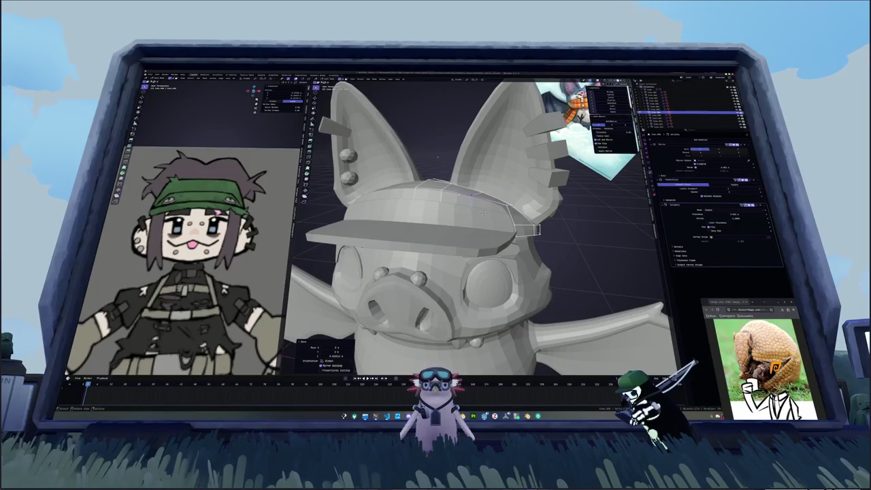
{"action": "key", "text": "g"}
{"action": "key", "text": "z"}
{"action": "left_click", "coordinate": [482, 212]}
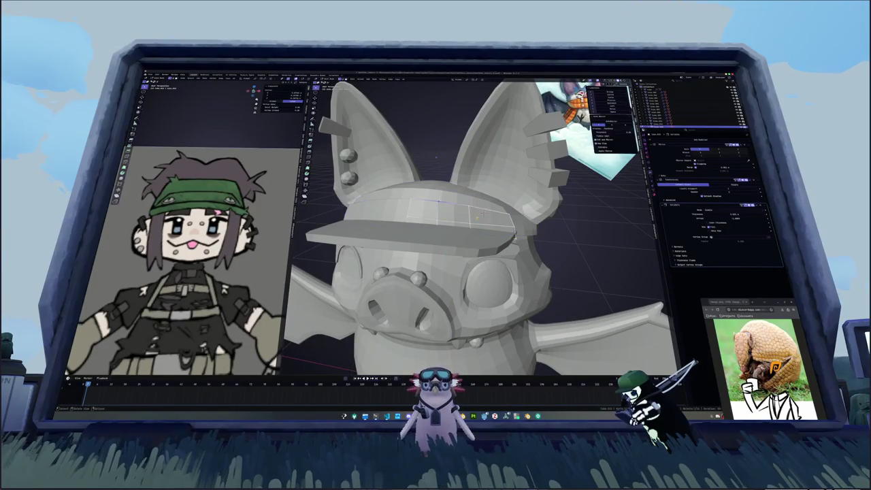
- Slide the cap's edge loops to refine the shape of its top
{"action": "middle_click_drag", "start_coordinate": [482, 212], "coordinate": [431, 153]}
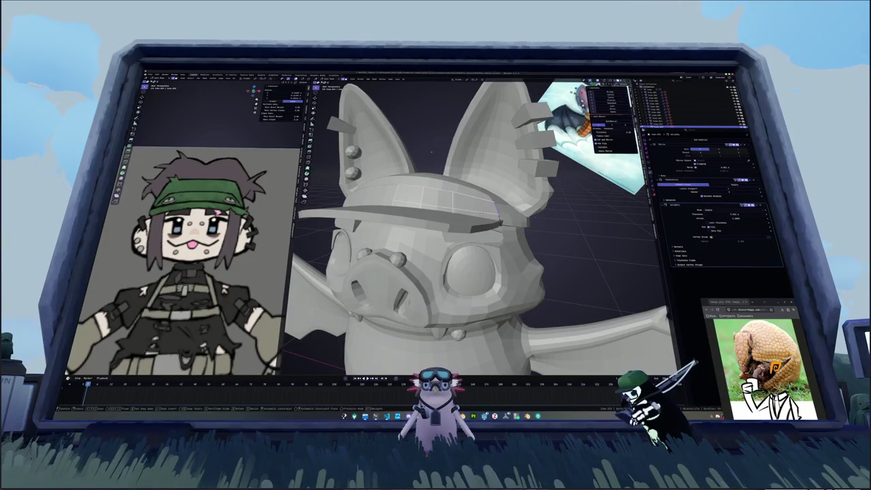
{"action": "key", "text": "g"}
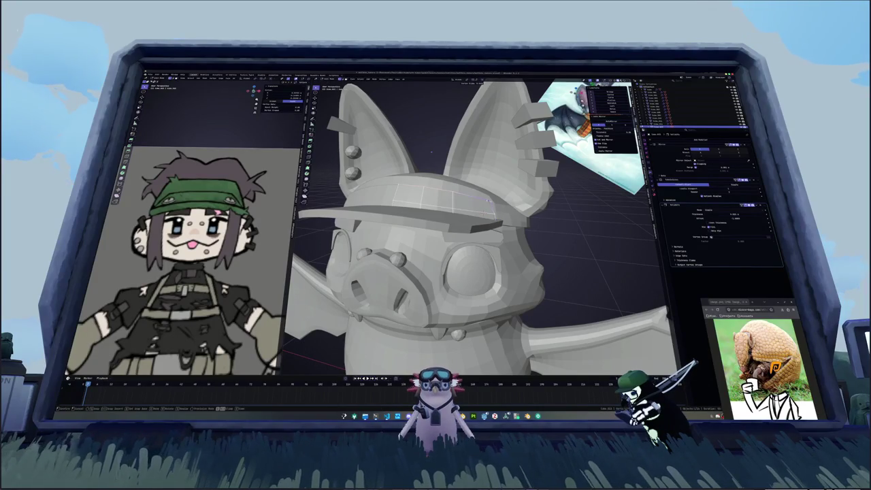
{"action": "left_click", "coordinate": [468, 196]}
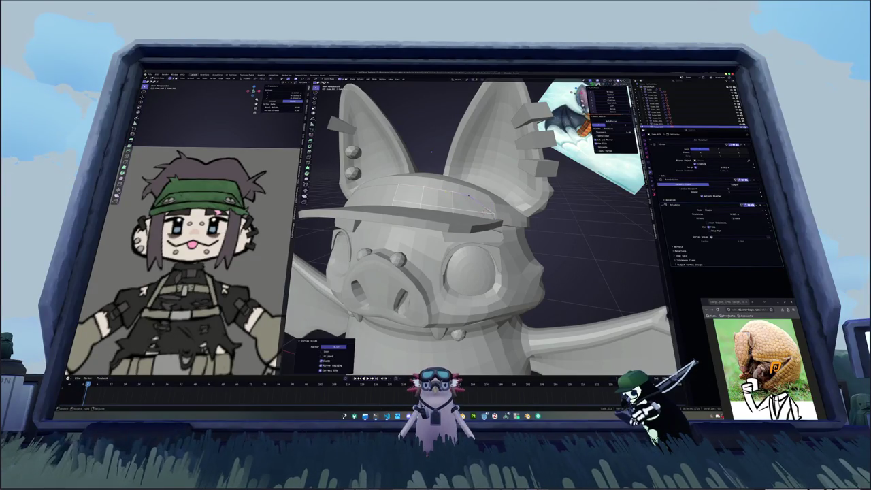
{"action": "key", "text": "g"}
{"action": "key", "text": "g"}
{"action": "key", "text": "Return"}
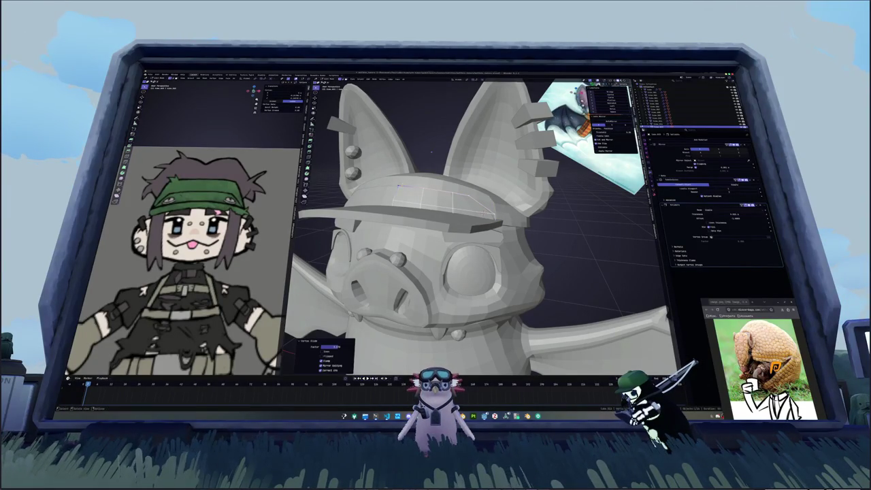
{"action": "middle_click_drag", "start_coordinate": [476, 224], "coordinate": [422, 224]}
{"action": "mouse_move", "coordinate": [414, 154]}
{"action": "middle_mouse_down"}
{"action": "mouse_move", "coordinate": [487, 215]}
{"action": "mouse_move", "coordinate": [377, 202]}
{"action": "middle_mouse_up"}
{"action": "key", "text": "g"}
{"action": "key", "text": "g"}
{"action": "key", "text": "Return"}
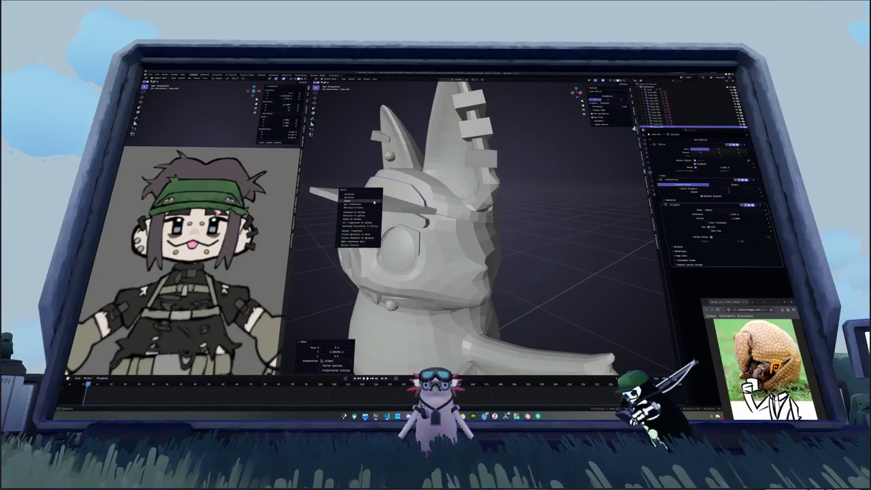
- In X-ray, slide the selected cap edge and adjust two short brim edges
{"action": "key", "text": "Tab"}
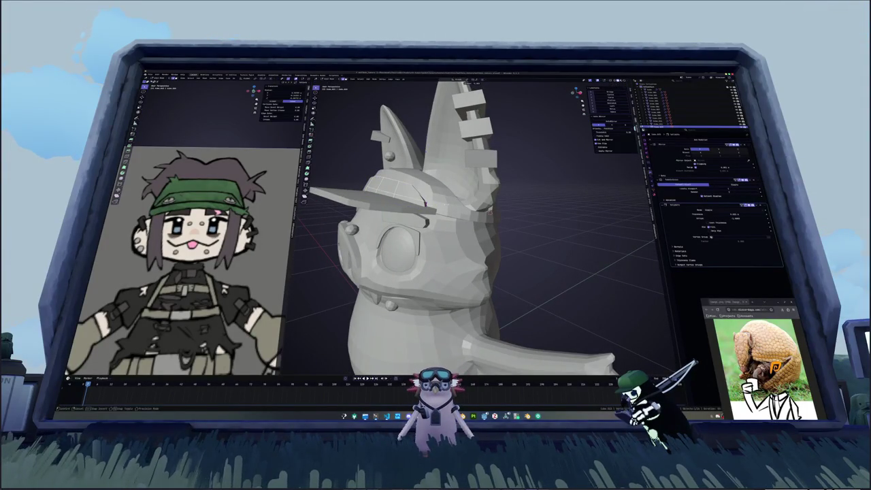
{"action": "key", "text": "alt+z"}
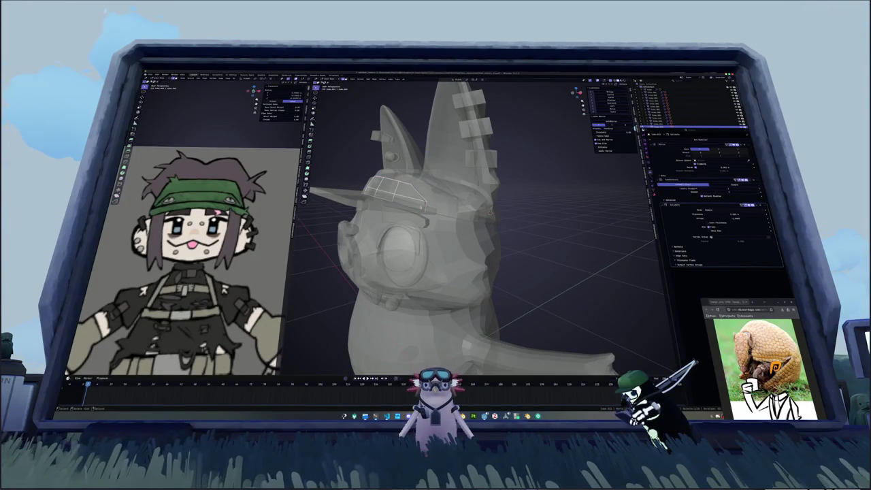
{"action": "key", "text": "g"}
{"action": "key", "text": "g"}
{"action": "left_click", "coordinate": [464, 198]}
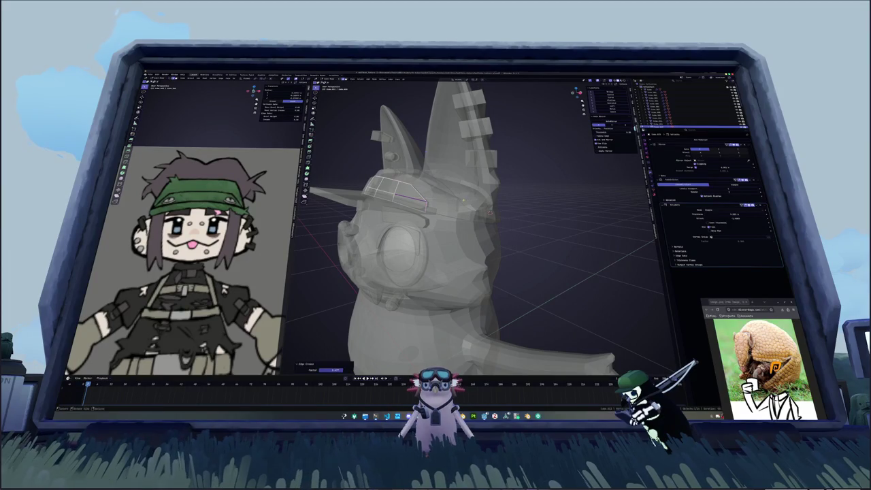
{"action": "scroll", "coordinate": [408, 216], "scroll_direction": "up", "scroll_amount": 5}
{"action": "left_click", "coordinate": [401, 222]}
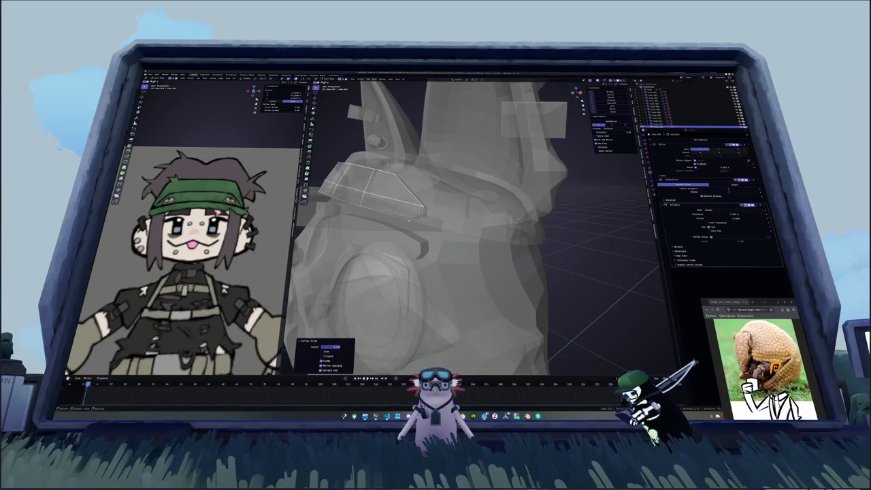
{"action": "left_click", "coordinate": [430, 220]}
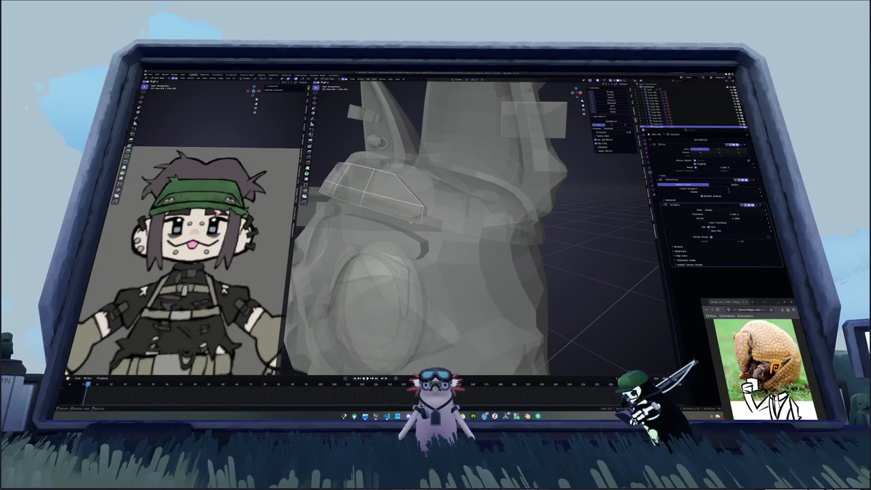
{"action": "key", "text": "s"}
{"action": "key", "text": "alt+z"}
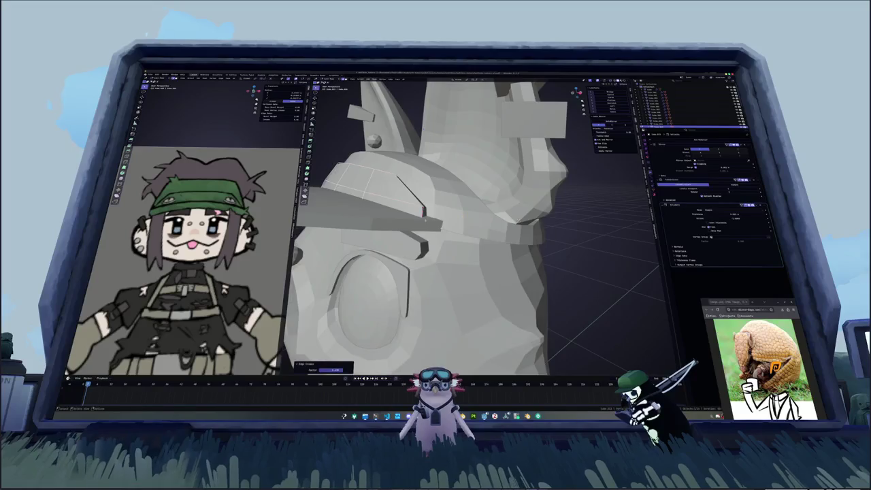
- Add a cylinder mesh to the scene
{"action": "scroll", "coordinate": [464, 216], "scroll_direction": "down", "scroll_amount": 5}
{"action": "middle_click_drag", "start_coordinate": [465, 217], "coordinate": [432, 223]}
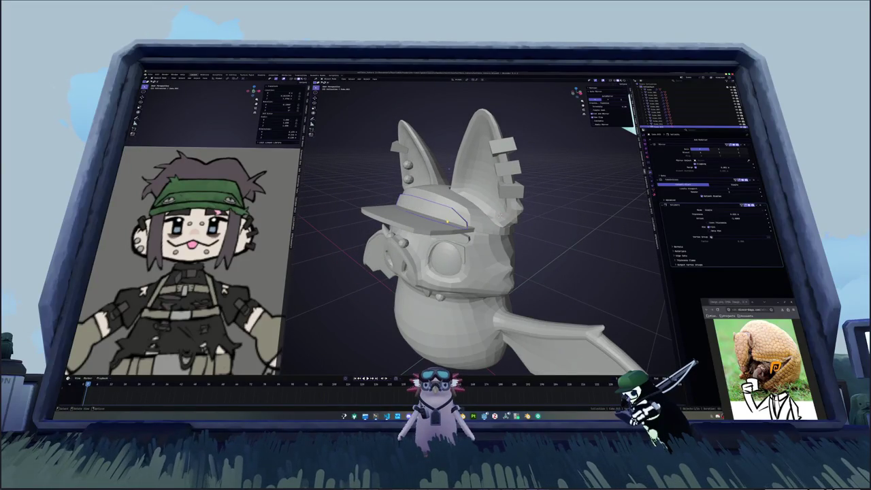
{"action": "scroll", "coordinate": [447, 221], "scroll_direction": "down", "scroll_amount": 3}
{"action": "key", "text": "shift+a"}
{"action": "mouse_move", "coordinate": [434, 216]}
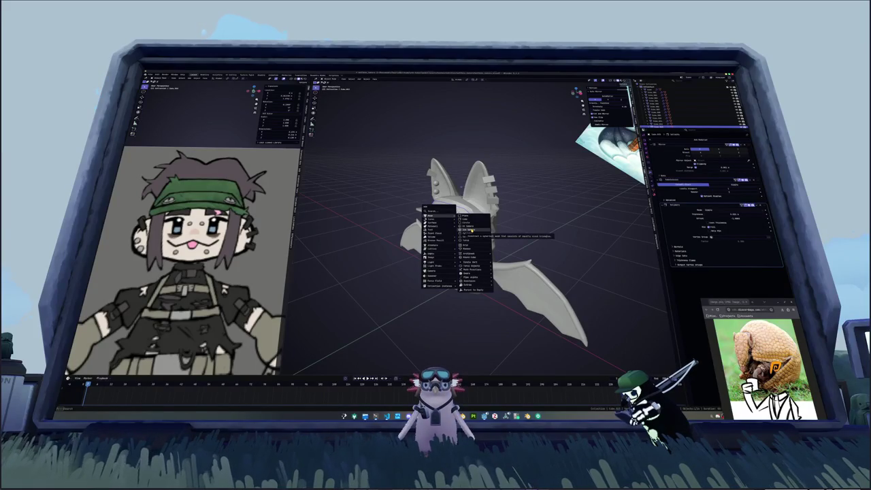
{"action": "left_click", "coordinate": [466, 240]}
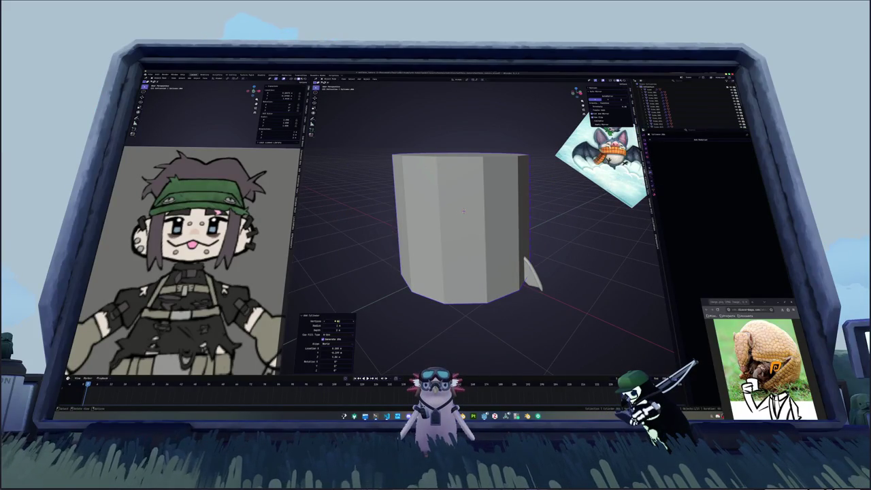
- Lift the new cylinder straight up along Z above the bat's head
{"action": "middle_click_drag", "start_coordinate": [476, 225], "coordinate": [408, 218]}
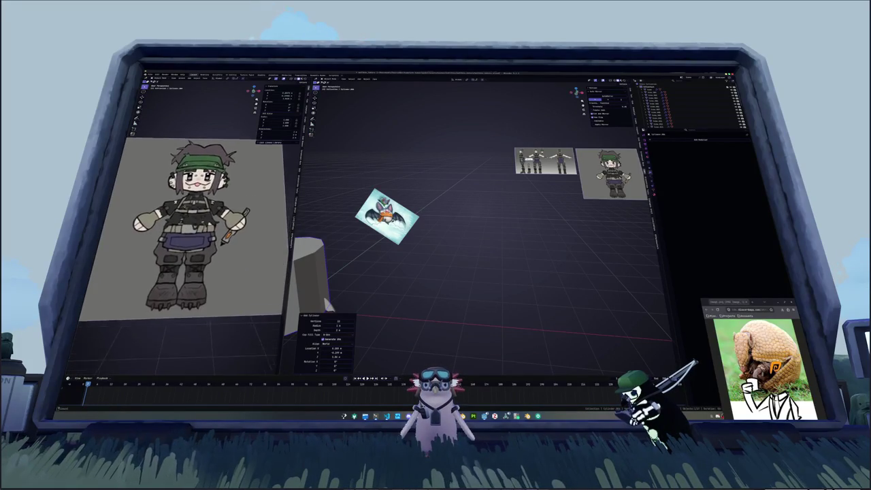
{"action": "key", "text": "KP_Decimal"}
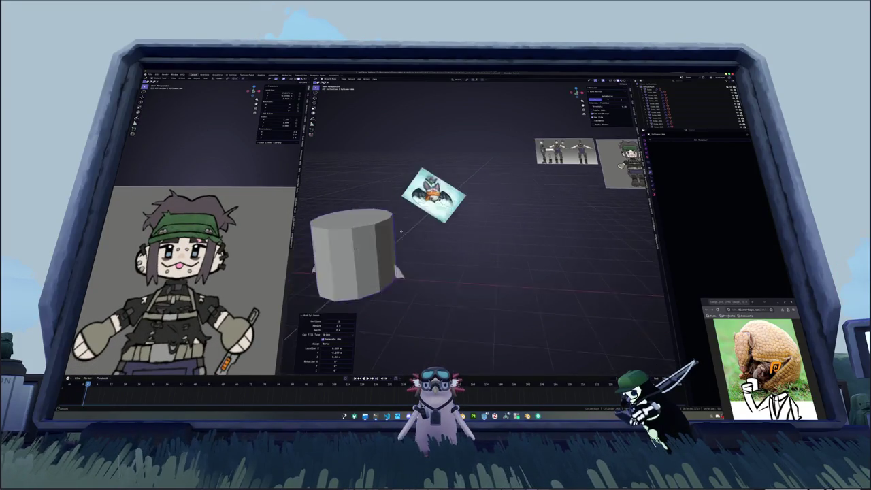
{"action": "key", "text": "g"}
{"action": "key", "text": "z"}
{"action": "left_click", "coordinate": [443, 176]}
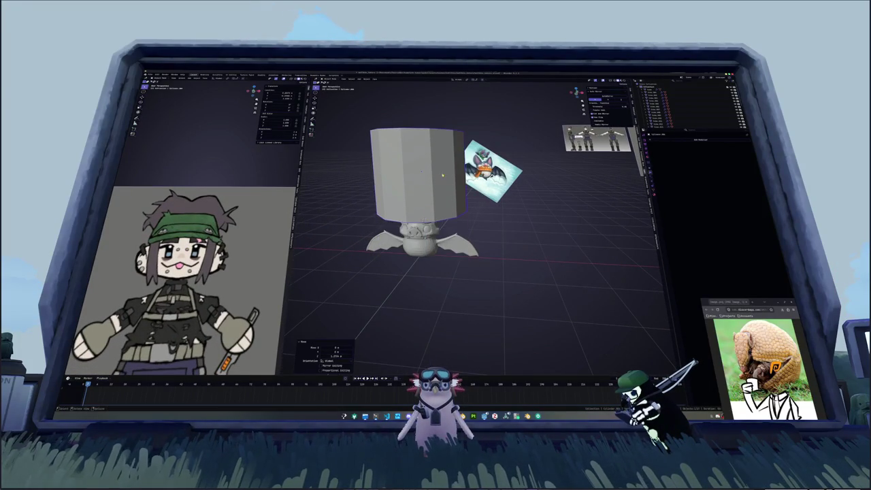
{"action": "key", "text": "ctrl+z"}
{"action": "key", "text": "g"}
{"action": "key", "text": "z"}
{"action": "key", "text": "Return"}
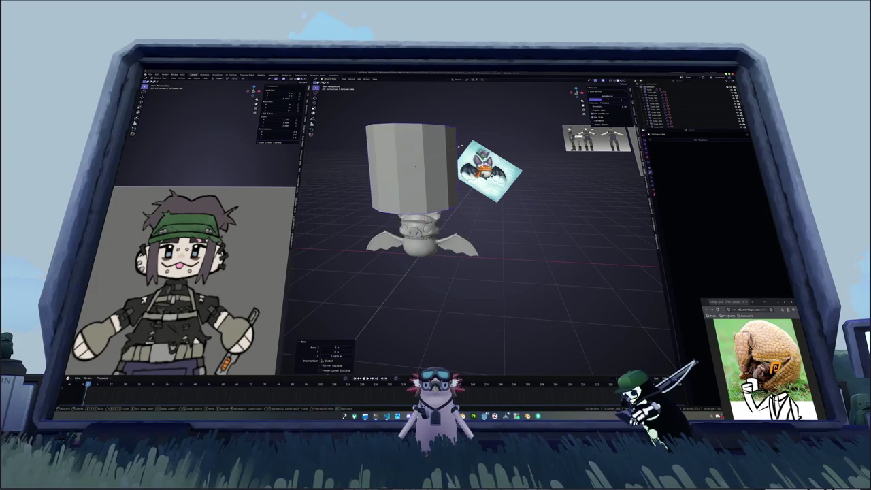
- Scale the cylinder down and flatten it along Z into a low disc
{"action": "key", "text": "s"}
{"action": "key", "text": "z"}
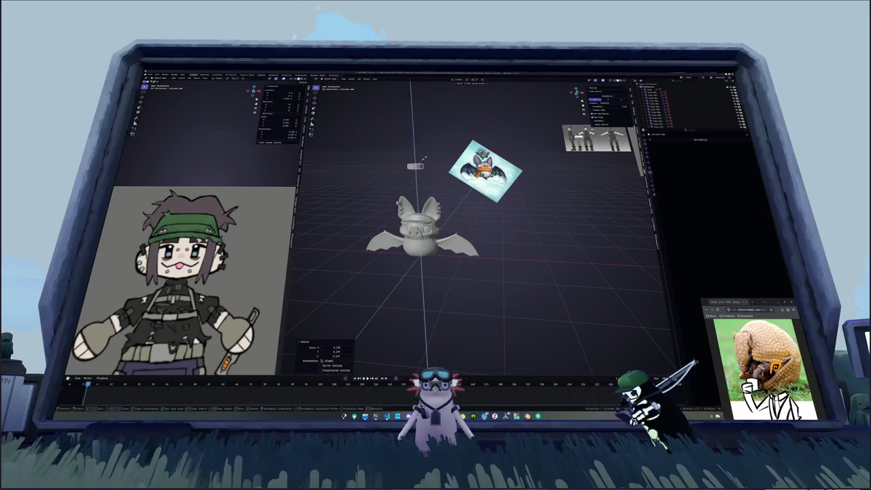
{"action": "left_click", "coordinate": [400, 158]}
{"action": "scroll", "coordinate": [399, 158], "scroll_direction": "up", "scroll_amount": 2}
{"action": "key", "text": "KP_Decimal"}
{"action": "key", "text": "Tab"}
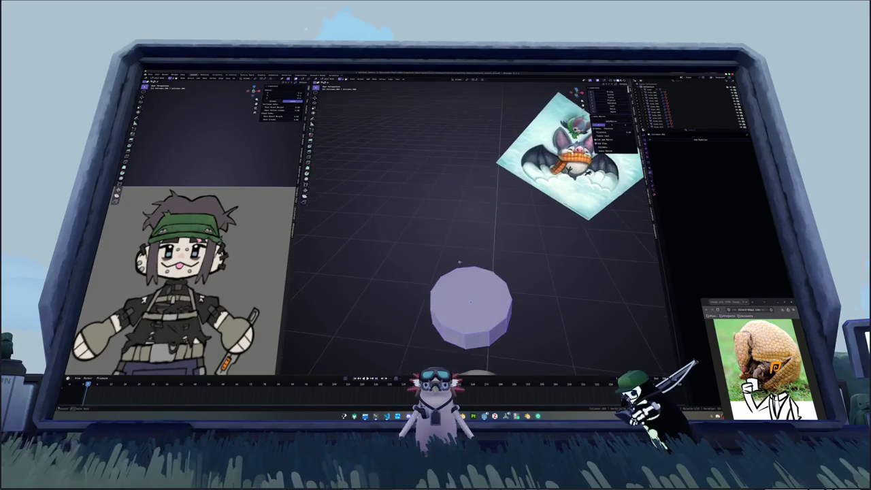
- Inset the cylinder's top face, squeeze it along X and extrude it down into a slot
{"action": "middle_click_drag", "start_coordinate": [461, 243], "coordinate": [465, 246]}
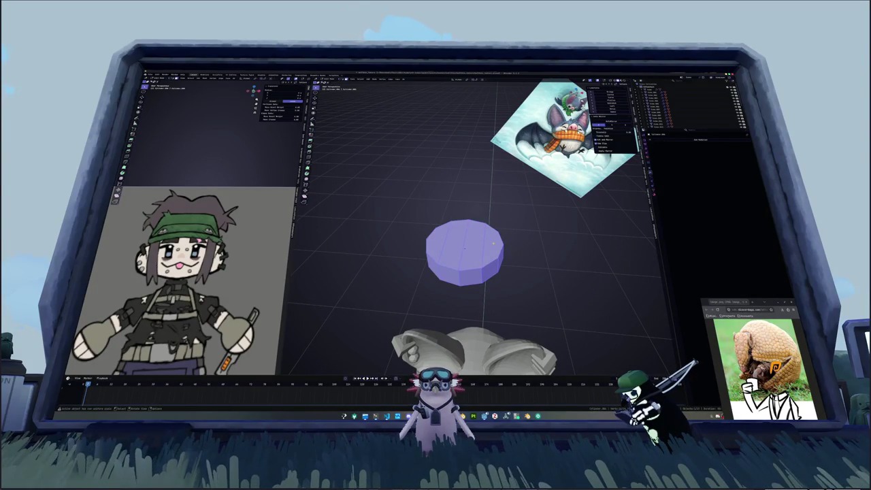
{"action": "left_click", "coordinate": [491, 243]}
{"action": "left_click", "coordinate": [464, 232]}
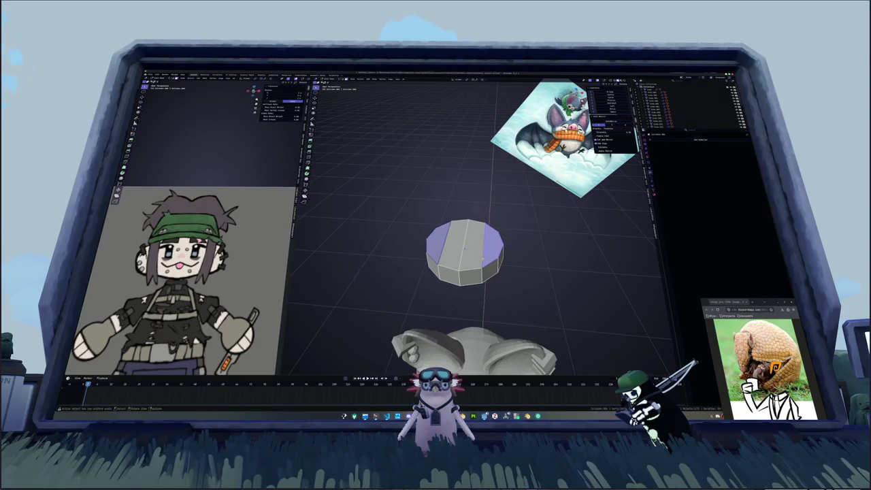
{"action": "mouse_move", "coordinate": [470, 231]}
{"action": "middle_mouse_down"}
{"action": "mouse_move", "coordinate": [470, 262]}
{"action": "mouse_move", "coordinate": [449, 258]}
{"action": "mouse_move", "coordinate": [476, 231]}
{"action": "mouse_move", "coordinate": [442, 231]}
{"action": "mouse_move", "coordinate": [498, 216]}
{"action": "middle_mouse_up"}
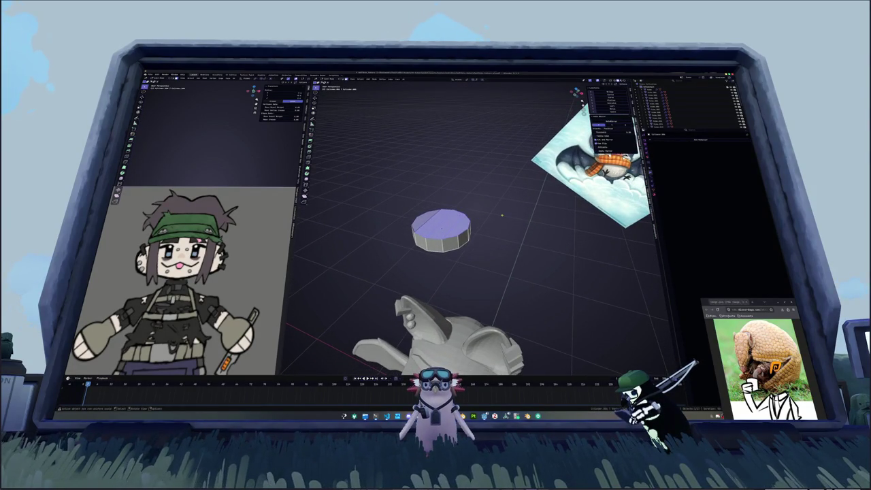
{"action": "key", "text": "i"}
{"action": "left_click", "coordinate": [495, 216]}
{"action": "key", "text": "g"}
{"action": "key", "text": "x"}
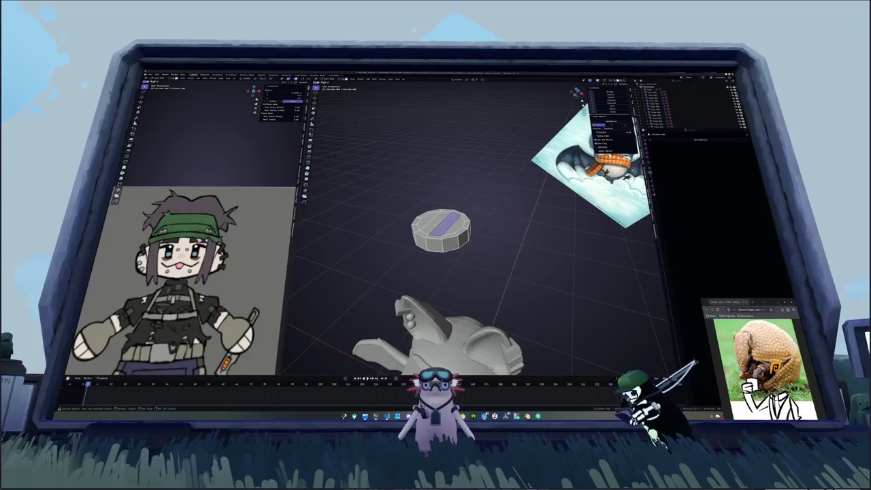
{"action": "scroll", "coordinate": [442, 231], "scroll_direction": "up", "scroll_amount": 4}
{"action": "key", "text": "e"}
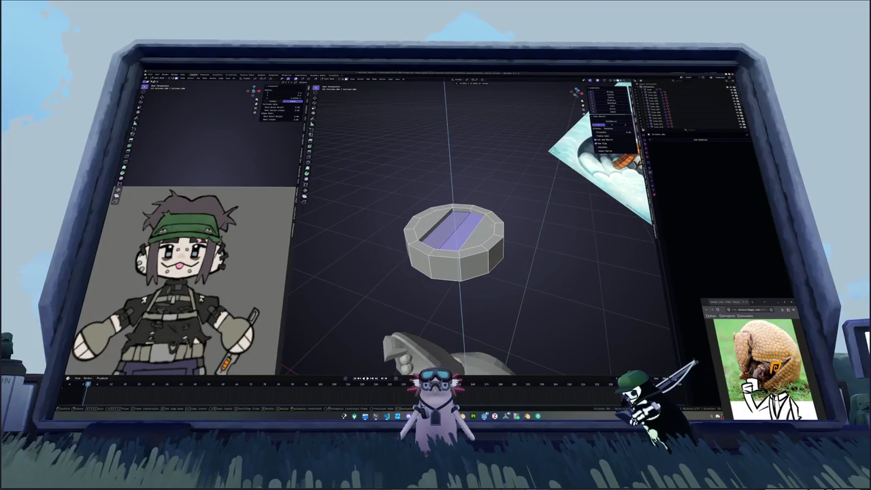
{"action": "key", "text": "Return"}
- Narrow the inner slot face further by scaling it along X
{"action": "middle_click_drag", "start_coordinate": [408, 343], "coordinate": [537, 350]}
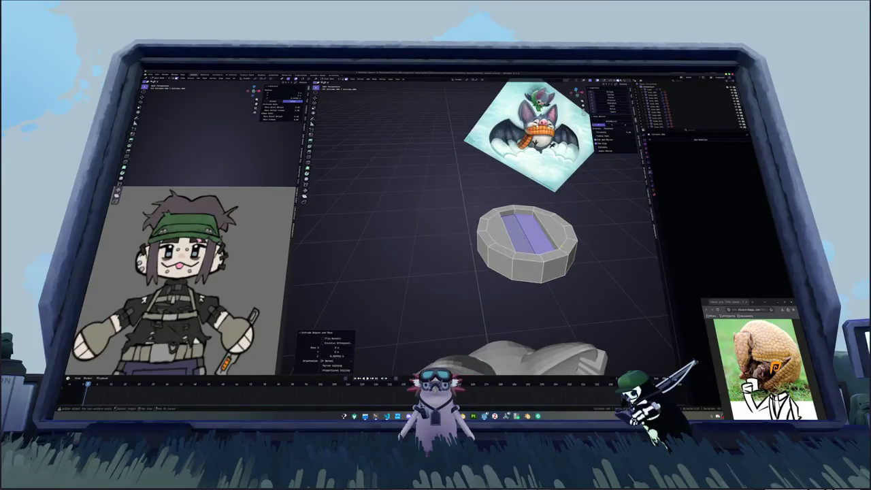
{"action": "middle_click_drag", "start_coordinate": [477, 306], "coordinate": [435, 292]}
{"action": "key", "text": "g"}
{"action": "key", "text": "x"}
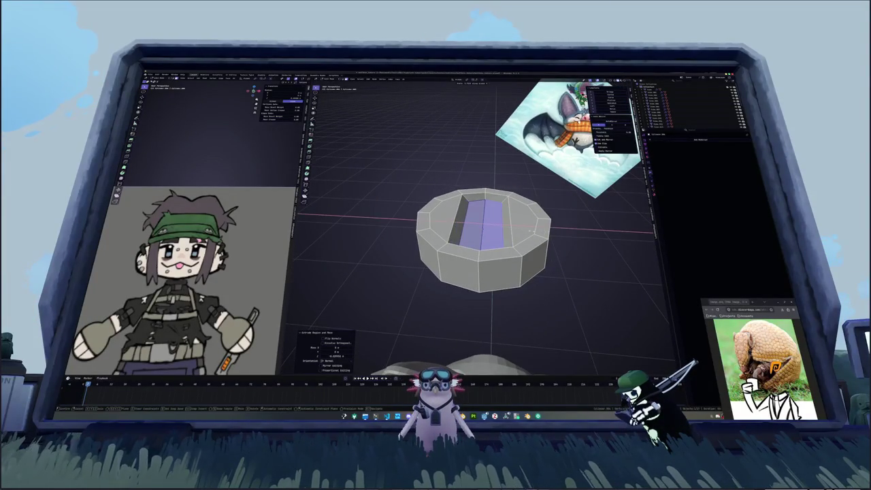
{"action": "key", "text": "Return"}
{"action": "middle_click_drag", "start_coordinate": [477, 259], "coordinate": [521, 240]}
{"action": "key", "text": "s"}
{"action": "key", "text": "Return"}
{"action": "key", "text": "s"}
{"action": "key", "text": "x"}
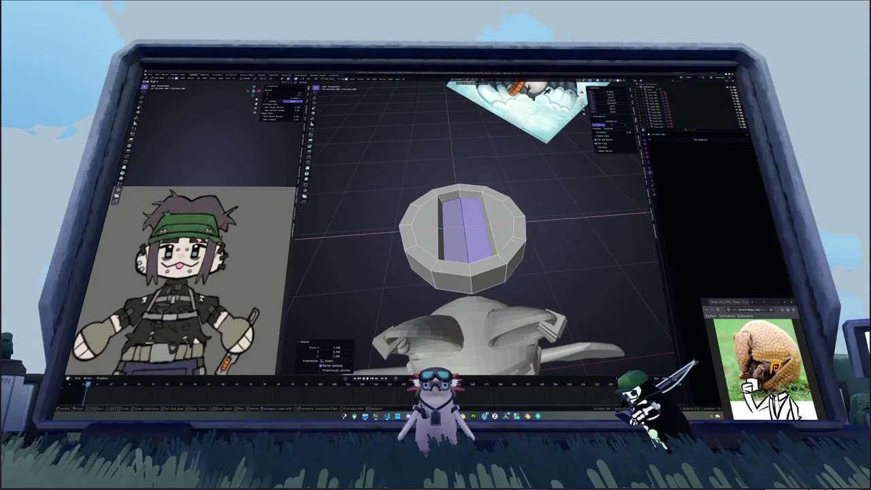
{"action": "key", "text": "Return"}
- Extrude the ring's outer side faces along their normals and widen the rim along X
{"action": "mouse_move", "coordinate": [521, 240]}
{"action": "middle_mouse_down"}
{"action": "mouse_move", "coordinate": [472, 231]}
{"action": "mouse_move", "coordinate": [467, 194]}
{"action": "middle_mouse_up"}
{"action": "left_click", "coordinate": [496, 217], "text": "alt"}
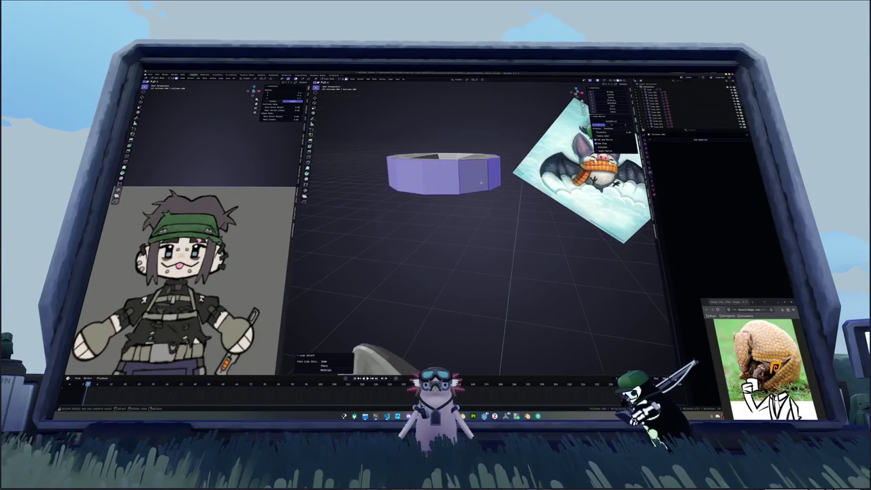
{"action": "key", "text": "ctrl+r"}
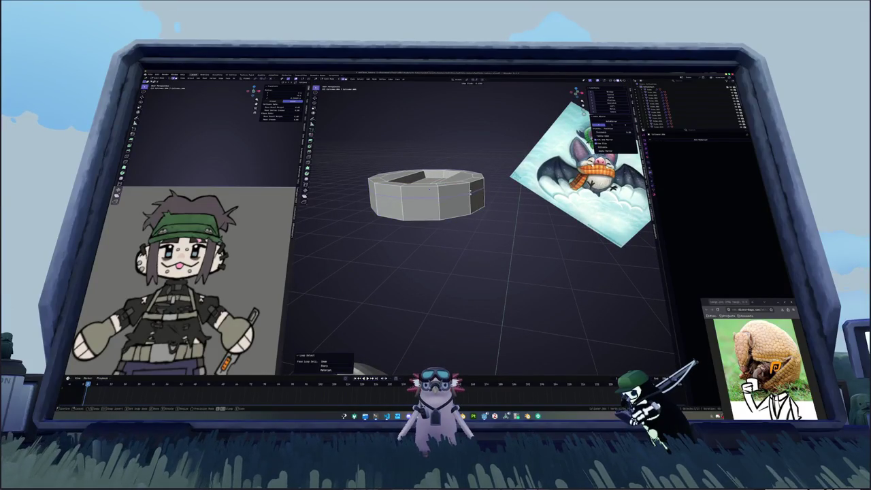
{"action": "middle_click_drag", "start_coordinate": [476, 205], "coordinate": [509, 201]}
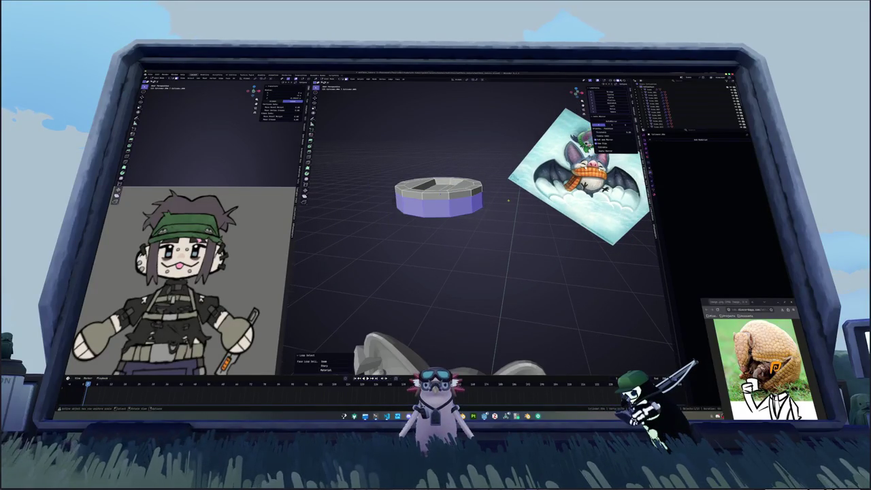
{"action": "key", "text": "e"}
{"action": "key", "text": "alt+s"}
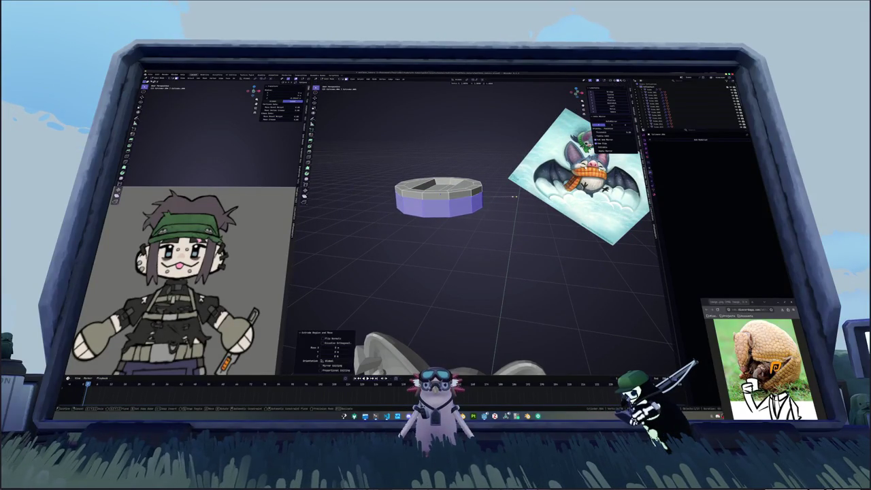
{"action": "key", "text": "s"}
{"action": "key", "text": "x"}
{"action": "left_click", "coordinate": [526, 142]}
- Slide a rim edge loop into place, exit Edit Mode and pick the slot face
{"action": "left_click", "coordinate": [518, 197], "text": "alt"}
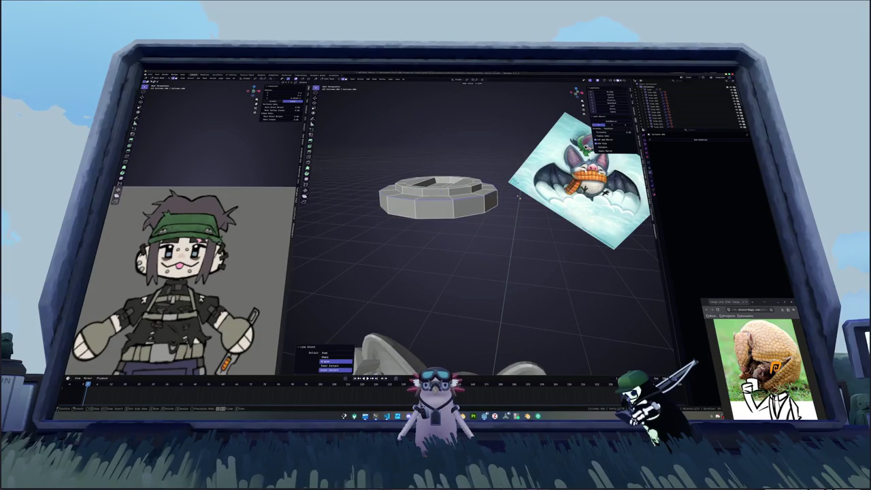
{"action": "key", "text": "g"}
{"action": "key", "text": "g"}
{"action": "left_click", "coordinate": [517, 199]}
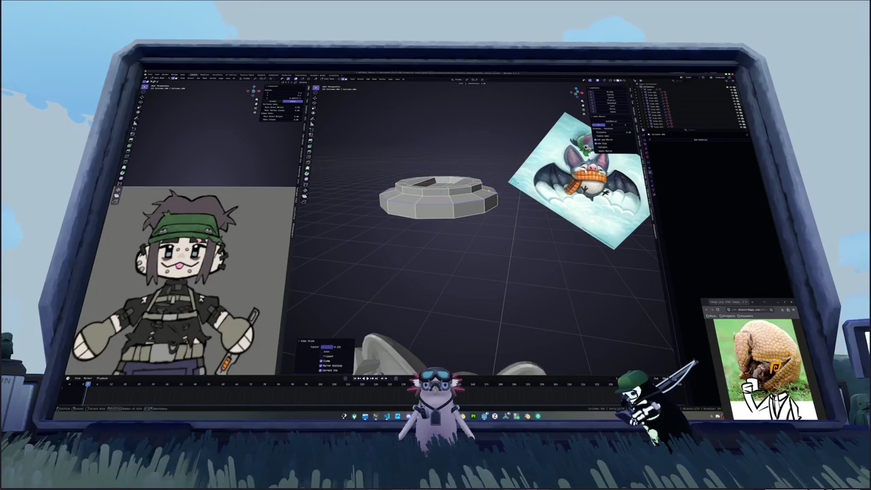
{"action": "key", "text": "Tab"}
{"action": "middle_click_drag", "start_coordinate": [496, 202], "coordinate": [476, 238]}
{"action": "left_click", "coordinate": [477, 238]}
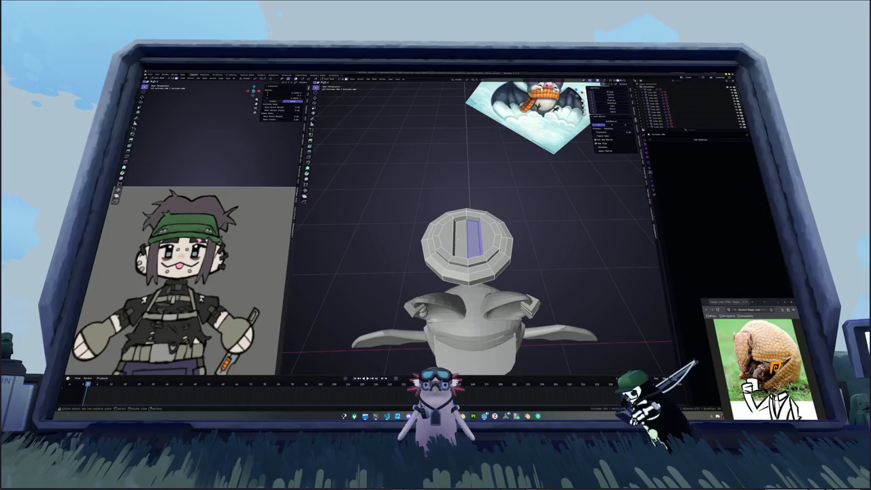
- Resize the badge's slot face along the X axis
{"action": "key", "text": "s"}
{"action": "key", "text": "x"}
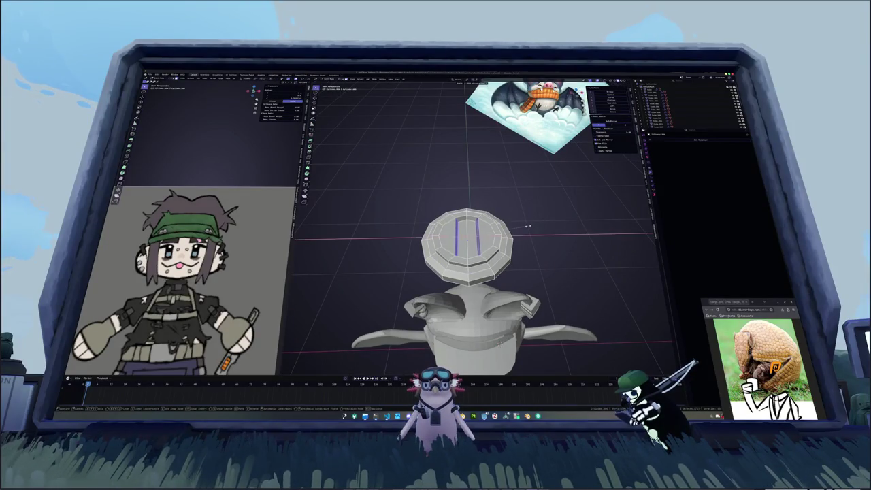
{"action": "left_click", "coordinate": [516, 226]}
{"action": "mouse_move", "coordinate": [515, 227]}
{"action": "middle_mouse_down"}
{"action": "mouse_move", "coordinate": [470, 251]}
{"action": "mouse_move", "coordinate": [498, 153]}
{"action": "mouse_move", "coordinate": [476, 204]}
{"action": "middle_mouse_up"}
- Turn the whole badge a quarter turn, 90° around the Z axis
{"action": "key", "text": "r"}
{"action": "key", "text": "z"}
{"action": "key", "text": "9"}
{"action": "key", "text": "0"}
{"action": "key", "text": "Return"}
{"action": "key", "text": "r"}
{"action": "key", "text": "z"}
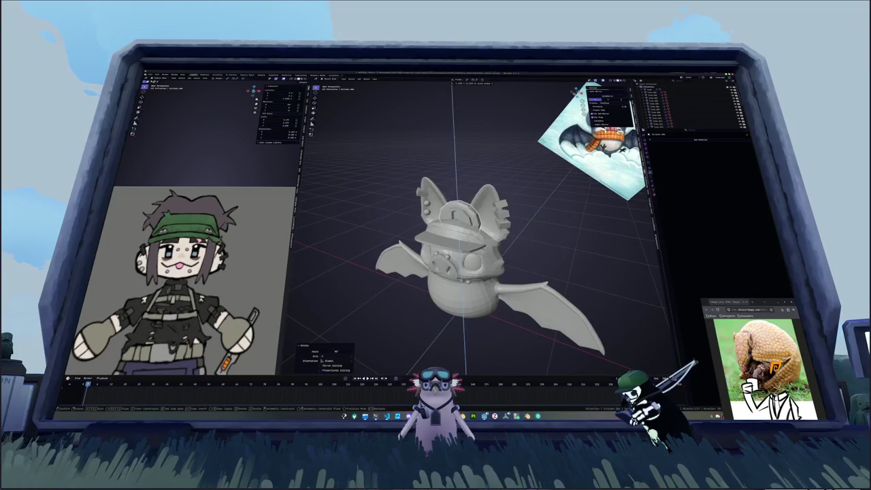
- Resize the badge with a scale factor of 2, viewed from the front
{"action": "key", "text": "s"}
{"action": "key", "text": "2"}
{"action": "key", "text": "Return"}
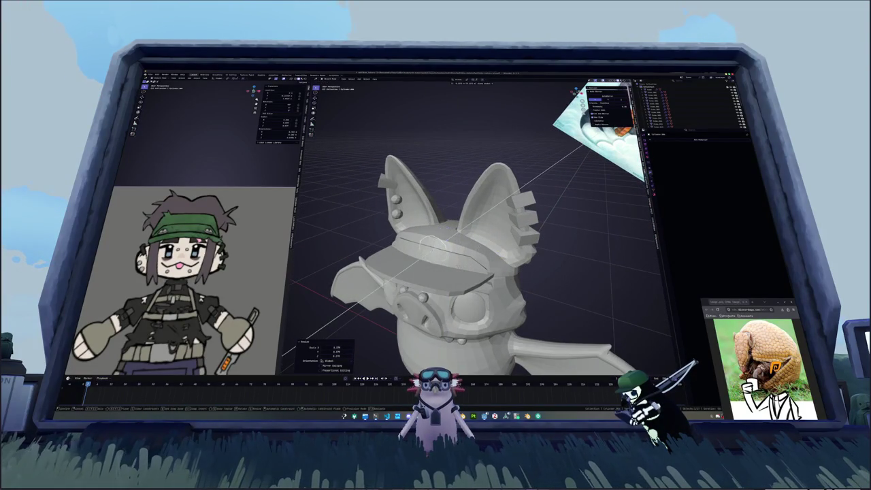
{"action": "key", "text": "KP_1"}
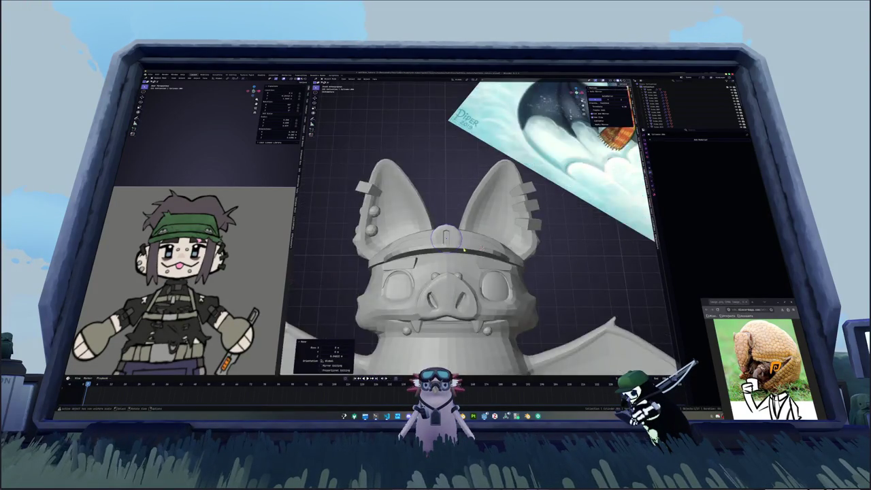
{"action": "scroll", "coordinate": [464, 250], "scroll_direction": "up", "scroll_amount": 3}
- Tilt and resize the badge to match the cap band's angle
{"action": "key", "text": "r"}
{"action": "left_click", "coordinate": [450, 257]}
{"action": "key", "text": "s"}
{"action": "left_click", "coordinate": [460, 261]}
{"action": "key", "text": "KP_7"}
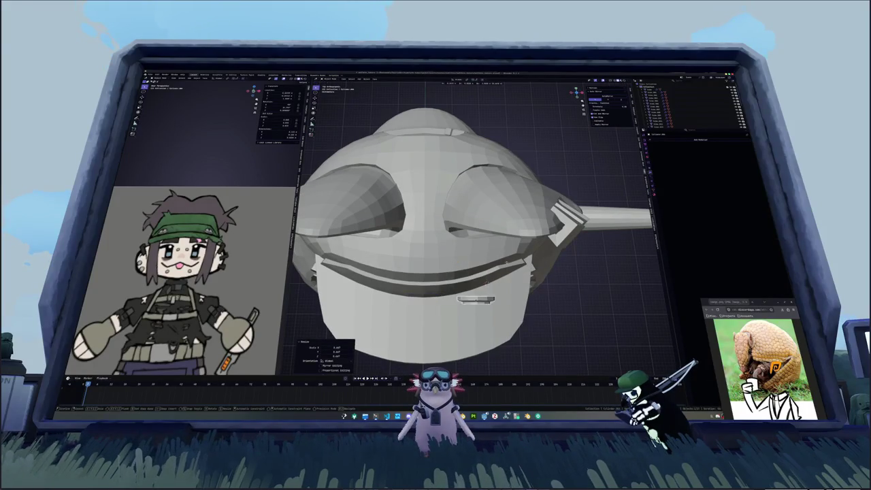
{"action": "middle_click_drag", "start_coordinate": [504, 234], "coordinate": [477, 244]}
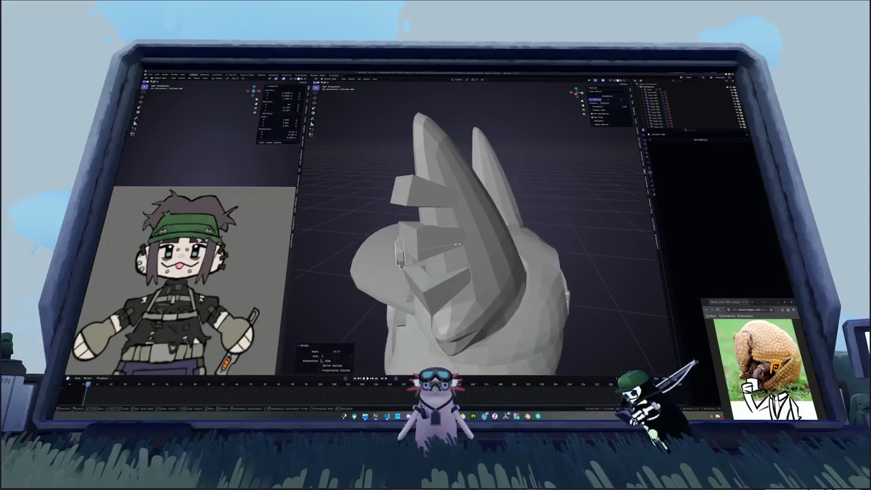
- Rotate the badge around the Z axis to line it up with the band
{"action": "key", "text": "r"}
{"action": "key", "text": "z"}
{"action": "key", "text": "s"}
{"action": "left_click", "coordinate": [485, 249]}
{"action": "key", "text": "r"}
{"action": "key", "text": "z"}
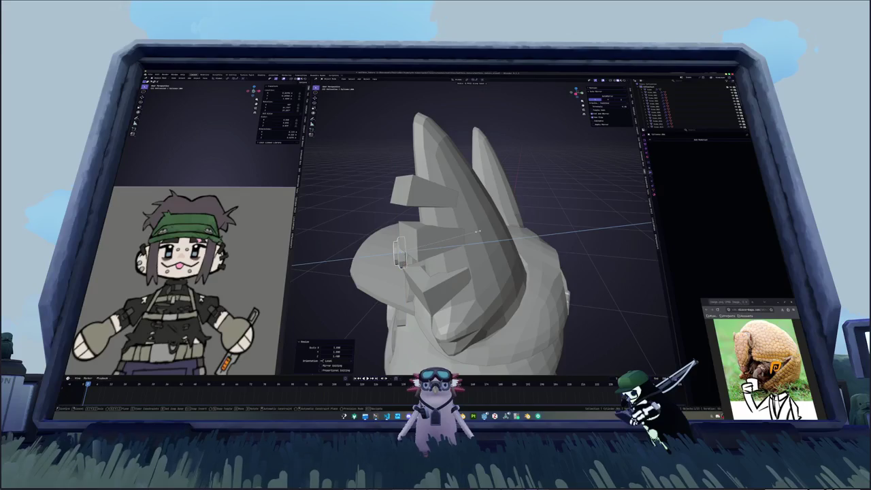
{"action": "left_click", "coordinate": [512, 234]}
{"action": "middle_click_drag", "start_coordinate": [513, 234], "coordinate": [479, 217]}
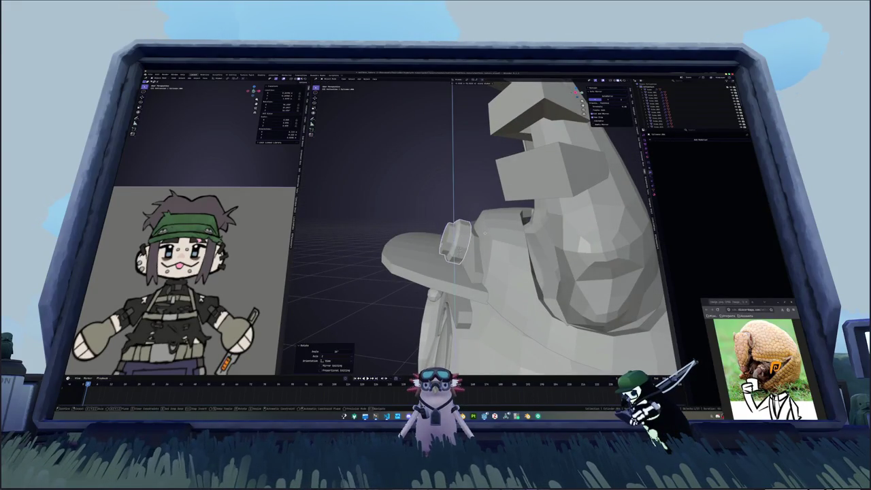
{"action": "mouse_move", "coordinate": [484, 221]}
{"action": "middle_mouse_down"}
{"action": "mouse_move", "coordinate": [507, 254]}
{"action": "mouse_move", "coordinate": [523, 252]}
{"action": "mouse_move", "coordinate": [489, 256]}
{"action": "mouse_move", "coordinate": [478, 245]}
{"action": "mouse_move", "coordinate": [489, 272]}
{"action": "mouse_move", "coordinate": [435, 161]}
{"action": "mouse_move", "coordinate": [393, 230]}
{"action": "mouse_move", "coordinate": [561, 258]}
{"action": "middle_mouse_up"}
- Slide the badge along X onto the band front and rotate it slightly
{"action": "key", "text": "g"}
{"action": "key", "text": "x"}
{"action": "left_click", "coordinate": [506, 255]}
{"action": "key", "text": "g"}
{"action": "key", "text": "x"}
{"action": "key", "text": "Return"}
{"action": "key", "text": "r"}
{"action": "key", "text": "Return"}
{"action": "left_click", "coordinate": [714, 150]}
- Adjust the badge's height on the cap band with vertical Z moves
{"action": "key", "text": "g"}
{"action": "key", "text": "z"}
{"action": "left_click", "coordinate": [408, 218]}
{"action": "key", "text": "g"}
{"action": "key", "text": "z"}
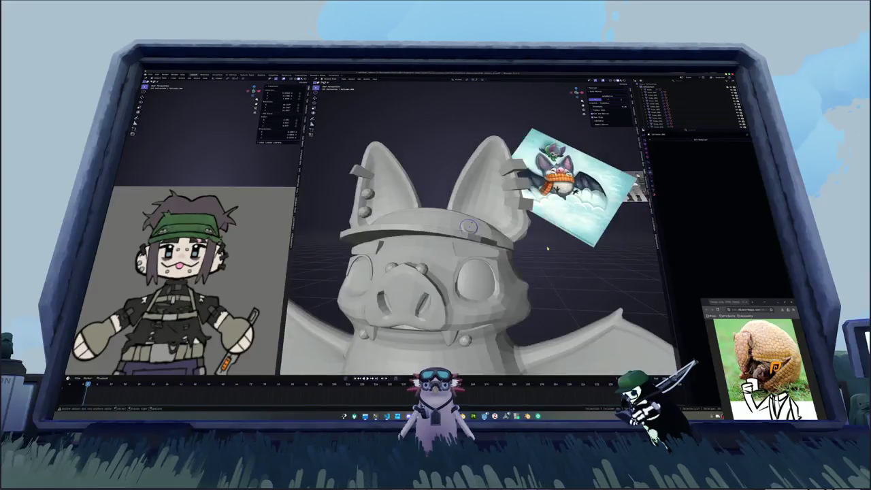
- Fine-tune the badge's rotation and lower it along Z onto the cap band
{"action": "left_click", "coordinate": [561, 259]}
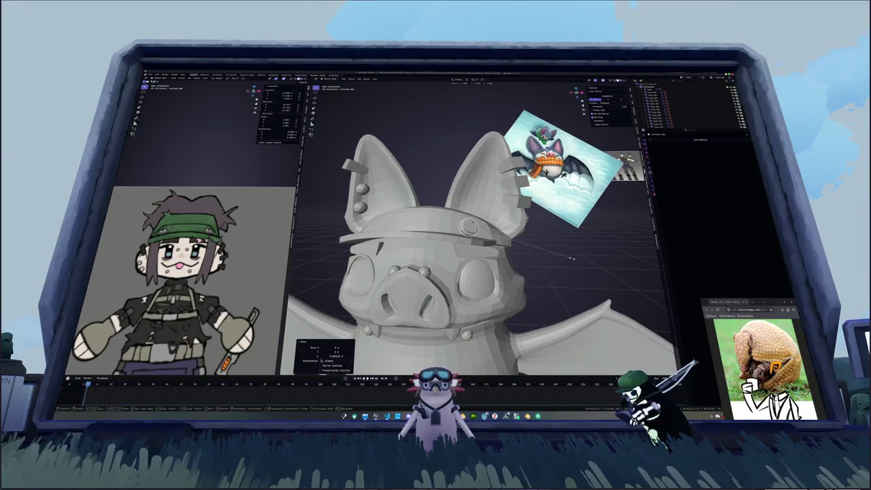
{"action": "left_click", "coordinate": [468, 225]}
{"action": "mouse_move", "coordinate": [576, 261]}
{"action": "middle_mouse_down"}
{"action": "mouse_move", "coordinate": [470, 242]}
{"action": "mouse_move", "coordinate": [506, 248]}
{"action": "middle_mouse_up"}
{"action": "key", "text": "r"}
{"action": "left_click", "coordinate": [490, 245]}
{"action": "key", "text": "r"}
{"action": "key", "text": "z"}
{"action": "left_click", "coordinate": [470, 229]}
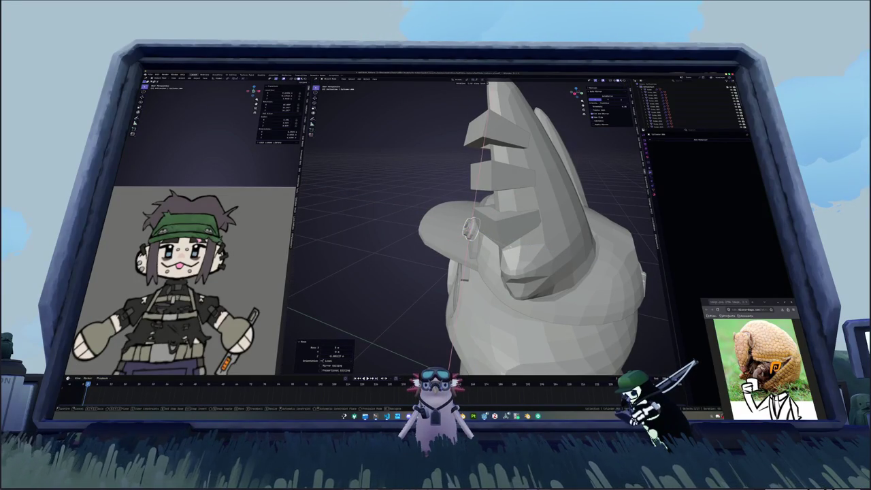
- Add a Mirror modifier to the badge so a matching copy appears
{"action": "mouse_move", "coordinate": [469, 229]}
{"action": "middle_mouse_down"}
{"action": "mouse_move", "coordinate": [553, 251]}
{"action": "mouse_move", "coordinate": [663, 162]}
{"action": "middle_mouse_up"}
{"action": "scroll", "coordinate": [663, 162], "scroll_direction": "down", "scroll_amount": 4}
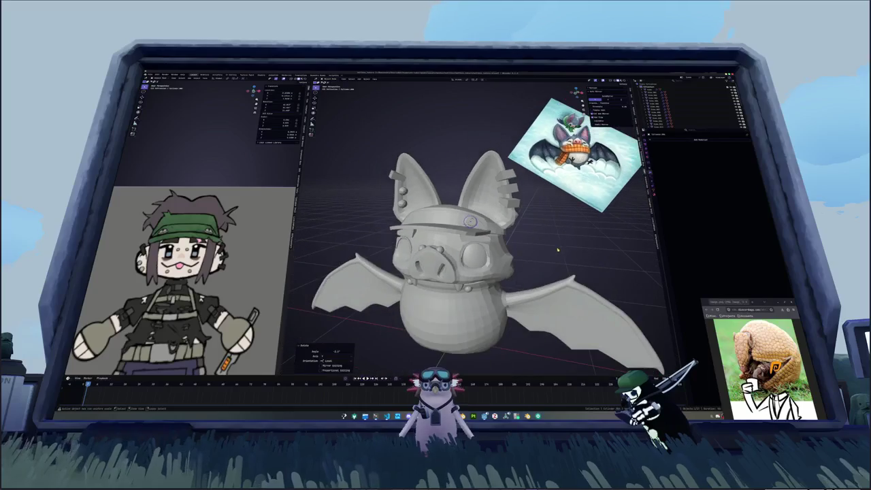
{"action": "left_click", "coordinate": [699, 139]}
{"action": "left_click", "coordinate": [680, 163]}
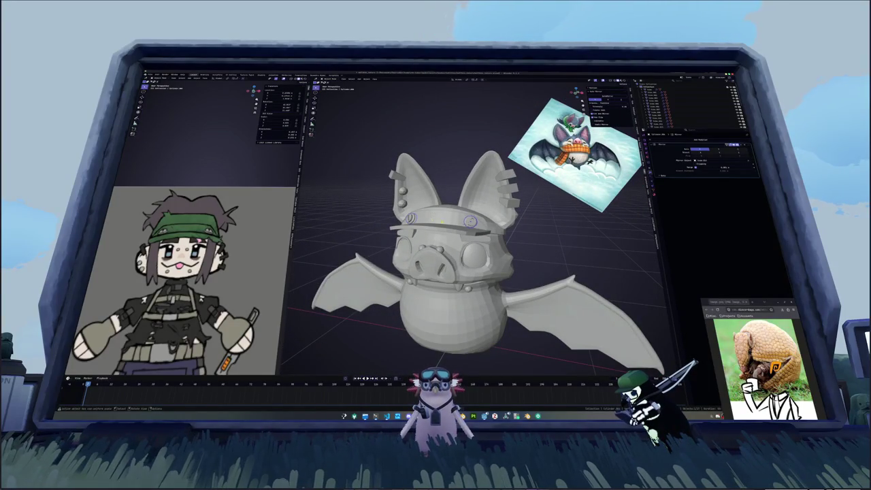
{"action": "scroll", "coordinate": [529, 238], "scroll_direction": "down", "scroll_amount": 2}
{"action": "scroll", "coordinate": [528, 237], "scroll_direction": "down", "scroll_amount": 2}
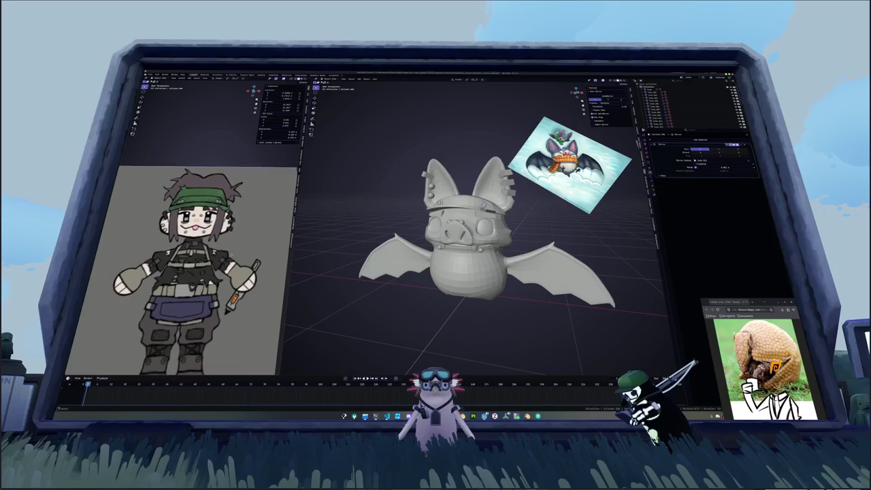
{"action": "middle_click_drag", "start_coordinate": [392, 213], "coordinate": [391, 236]}
- Put the bat in front view and turn the reference drawing to face front
{"action": "key", "text": "KP_1"}
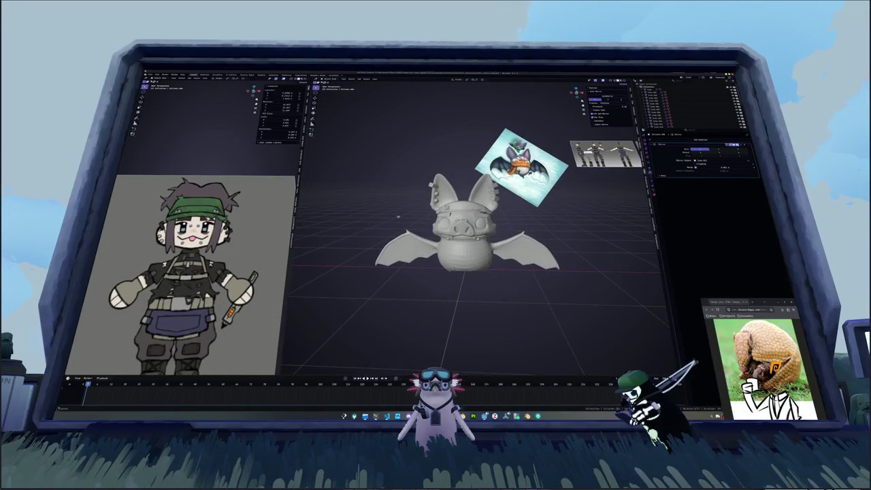
{"action": "middle_click_drag", "start_coordinate": [400, 214], "coordinate": [405, 219]}
{"action": "middle_click_drag", "start_coordinate": [224, 224], "coordinate": [230, 217]}
{"action": "middle_click_drag", "start_coordinate": [111, 207], "coordinate": [124, 200]}
{"action": "scroll", "coordinate": [442, 218], "scroll_direction": "down", "scroll_amount": 2}
{"action": "middle_click_drag", "start_coordinate": [443, 218], "coordinate": [453, 223]}
{"action": "key", "text": "KP_Decimal"}
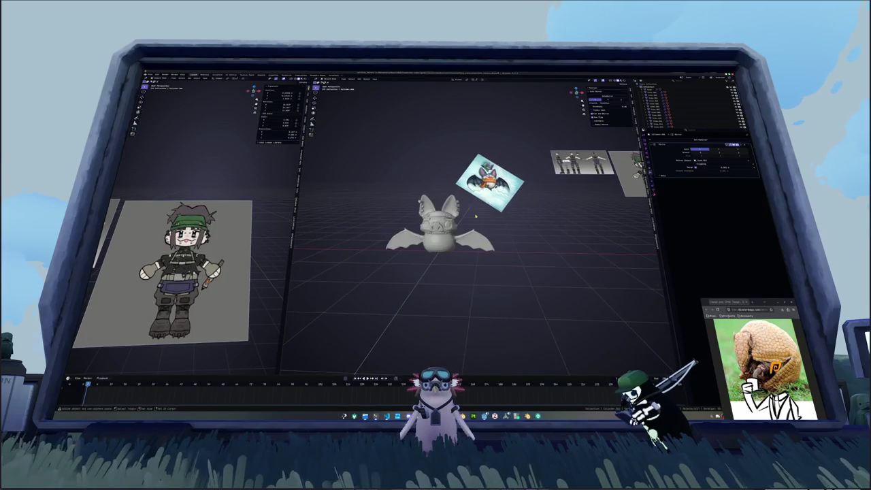
{"action": "scroll", "coordinate": [383, 216], "scroll_direction": "up", "scroll_amount": 2}
{"action": "scroll", "coordinate": [383, 217], "scroll_direction": "up", "scroll_amount": 2}
{"action": "mouse_move", "coordinate": [177, 273]}
{"action": "middle_mouse_down"}
{"action": "mouse_move", "coordinate": [156, 268]}
{"action": "mouse_move", "coordinate": [238, 269]}
{"action": "middle_mouse_up"}
{"action": "key", "text": "KP_1"}
- Zoom the reference drawing in on the character's head, then bring up the Add > Curve options
{"action": "scroll", "coordinate": [183, 285], "scroll_direction": "up", "scroll_amount": 2}
{"action": "scroll", "coordinate": [184, 286], "scroll_direction": "down", "scroll_amount": 2}
{"action": "scroll", "coordinate": [183, 285], "scroll_direction": "up", "scroll_amount": 2}
{"action": "scroll", "coordinate": [184, 285], "scroll_direction": "up", "scroll_amount": 1}
{"action": "scroll", "coordinate": [183, 242], "scroll_direction": "down", "scroll_amount": 2, "text": "ctrl"}
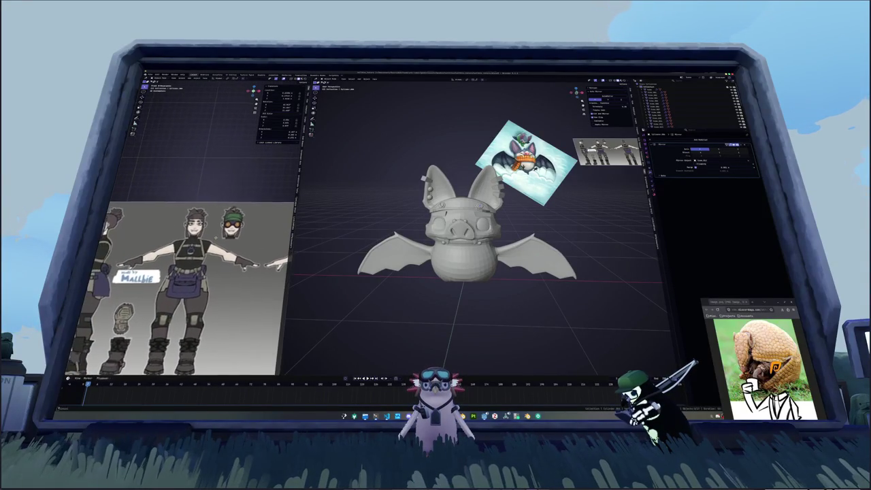
{"action": "scroll", "coordinate": [182, 241], "scroll_direction": "down", "scroll_amount": 2, "text": "ctrl"}
{"action": "scroll", "coordinate": [182, 240], "scroll_direction": "down", "scroll_amount": 3, "text": "ctrl"}
{"action": "scroll", "coordinate": [183, 238], "scroll_direction": "down", "scroll_amount": 3, "text": "ctrl"}
{"action": "scroll", "coordinate": [183, 238], "scroll_direction": "down", "scroll_amount": 3, "text": "ctrl"}
{"action": "scroll", "coordinate": [183, 238], "scroll_direction": "down", "scroll_amount": 3, "text": "ctrl"}
{"action": "scroll", "coordinate": [183, 272], "scroll_direction": "up", "scroll_amount": 2}
{"action": "middle_click_drag", "start_coordinate": [354, 204], "coordinate": [381, 200]}
{"action": "scroll", "coordinate": [380, 200], "scroll_direction": "down", "scroll_amount": 2}
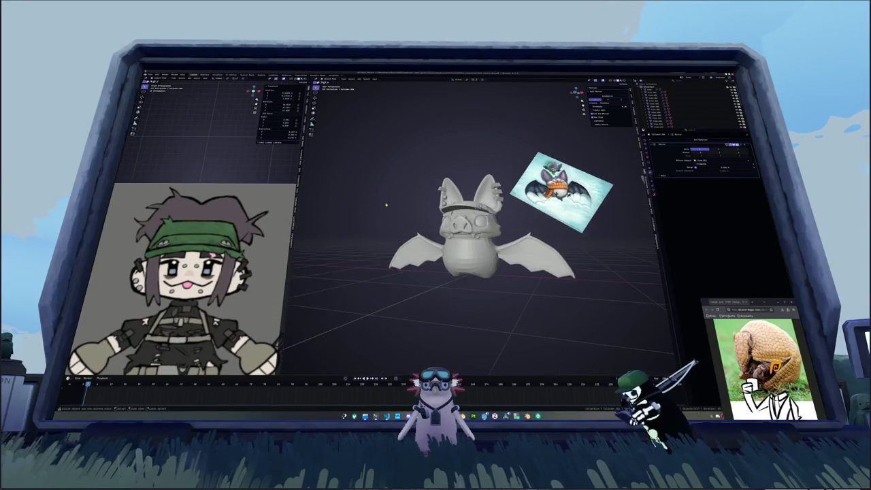
{"action": "scroll", "coordinate": [381, 200], "scroll_direction": "down", "scroll_amount": 2}
{"action": "key", "text": "shift+a"}
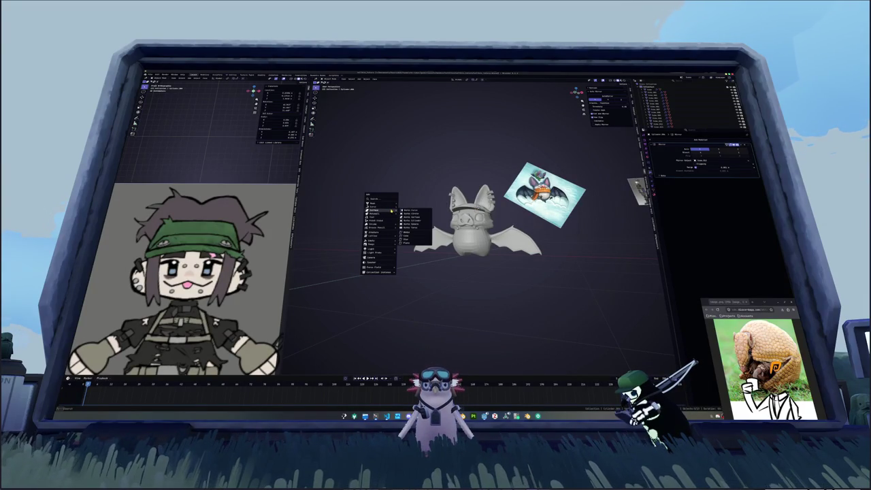
{"action": "mouse_move", "coordinate": [374, 206]}
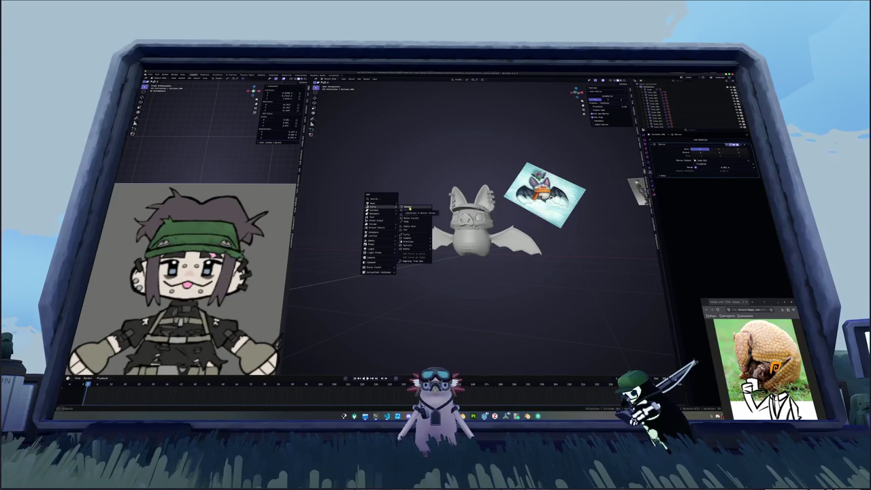
- Add a Bezier curve and widen its points in Edit Mode
{"action": "left_click", "coordinate": [409, 208]}
{"action": "middle_click_drag", "start_coordinate": [410, 208], "coordinate": [421, 235]}
{"action": "key", "text": "KP_1"}
{"action": "key", "text": "Tab"}
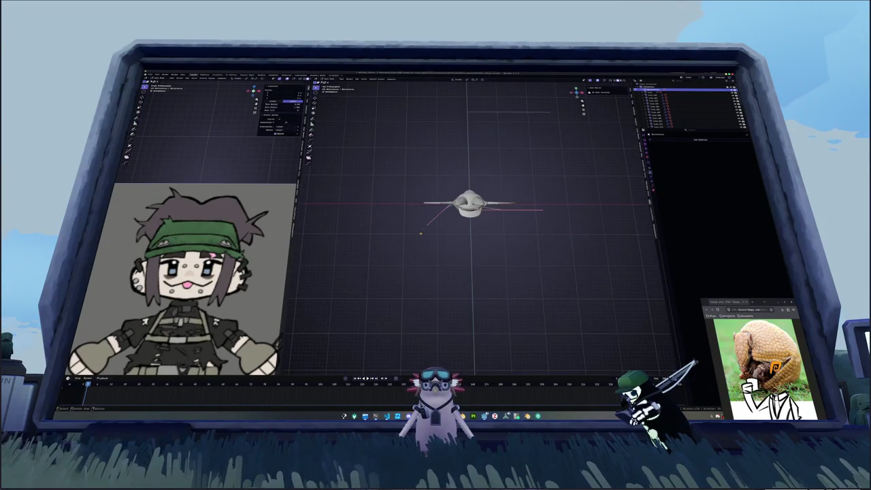
{"action": "scroll", "coordinate": [494, 203], "scroll_direction": "down", "scroll_amount": 1}
{"action": "key", "text": "s"}
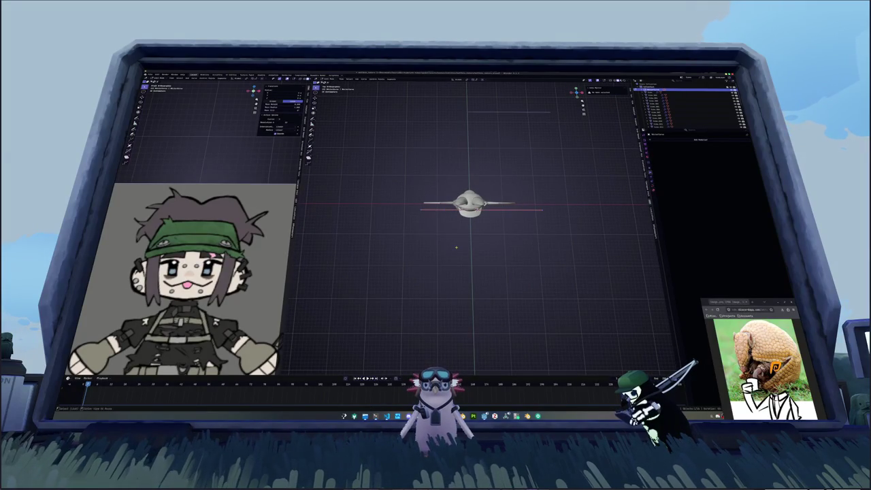
{"action": "left_click", "coordinate": [479, 253]}
{"action": "middle_click_drag", "start_coordinate": [479, 254], "coordinate": [510, 264]}
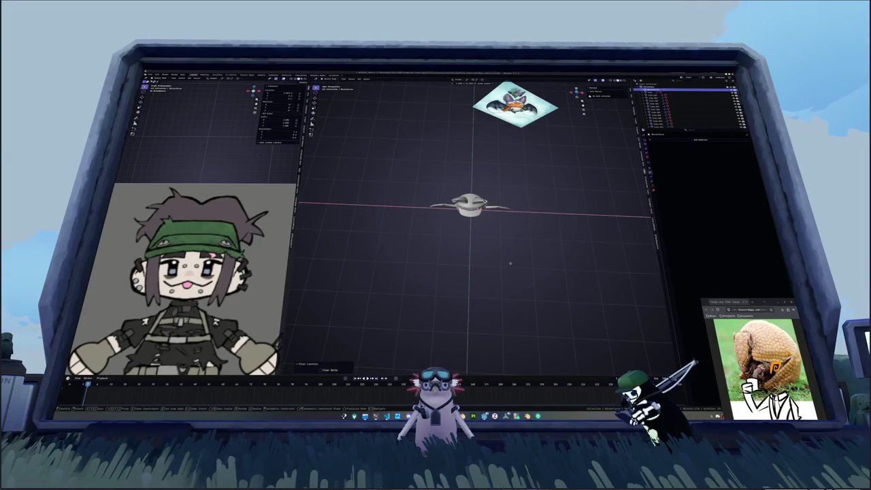
{"action": "middle_click_drag", "start_coordinate": [568, 257], "coordinate": [481, 222], "text": "shift"}
- Add a Bezier circle and scale it up around the bat from the top view
{"action": "key", "text": "shift+a"}
{"action": "left_click", "coordinate": [507, 236]}
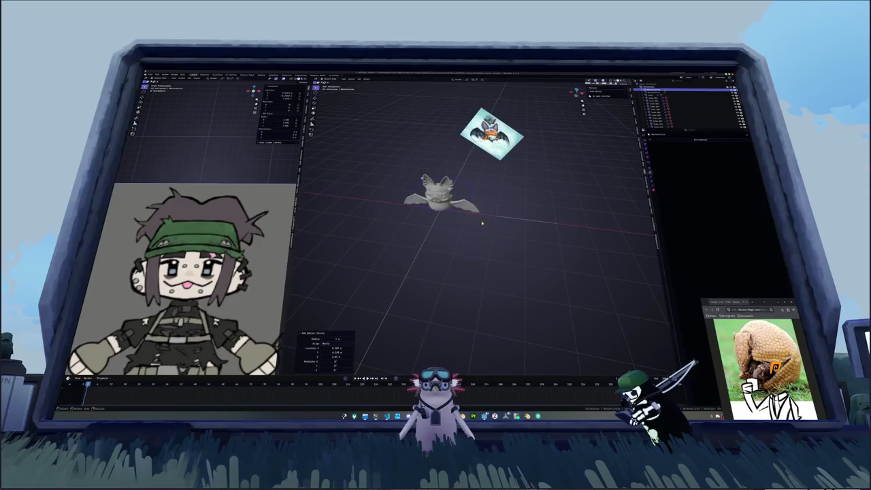
{"action": "key", "text": "KP_7"}
{"action": "key", "text": "s"}
{"action": "left_click", "coordinate": [461, 164]}
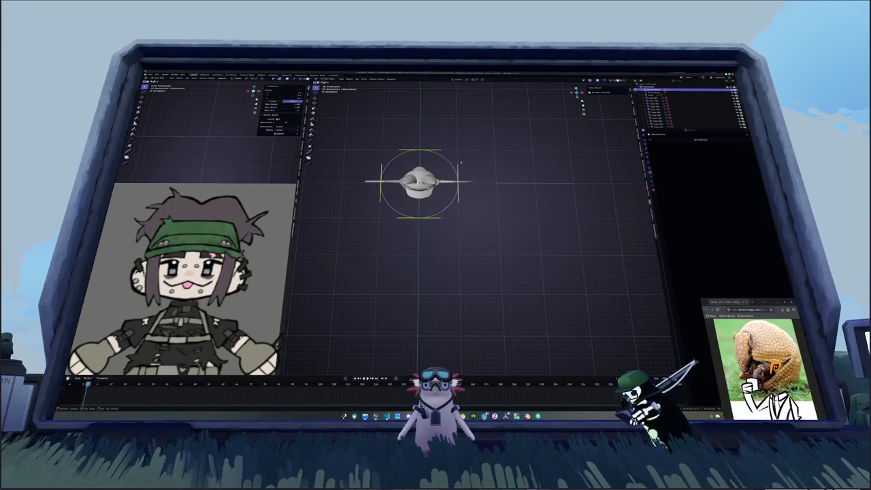
{"action": "key", "text": "KP_Decimal"}
- Tilt the circle about the X axis toward lying flat
{"action": "key", "text": "r"}
{"action": "key", "text": "x"}
{"action": "left_click", "coordinate": [454, 192]}
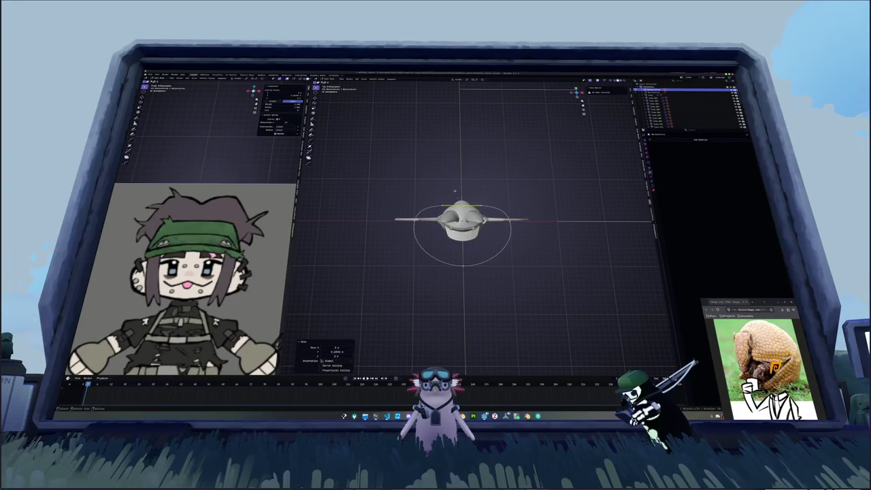
{"action": "key", "text": "r"}
{"action": "key", "text": "x"}
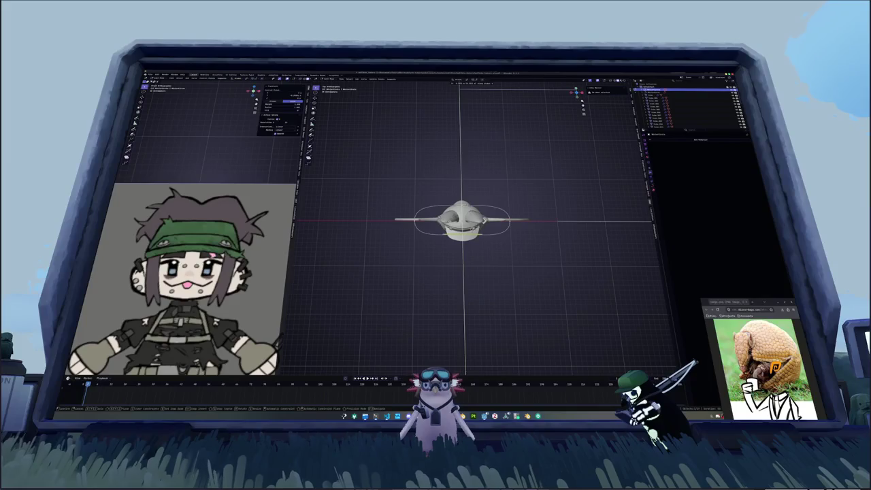
{"action": "key", "text": "Return"}
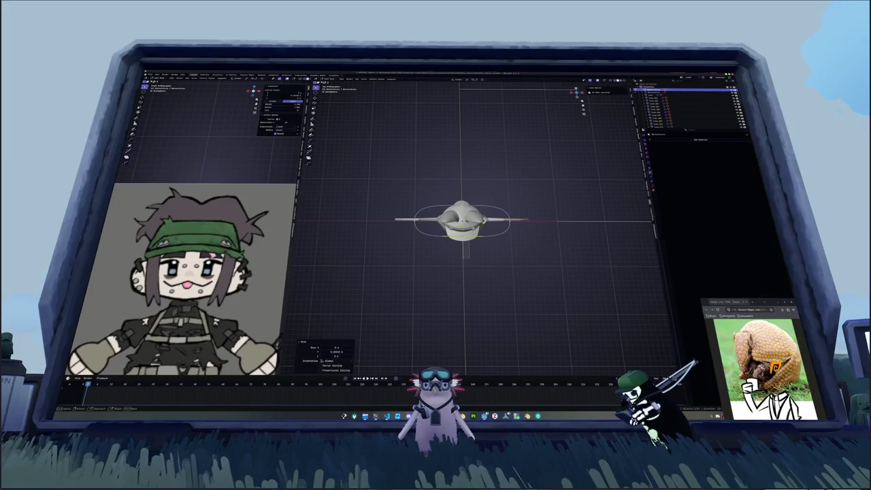
- Flatten the circle into an oval ring by scaling it along Z
{"action": "key", "text": "s"}
{"action": "key", "text": "z"}
{"action": "key", "text": "Return"}
{"action": "key", "text": "s"}
{"action": "key", "text": "z"}
{"action": "key", "text": "Return"}
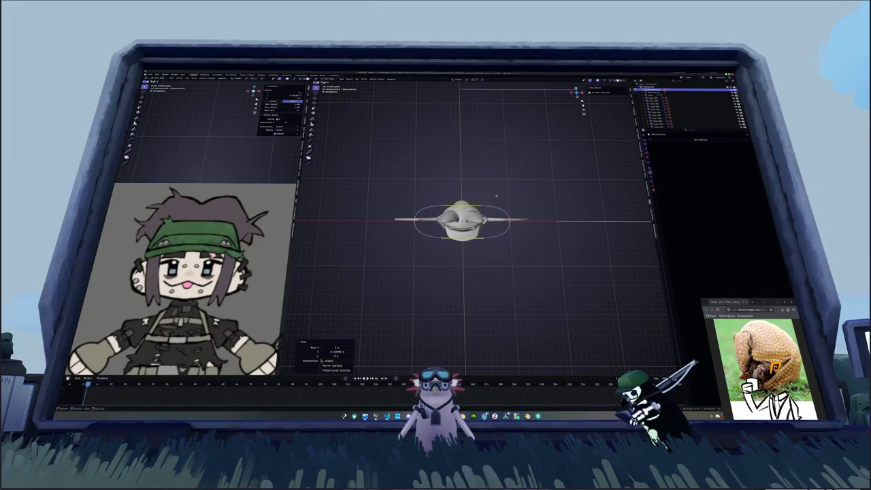
{"action": "mouse_move", "coordinate": [464, 173]}
{"action": "middle_mouse_down"}
{"action": "mouse_move", "coordinate": [553, 220]}
{"action": "mouse_move", "coordinate": [556, 251]}
{"action": "mouse_move", "coordinate": [557, 214]}
{"action": "middle_mouse_up"}
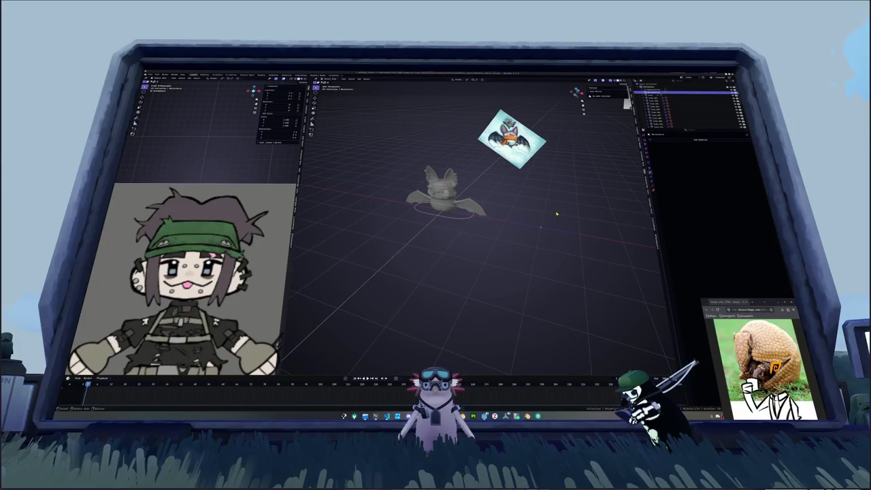
- Give the curve solid bevel thickness, with Bevel mode toggled through Profile back to Object
{"action": "left_click", "coordinate": [654, 184]}
{"action": "middle_click_drag", "start_coordinate": [541, 227], "coordinate": [508, 206], "text": "shift"}
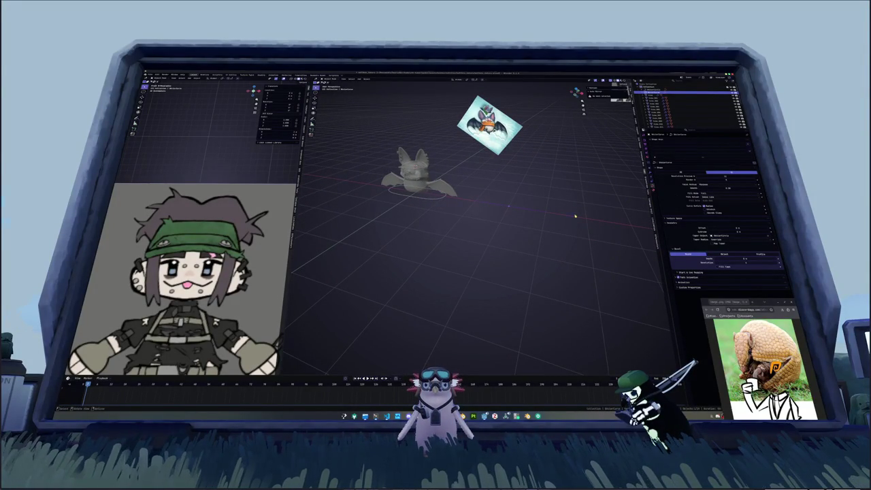
{"action": "scroll", "coordinate": [602, 237], "scroll_direction": "up", "scroll_amount": 2}
{"action": "scroll", "coordinate": [602, 237], "scroll_direction": "up", "scroll_amount": 1}
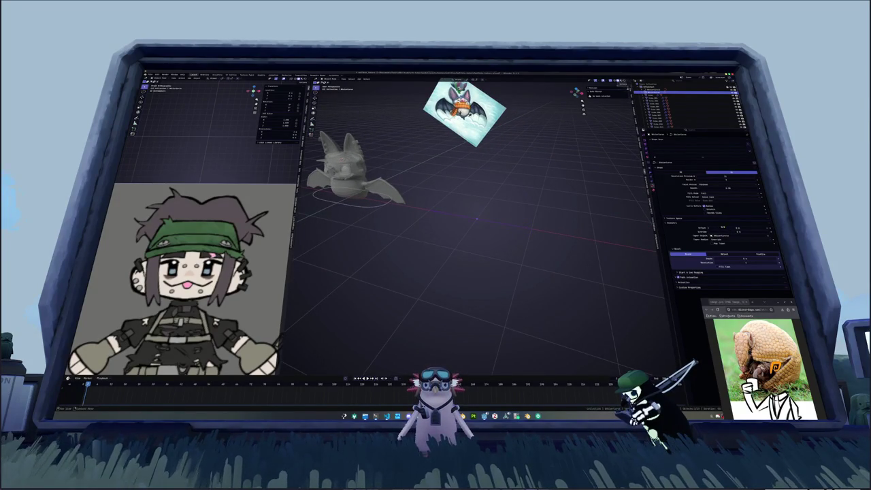
{"action": "middle_click_drag", "start_coordinate": [544, 243], "coordinate": [580, 244]}
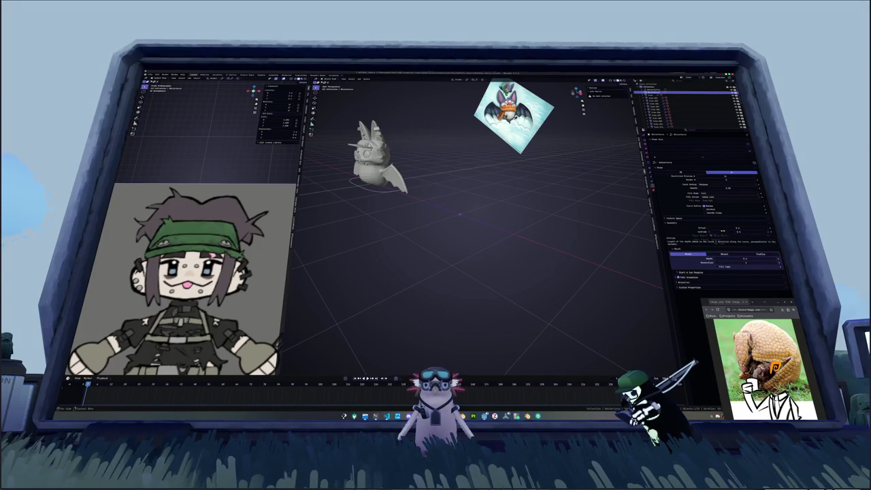
{"action": "left_click", "coordinate": [737, 254]}
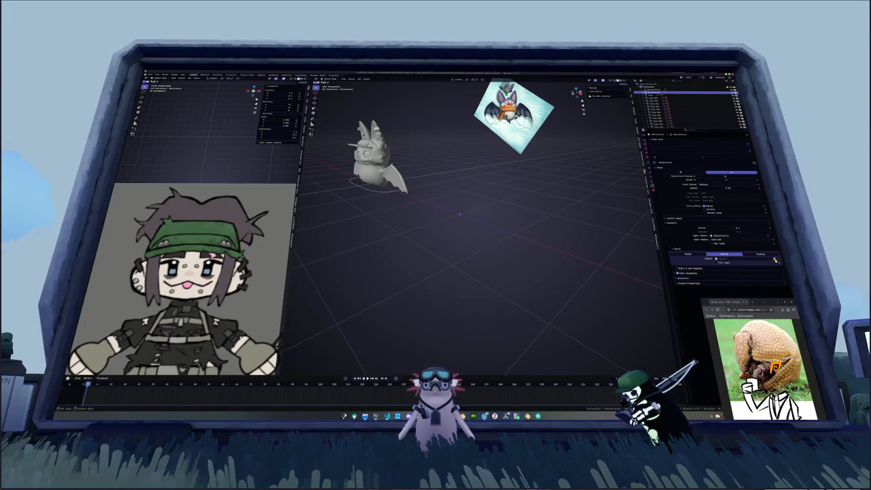
{"action": "left_click", "coordinate": [755, 255]}
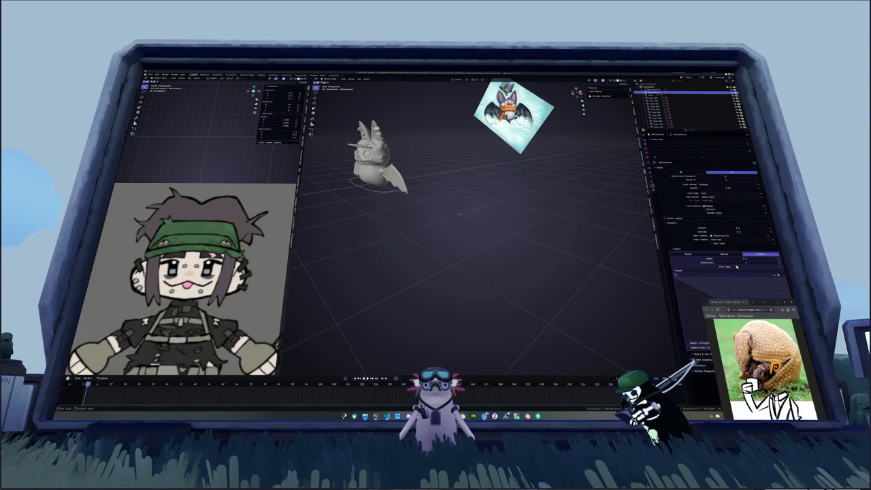
{"action": "left_click", "coordinate": [723, 254]}
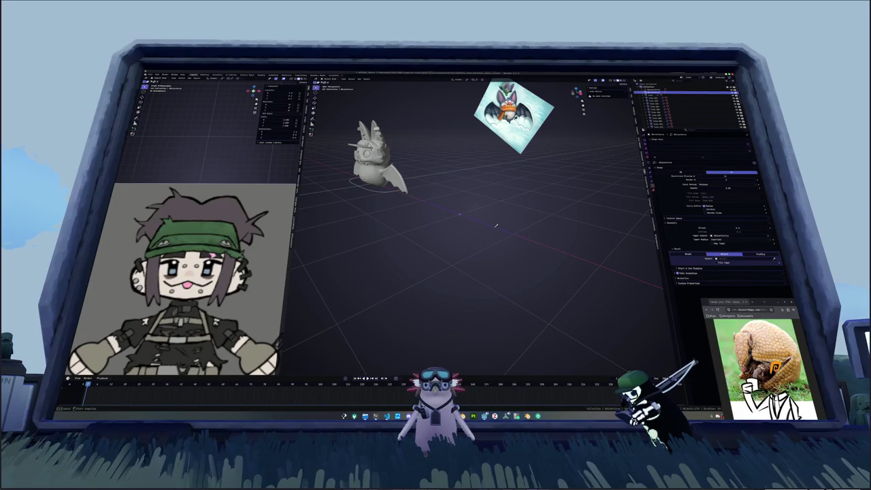
{"action": "left_click", "coordinate": [383, 194]}
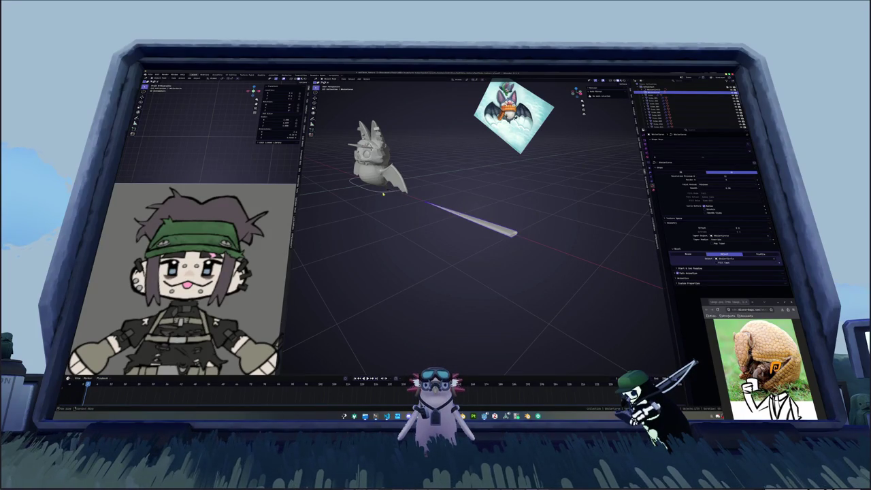
- Check the bar's context menu without changes, then show its sidebar property values
{"action": "right_click", "coordinate": [583, 259]}
{"action": "left_click", "coordinate": [578, 254]}
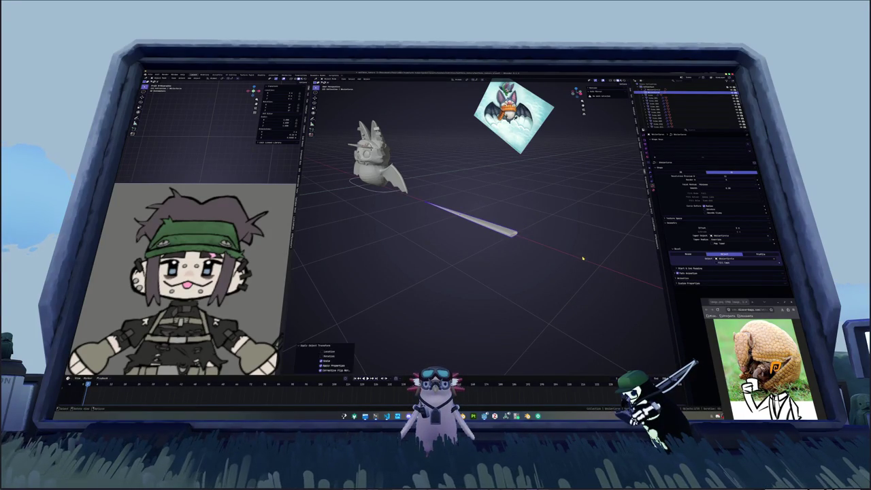
{"action": "right_click", "coordinate": [569, 217]}
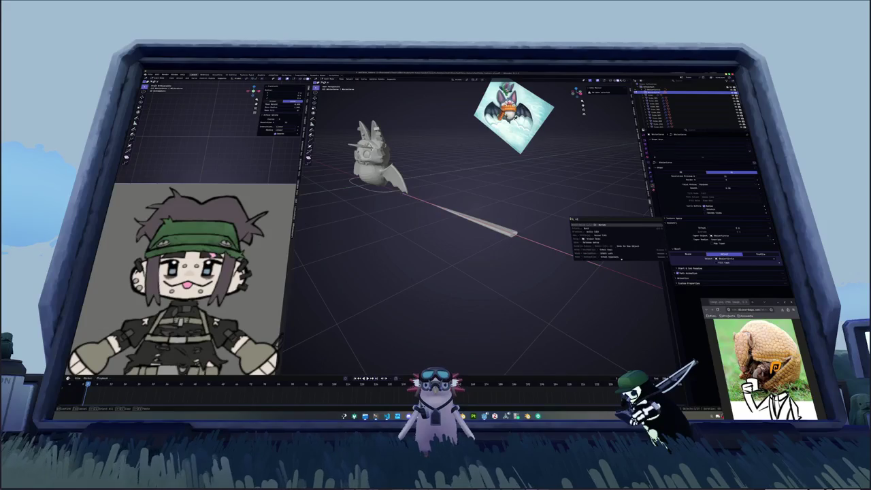
{"action": "right_click", "coordinate": [571, 218]}
{"action": "right_click", "coordinate": [570, 218]}
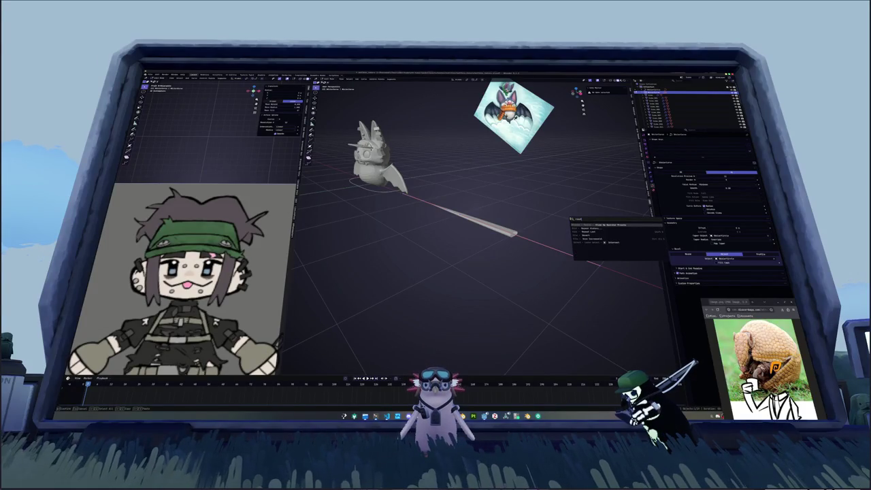
{"action": "key", "text": "Escape"}
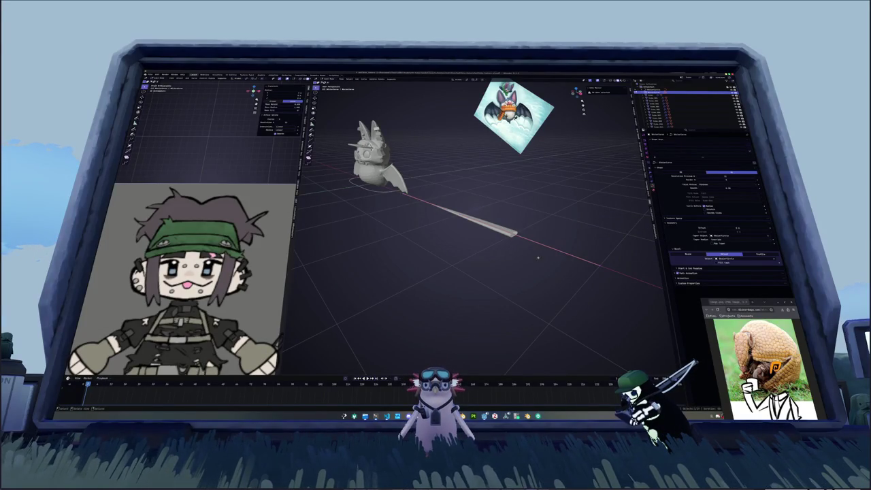
{"action": "left_click", "coordinate": [630, 89]}
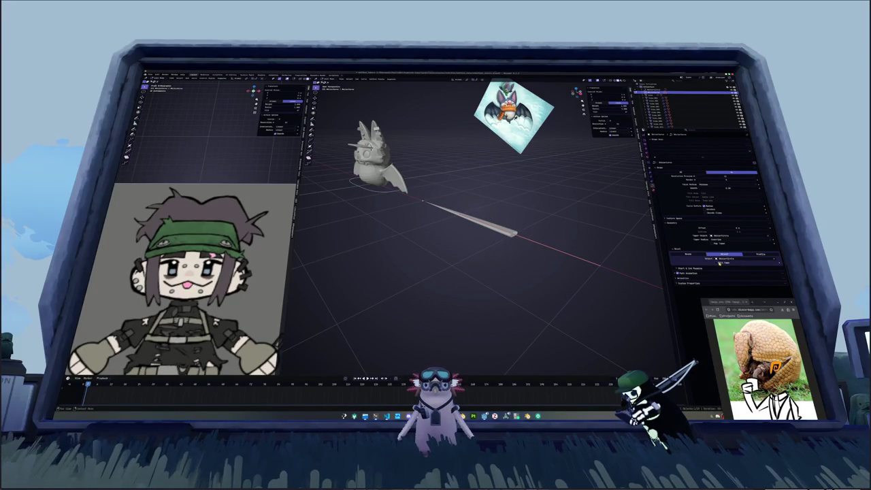
- Expand Start & End Mapping, then box-select the bar's left tip and scale it down
{"action": "left_click", "coordinate": [697, 268]}
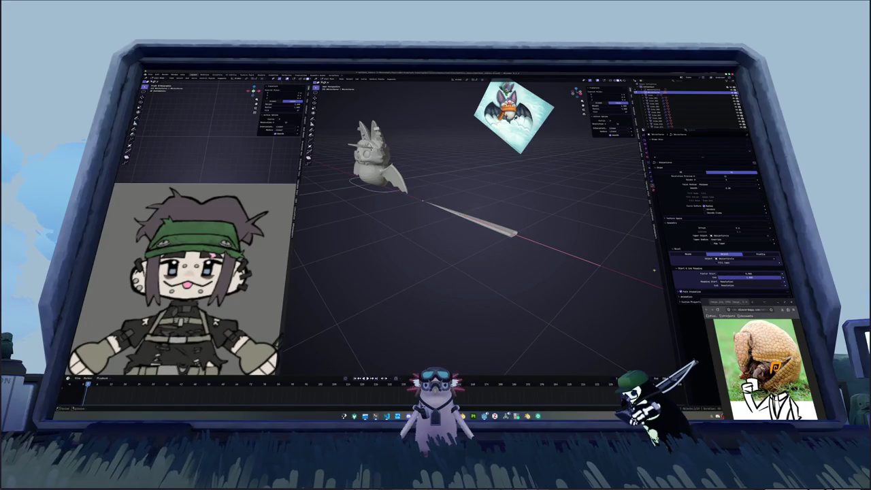
{"action": "middle_click_drag", "start_coordinate": [531, 267], "coordinate": [500, 278]}
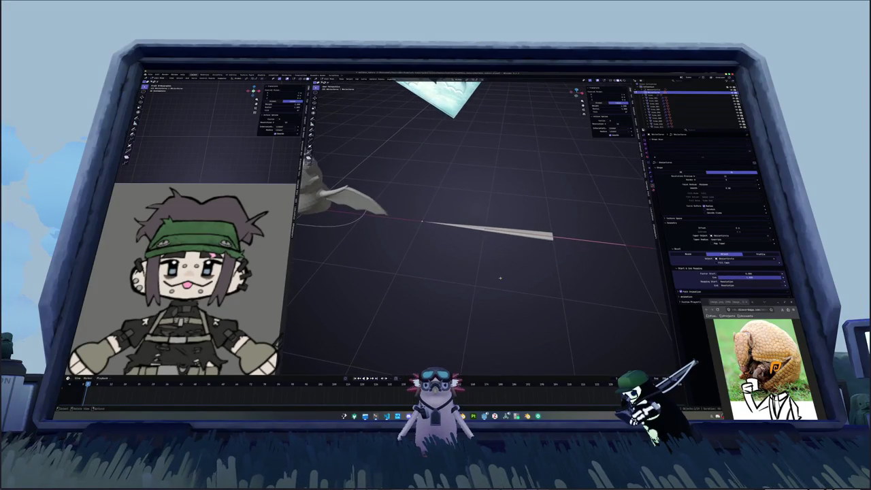
{"action": "left_click_drag", "start_coordinate": [400, 239], "coordinate": [446, 205]}
{"action": "key", "text": "s"}
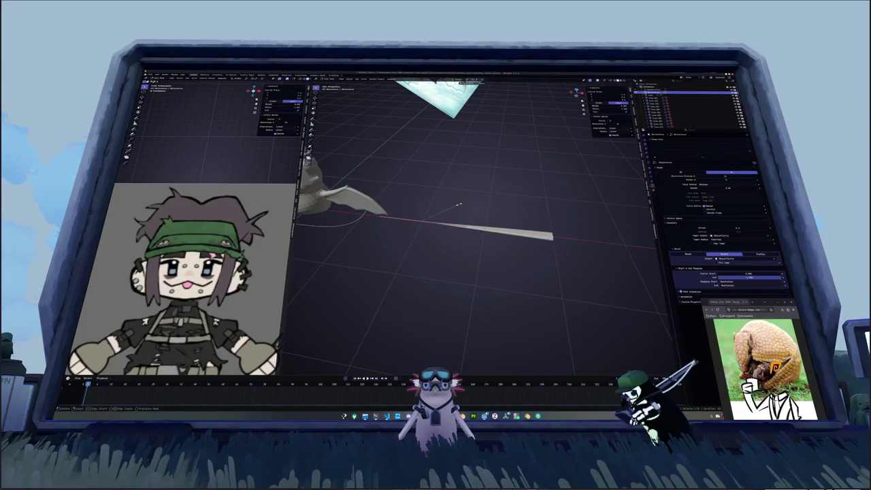
{"action": "key", "text": "s"}
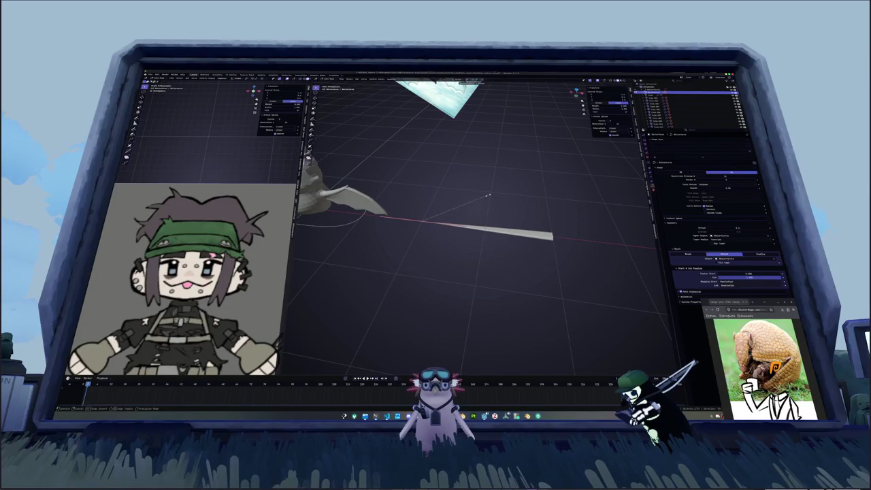
{"action": "left_click", "coordinate": [496, 193]}
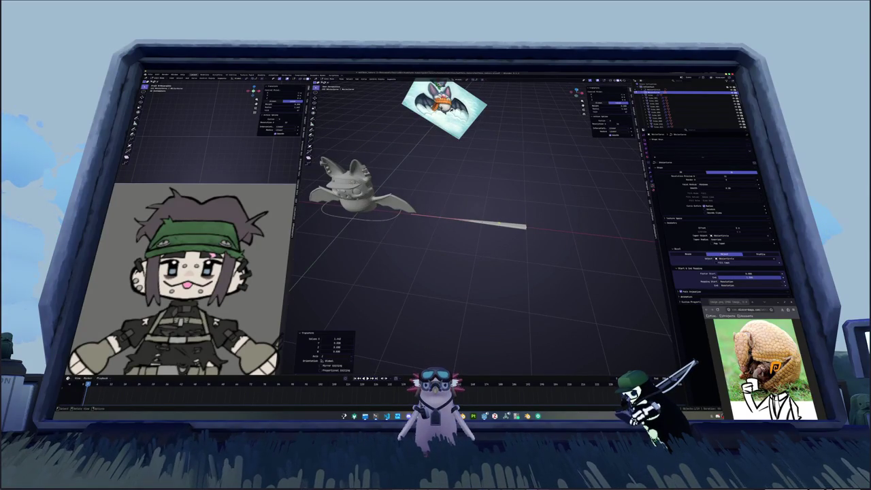
{"action": "left_click", "coordinate": [462, 220]}
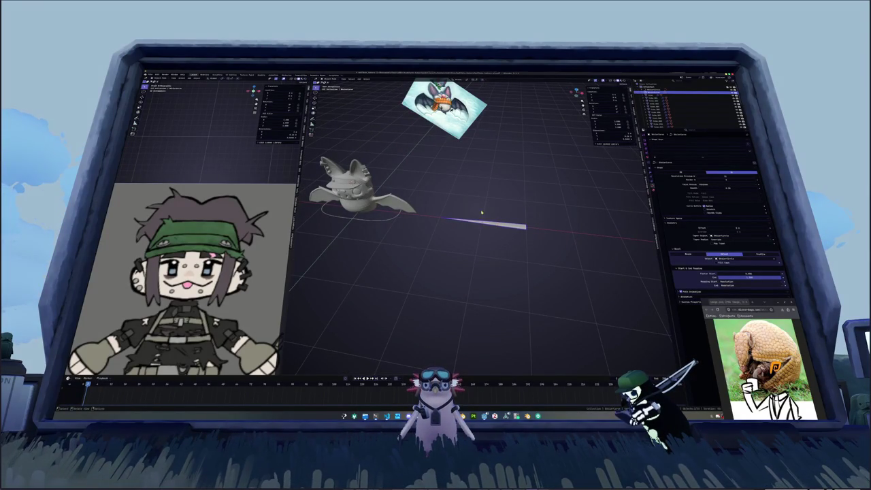
- Add a cube, scale it down small, and move it up along Z to the bat's head
{"action": "key", "text": "shift+a"}
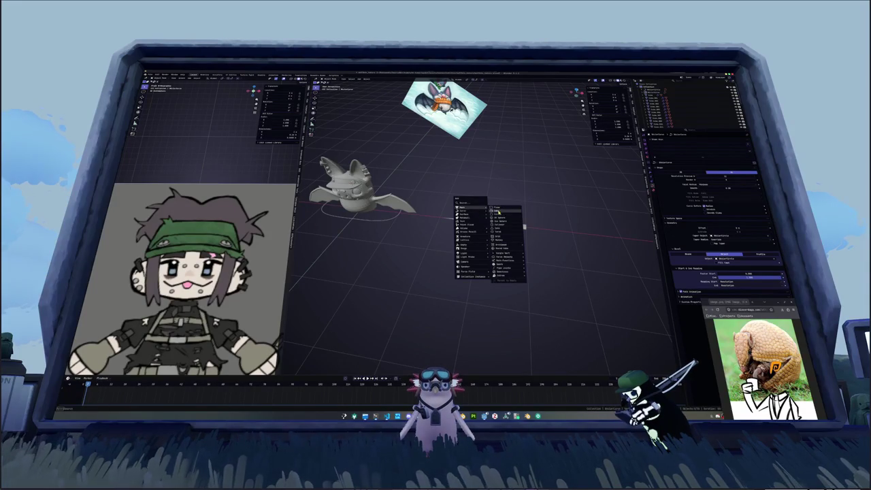
{"action": "left_click", "coordinate": [497, 208]}
{"action": "middle_click_drag", "start_coordinate": [496, 208], "coordinate": [445, 209]}
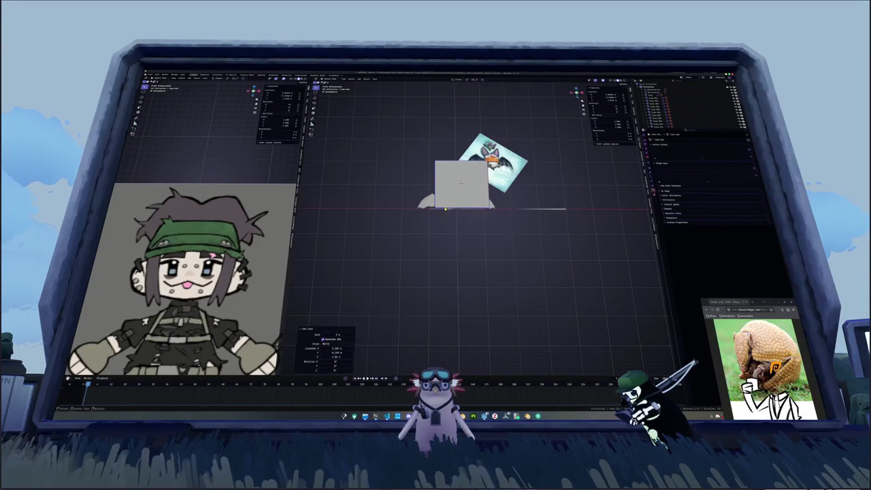
{"action": "key", "text": "s"}
{"action": "left_click", "coordinate": [476, 208]}
{"action": "scroll", "coordinate": [477, 208], "scroll_direction": "up", "scroll_amount": 4}
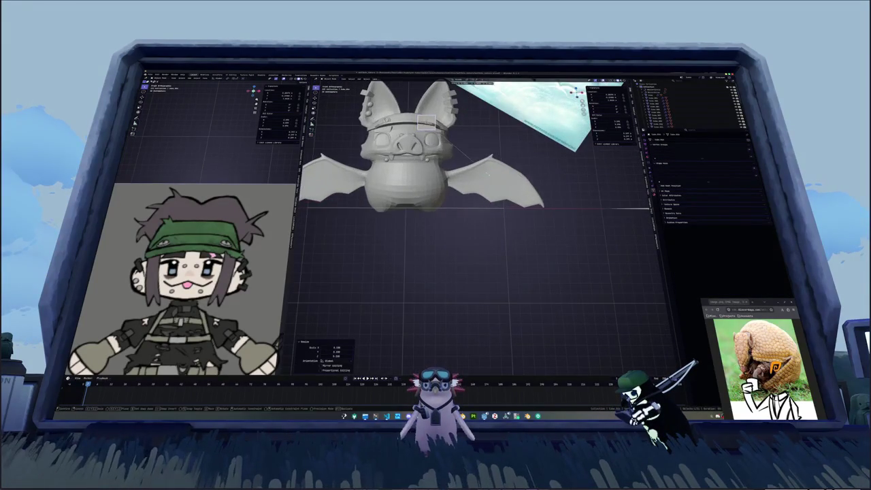
{"action": "scroll", "coordinate": [476, 204], "scroll_direction": "up", "scroll_amount": 2}
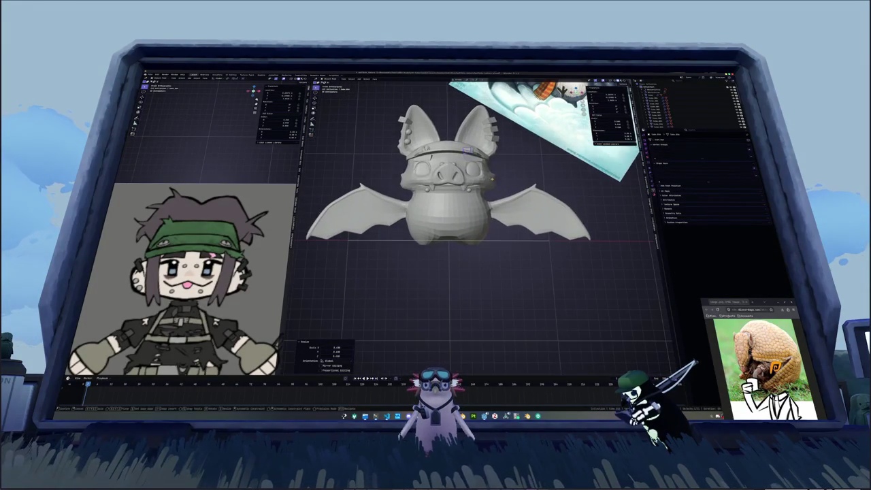
{"action": "key", "text": "g"}
{"action": "key", "text": "z"}
{"action": "left_click", "coordinate": [495, 184]}
- Rotate the small cube on the head, then cancel an axis-constrained move
{"action": "middle_click_drag", "start_coordinate": [495, 184], "coordinate": [496, 173]}
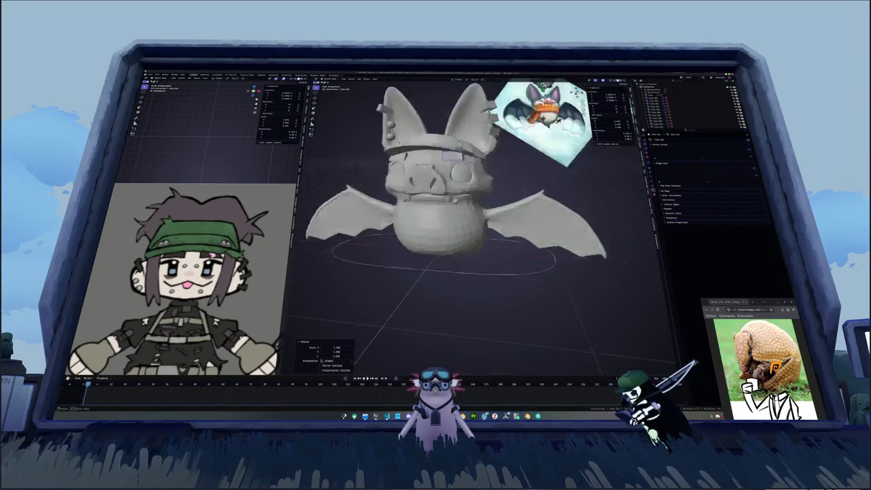
{"action": "key", "text": "r"}
{"action": "left_click", "coordinate": [499, 168]}
{"action": "key", "text": "g"}
{"action": "key", "text": "z"}
{"action": "key", "text": "x"}
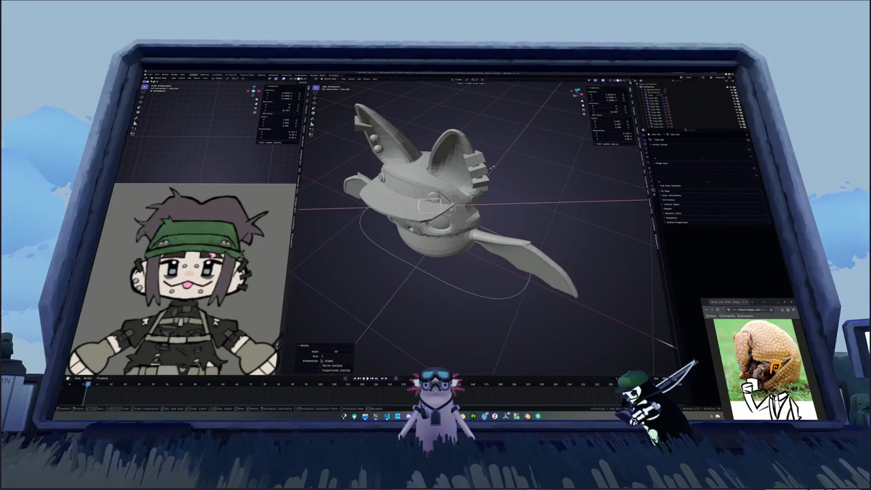
{"action": "key", "text": "z"}
{"action": "key", "text": "Escape"}
- From the front view, rotate the cube again and adjust it about the X axis
{"action": "key", "text": "KP_1"}
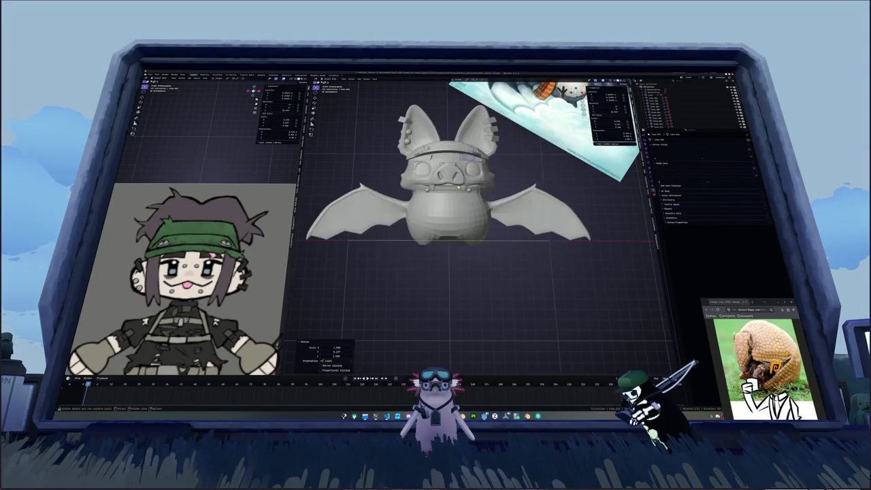
{"action": "middle_click_drag", "start_coordinate": [483, 170], "coordinate": [476, 197]}
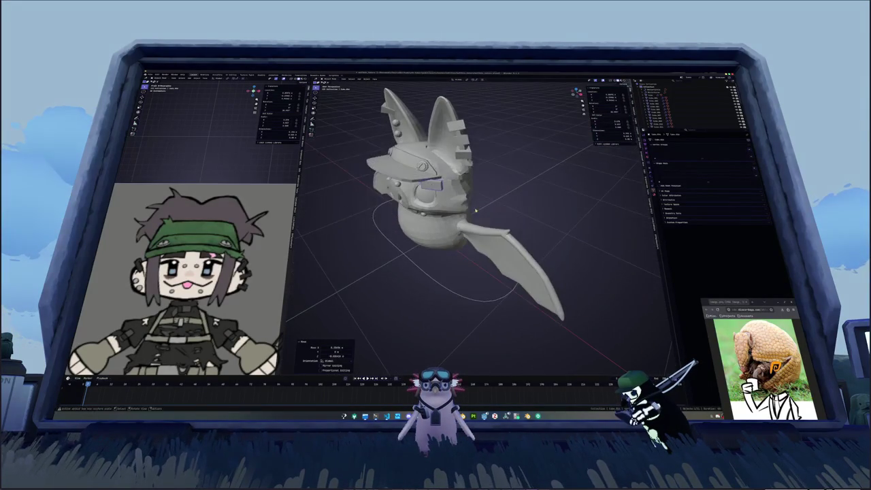
{"action": "key", "text": "r"}
{"action": "left_click", "coordinate": [476, 197]}
{"action": "key", "text": "r"}
{"action": "key", "text": "x"}
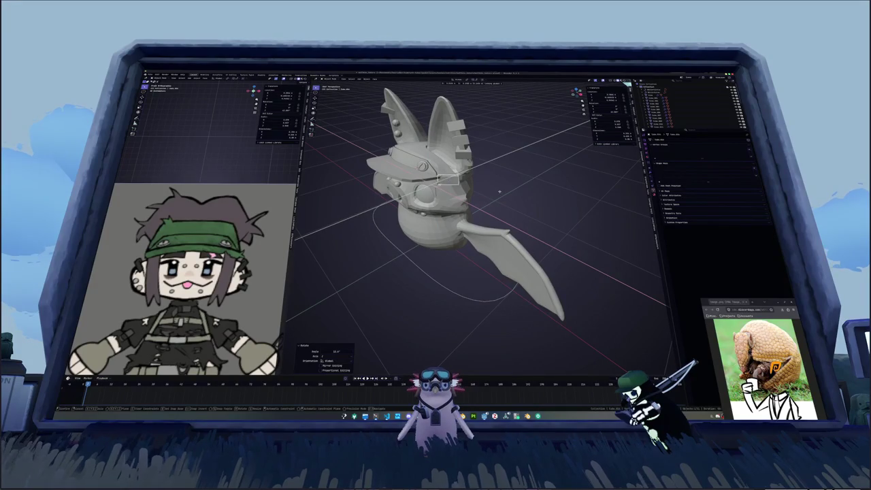
{"action": "left_click", "coordinate": [499, 193]}
- Select the cap, enter Edit Mode and turn on X-ray
{"action": "mouse_move", "coordinate": [499, 192]}
{"action": "middle_mouse_down"}
{"action": "mouse_move", "coordinate": [441, 177]}
{"action": "mouse_move", "coordinate": [468, 162]}
{"action": "middle_mouse_up"}
{"action": "scroll", "coordinate": [441, 177], "scroll_direction": "up", "scroll_amount": 5}
{"action": "key", "text": "g"}
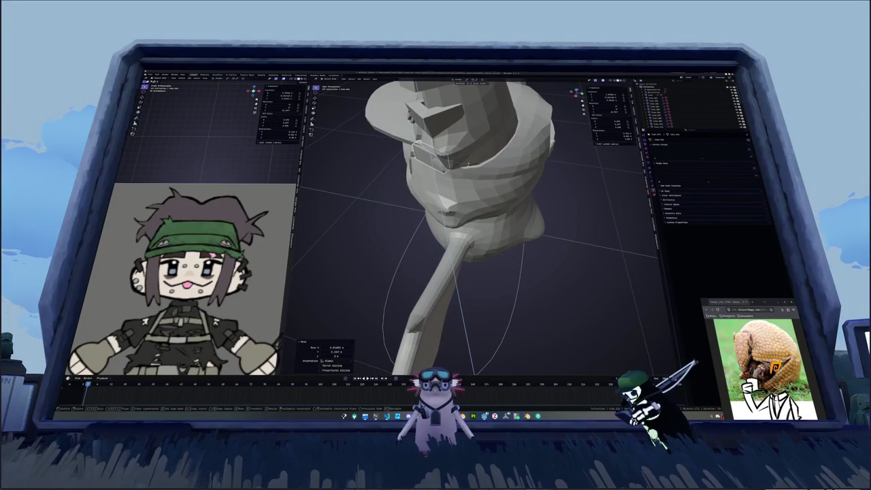
{"action": "left_click", "coordinate": [468, 175]}
{"action": "middle_click_drag", "start_coordinate": [468, 176], "coordinate": [470, 170]}
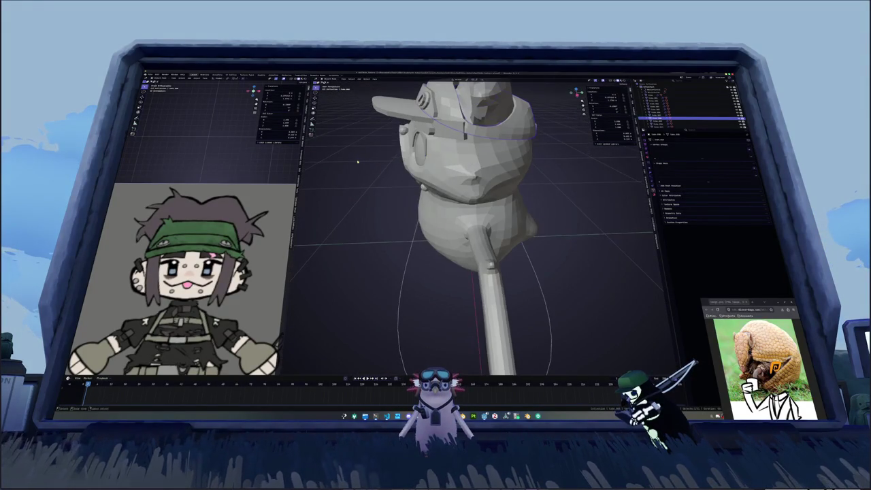
{"action": "key", "text": "Tab"}
{"action": "key", "text": "alt+z"}
- Pick a small face on the cap band with X-ray toggled, and move it along Z
{"action": "left_click", "coordinate": [443, 127]}
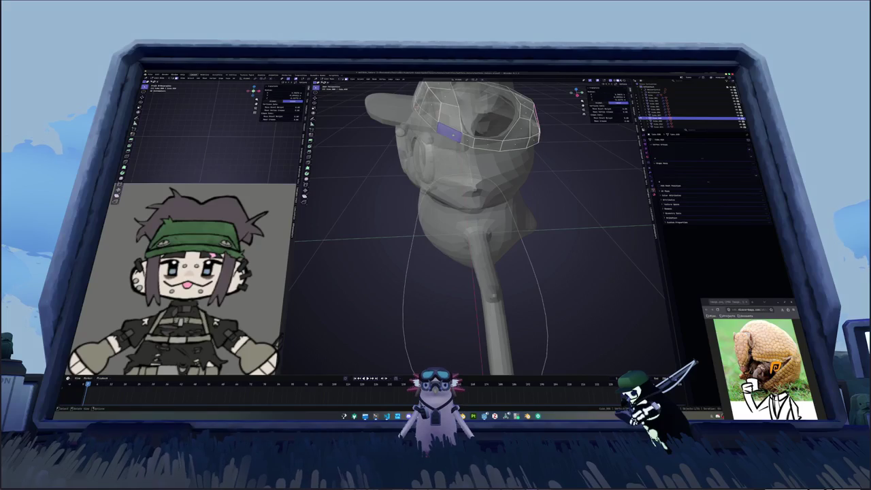
{"action": "key", "text": "alt+z"}
{"action": "mouse_move", "coordinate": [469, 170]}
{"action": "middle_mouse_down"}
{"action": "mouse_move", "coordinate": [476, 156]}
{"action": "mouse_move", "coordinate": [462, 170]}
{"action": "middle_mouse_up"}
{"action": "key", "text": "alt+z"}
{"action": "left_click", "coordinate": [449, 169]}
{"action": "key", "text": "alt+z"}
{"action": "key", "text": "g"}
{"action": "key", "text": "z"}
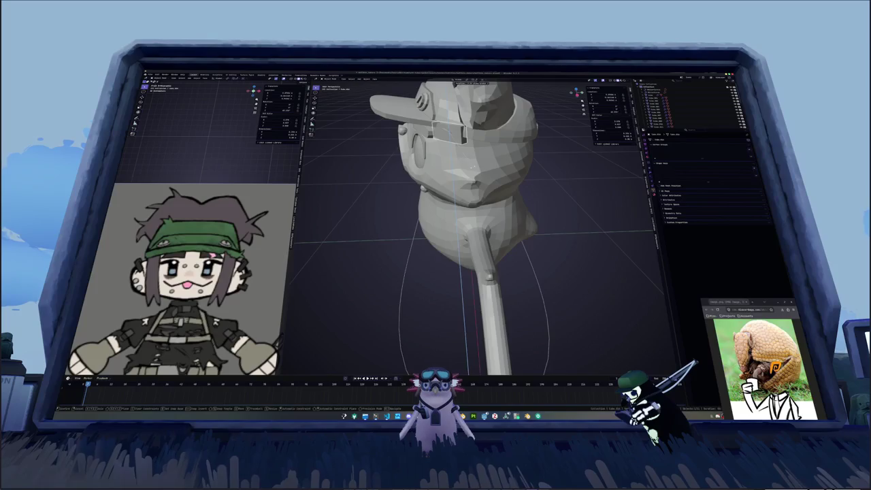
{"action": "key", "text": "Return"}
- Select the goggle piece in Edit Mode and edge-slide its face, undoing the slide
{"action": "middle_click_drag", "start_coordinate": [469, 225], "coordinate": [483, 198]}
{"action": "mouse_move", "coordinate": [479, 157]}
{"action": "middle_mouse_down"}
{"action": "mouse_move", "coordinate": [490, 167]}
{"action": "mouse_move", "coordinate": [469, 184]}
{"action": "middle_mouse_up"}
{"action": "key", "text": "r"}
{"action": "left_click", "coordinate": [491, 168]}
{"action": "key", "text": "Tab"}
{"action": "mouse_move", "coordinate": [476, 225]}
{"action": "middle_mouse_down"}
{"action": "mouse_move", "coordinate": [503, 205]}
{"action": "mouse_move", "coordinate": [453, 214]}
{"action": "middle_mouse_up"}
{"action": "key", "text": "g"}
{"action": "key", "text": "g"}
{"action": "key", "text": "Return"}
{"action": "key", "text": "ctrl+z"}
- Select the whole linked goggle piece, tilt it about X and shift it along local Z
{"action": "key", "text": "ctrl+l"}
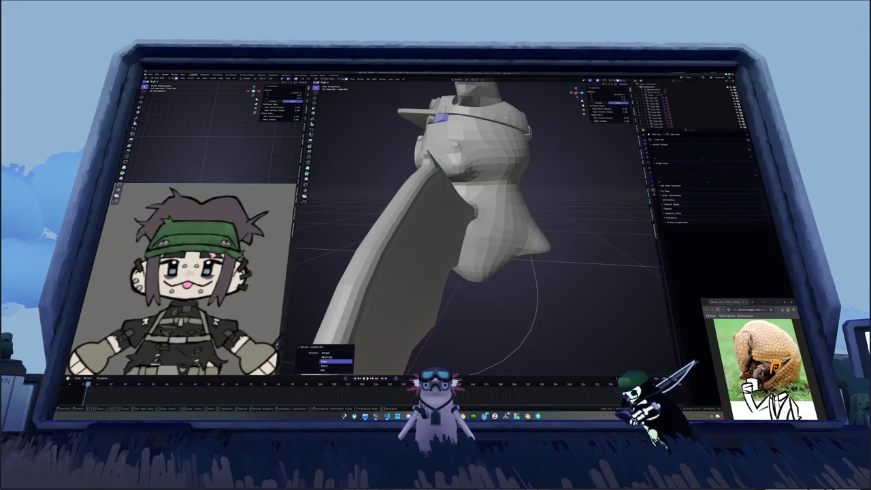
{"action": "key", "text": "r"}
{"action": "left_click", "coordinate": [497, 134]}
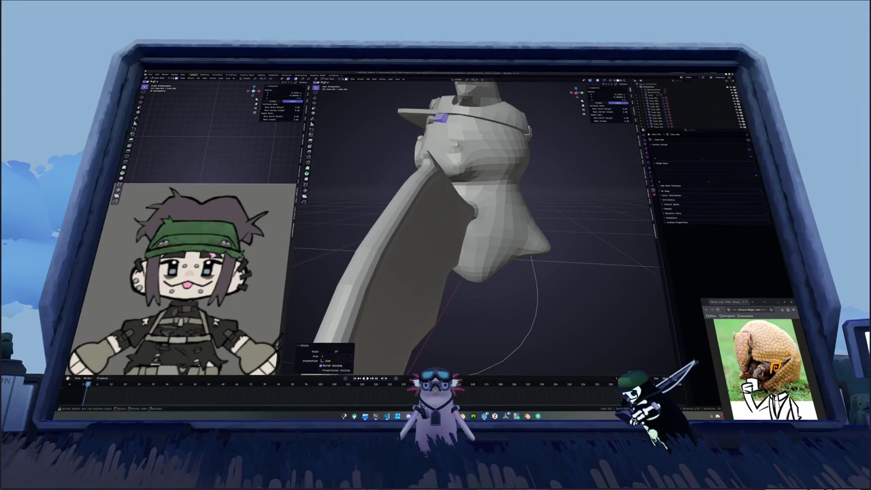
{"action": "mouse_move", "coordinate": [497, 134]}
{"action": "middle_mouse_down"}
{"action": "mouse_move", "coordinate": [507, 147]}
{"action": "mouse_move", "coordinate": [515, 133]}
{"action": "middle_mouse_up"}
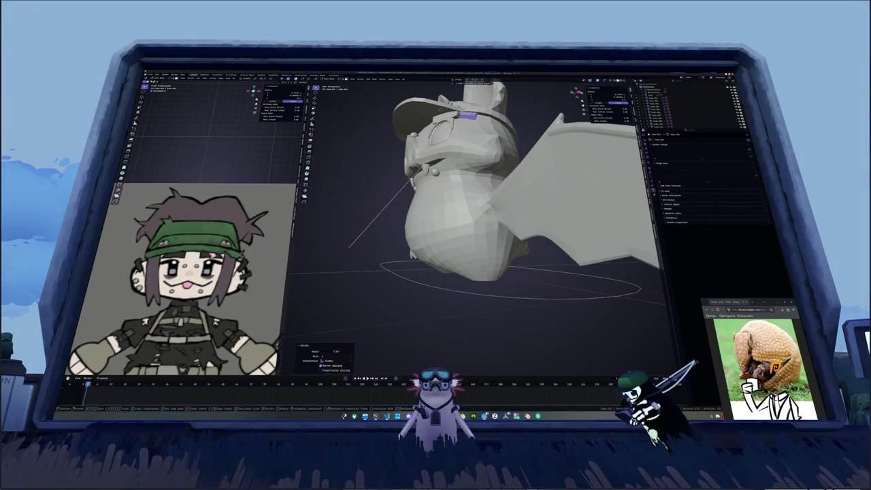
{"action": "key", "text": "x"}
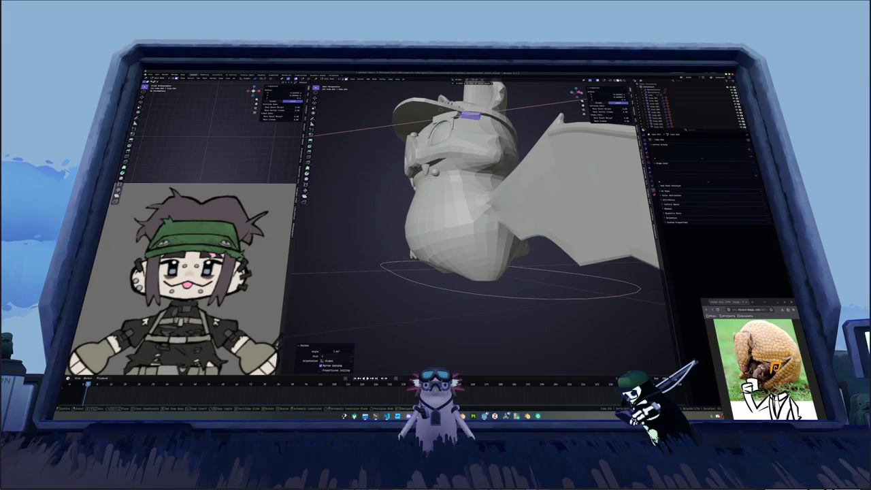
{"action": "key", "text": "Return"}
{"action": "key", "text": "g"}
{"action": "key", "text": "z"}
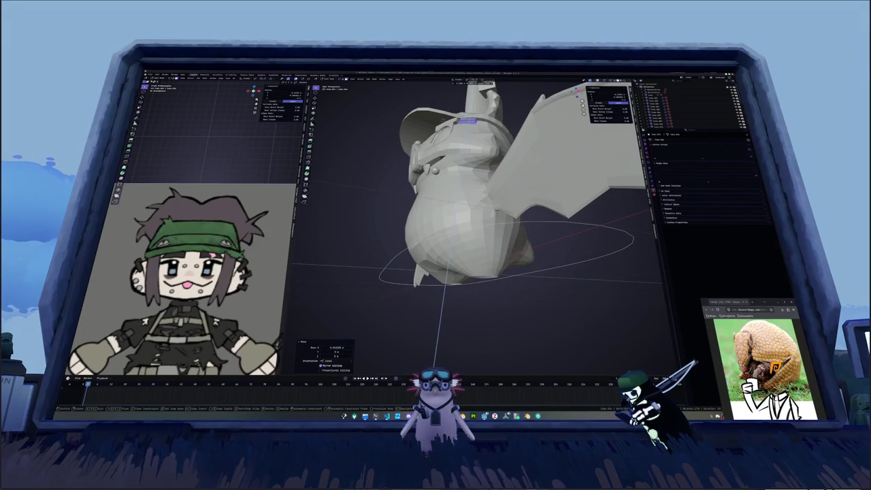
{"action": "key", "text": "z"}
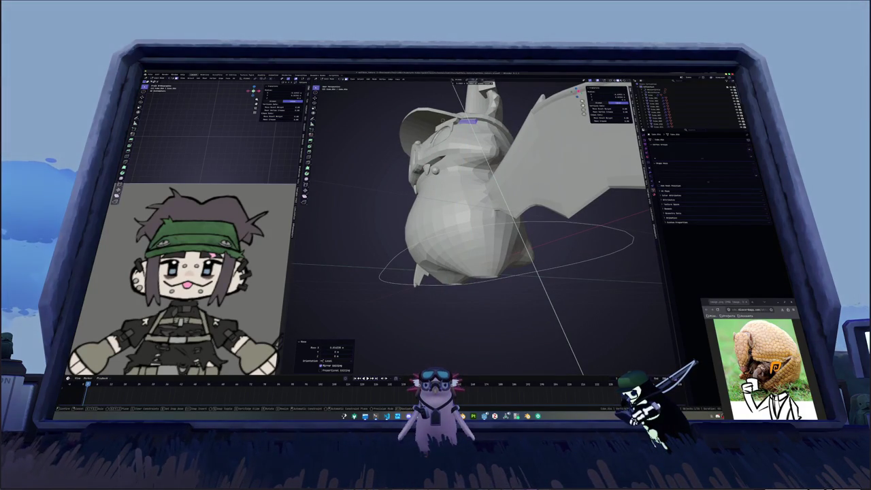
{"action": "key", "text": "Escape"}
- Move the small goggle part down on the head and slide its edge along the goggle
{"action": "key", "text": "KP_1"}
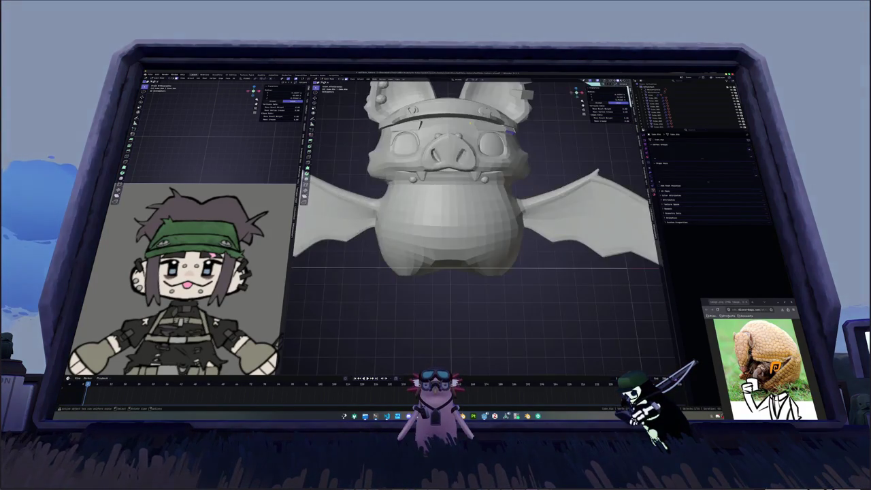
{"action": "key", "text": "KP_6"}
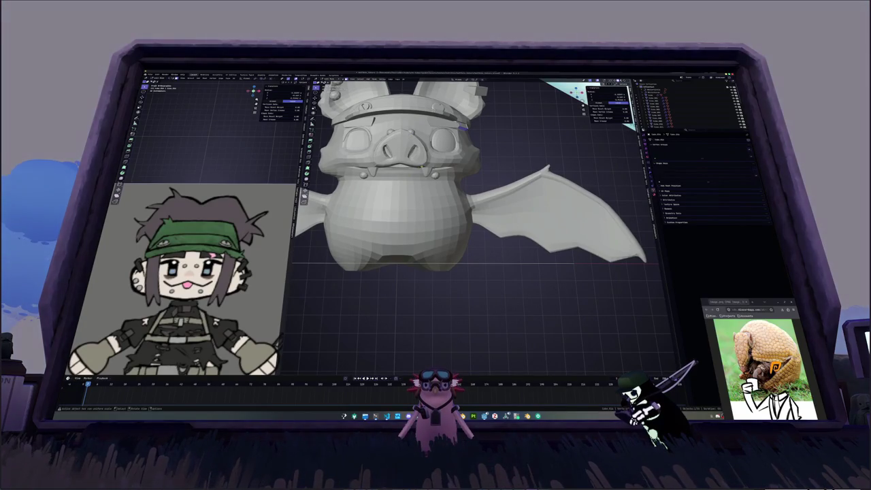
{"action": "left_click_drag", "start_coordinate": [463, 127], "coordinate": [467, 151]}
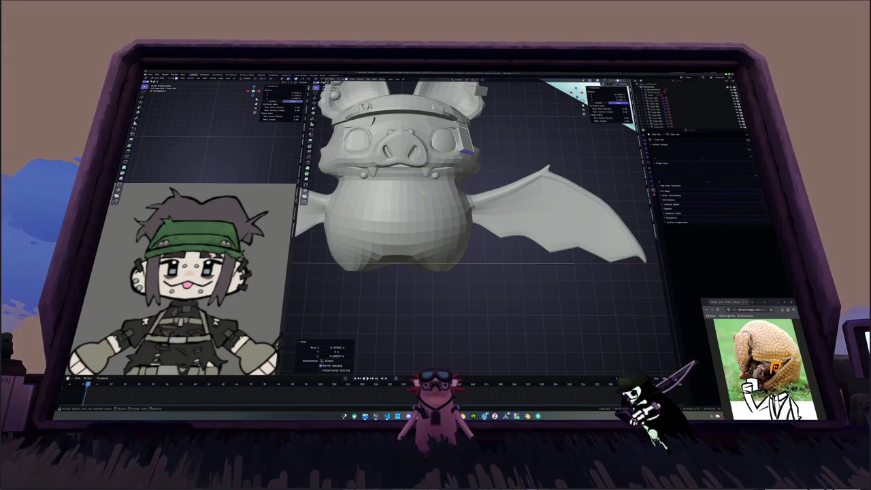
{"action": "mouse_move", "coordinate": [423, 193]}
{"action": "middle_mouse_down"}
{"action": "mouse_move", "coordinate": [426, 184]}
{"action": "mouse_move", "coordinate": [436, 204]}
{"action": "mouse_move", "coordinate": [463, 167]}
{"action": "mouse_move", "coordinate": [477, 191]}
{"action": "mouse_move", "coordinate": [435, 160]}
{"action": "middle_mouse_up"}
{"action": "key", "text": "g"}
{"action": "key", "text": "g"}
{"action": "left_click", "coordinate": [429, 174]}
{"action": "key", "text": "g"}
{"action": "left_click", "coordinate": [423, 192]}
- With X-ray on, set the eye plane's angle and vertex-slide its vertices
{"action": "key", "text": "alt+z"}
{"action": "key", "text": "alt+z"}
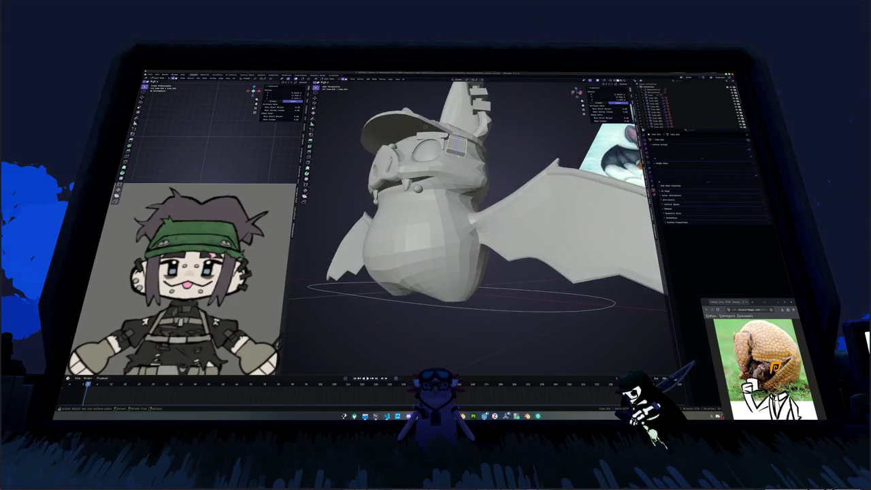
{"action": "middle_click_drag", "start_coordinate": [425, 125], "coordinate": [406, 161]}
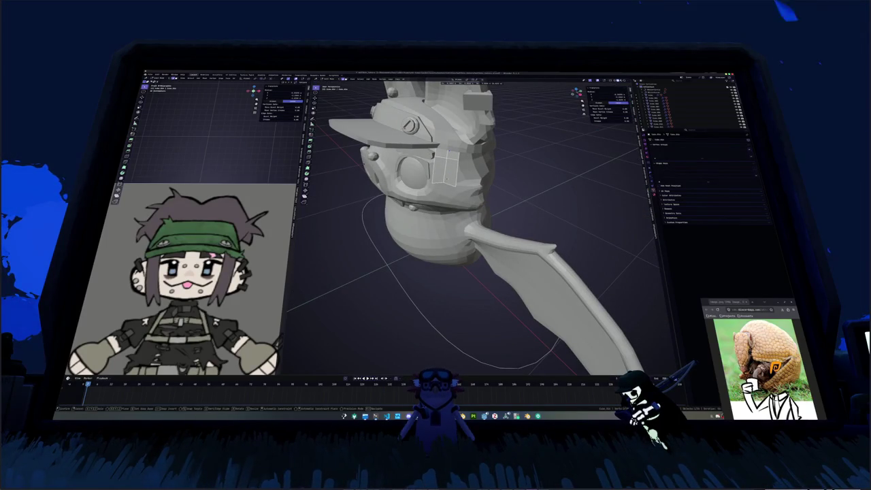
{"action": "key", "text": "Return"}
{"action": "middle_click_drag", "start_coordinate": [442, 204], "coordinate": [442, 191]}
{"action": "key", "text": "shift+v"}
{"action": "key", "text": "Return"}
{"action": "key", "text": "alt+z"}
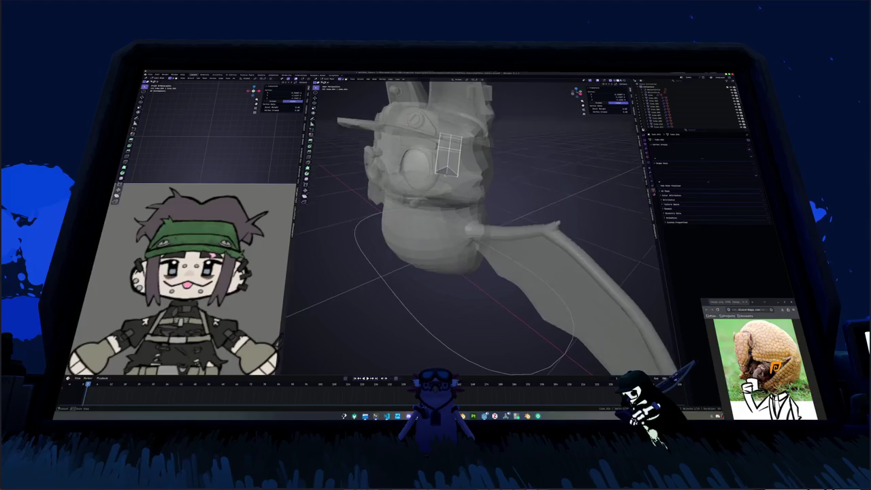
{"action": "key", "text": "Tab"}
- Scale the vertex near the eye along Z and resize the strap loop beside the eye
{"action": "middle_click_drag", "start_coordinate": [476, 225], "coordinate": [477, 160]}
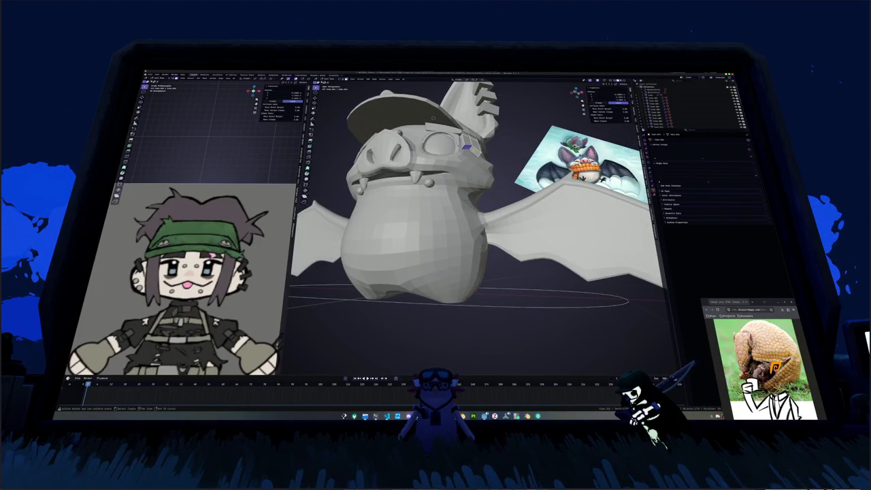
{"action": "left_click", "coordinate": [471, 150]}
{"action": "mouse_move", "coordinate": [476, 204]}
{"action": "middle_mouse_down"}
{"action": "mouse_move", "coordinate": [479, 197]}
{"action": "mouse_move", "coordinate": [463, 204]}
{"action": "mouse_move", "coordinate": [449, 177]}
{"action": "middle_mouse_up"}
{"action": "key", "text": "g"}
{"action": "key", "text": "z"}
{"action": "key", "text": "Return"}
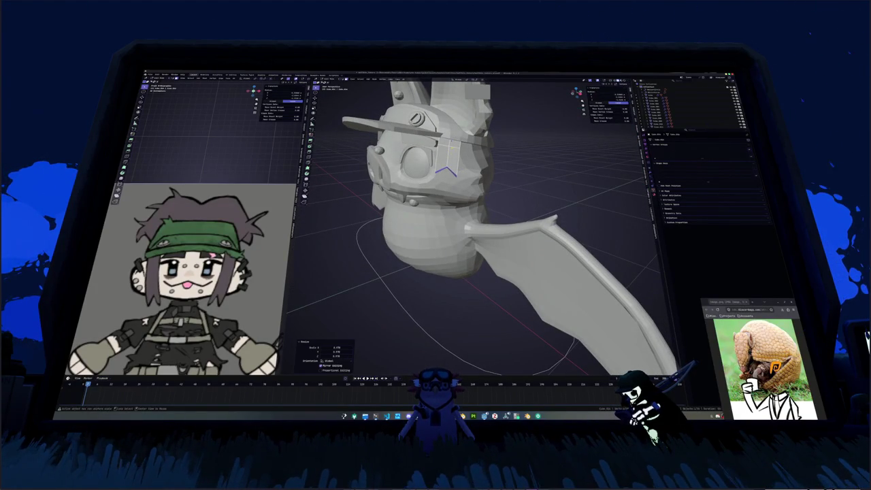
{"action": "left_click", "coordinate": [449, 160], "text": "alt"}
{"action": "middle_click_drag", "start_coordinate": [477, 204], "coordinate": [463, 191]}
{"action": "key", "text": "s"}
{"action": "key", "text": "Return"}
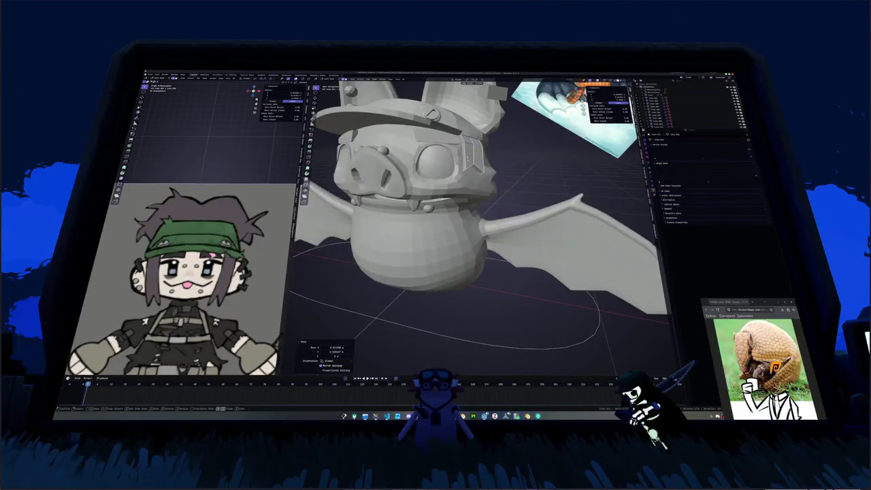
- Select the eye edge loop and thicken it outward with Alt+S to 0.224
{"action": "scroll", "coordinate": [476, 204], "scroll_direction": "down", "scroll_amount": 4}
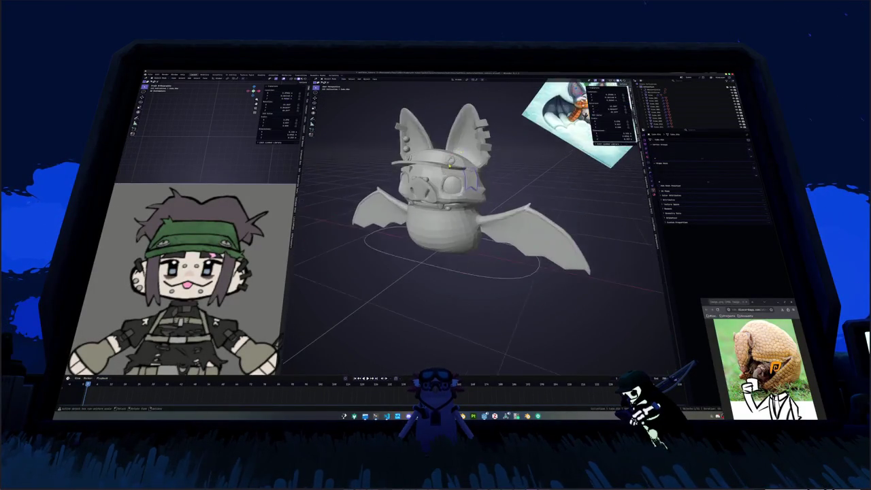
{"action": "middle_click_drag", "start_coordinate": [476, 204], "coordinate": [462, 190]}
{"action": "scroll", "coordinate": [476, 204], "scroll_direction": "up", "scroll_amount": 3}
{"action": "left_click", "coordinate": [463, 190], "text": "alt"}
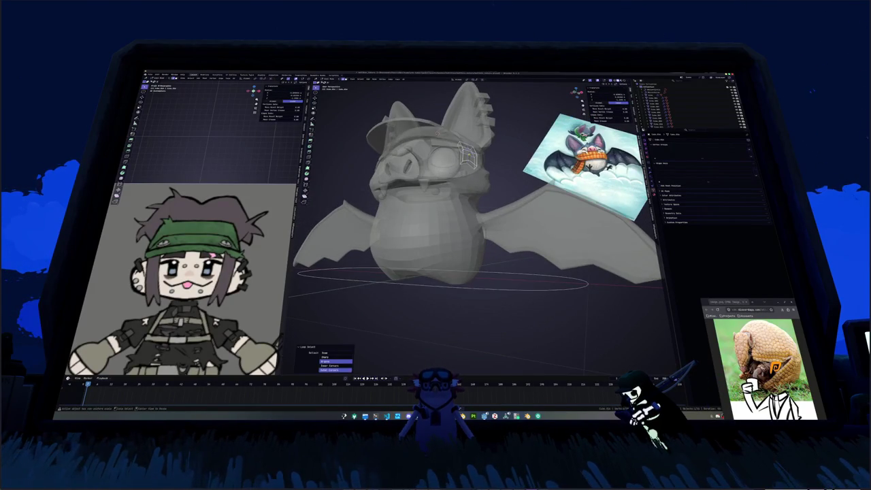
{"action": "scroll", "coordinate": [463, 191], "scroll_direction": "up", "scroll_amount": 2}
{"action": "key", "text": "alt+s"}
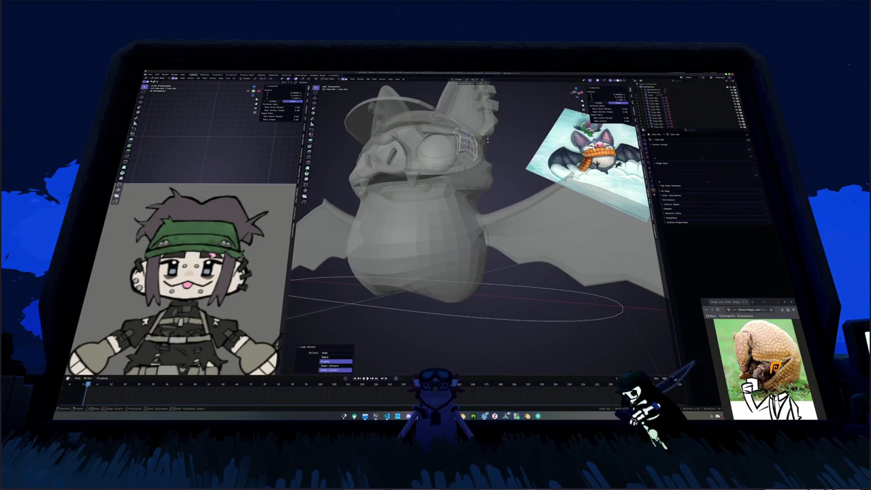
{"action": "left_click", "coordinate": [487, 139]}
{"action": "key", "text": "alt+z"}
{"action": "middle_click_drag", "start_coordinate": [487, 139], "coordinate": [490, 136]}
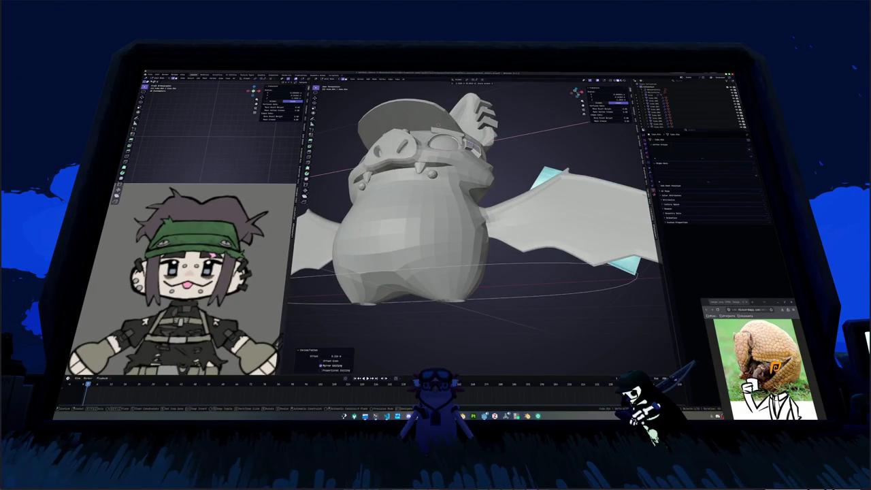
- Move the eye loop along Y, then merge the goggles' vertices by distance
{"action": "key", "text": "g"}
{"action": "key", "text": "y"}
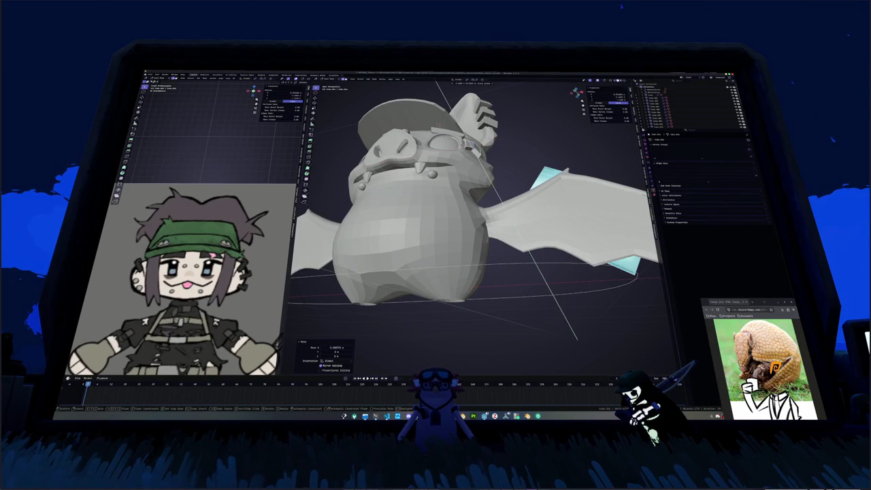
{"action": "left_click", "coordinate": [487, 140]}
{"action": "mouse_move", "coordinate": [487, 139]}
{"action": "middle_mouse_down"}
{"action": "mouse_move", "coordinate": [469, 163]}
{"action": "mouse_move", "coordinate": [500, 151]}
{"action": "mouse_move", "coordinate": [492, 132]}
{"action": "mouse_move", "coordinate": [430, 126]}
{"action": "mouse_move", "coordinate": [411, 151]}
{"action": "middle_mouse_up"}
{"action": "key", "text": "m"}
{"action": "key", "text": "b"}
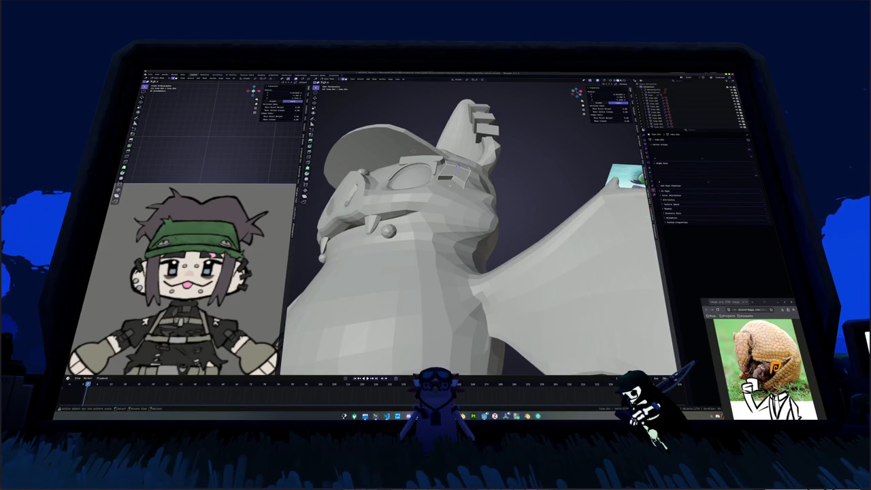
- Add a Mirror modifier to the goggle object so both sides match
{"action": "key", "text": "alt+z"}
{"action": "middle_click_drag", "start_coordinate": [450, 186], "coordinate": [450, 178]}
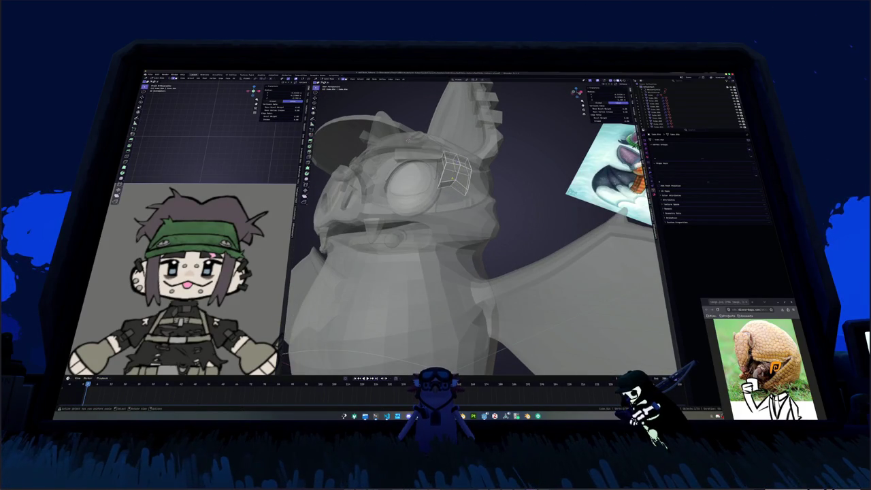
{"action": "key", "text": "ctrl+a"}
{"action": "left_click", "coordinate": [323, 360]}
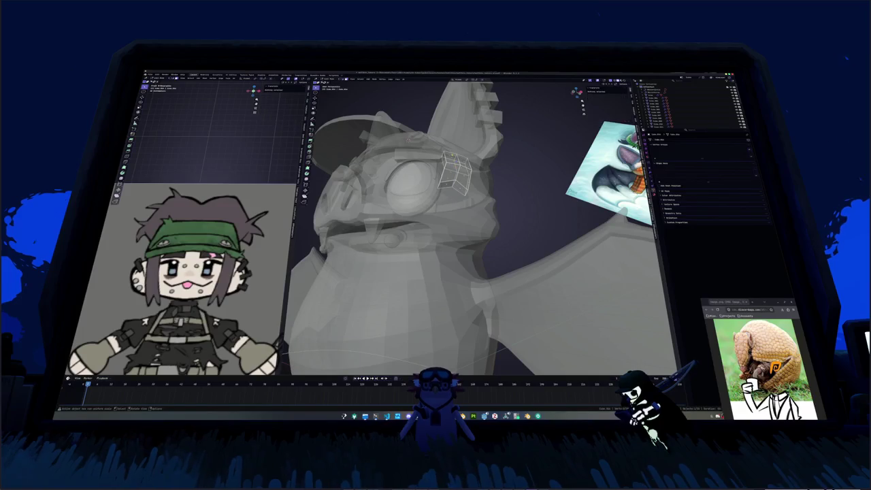
{"action": "key", "text": "a"}
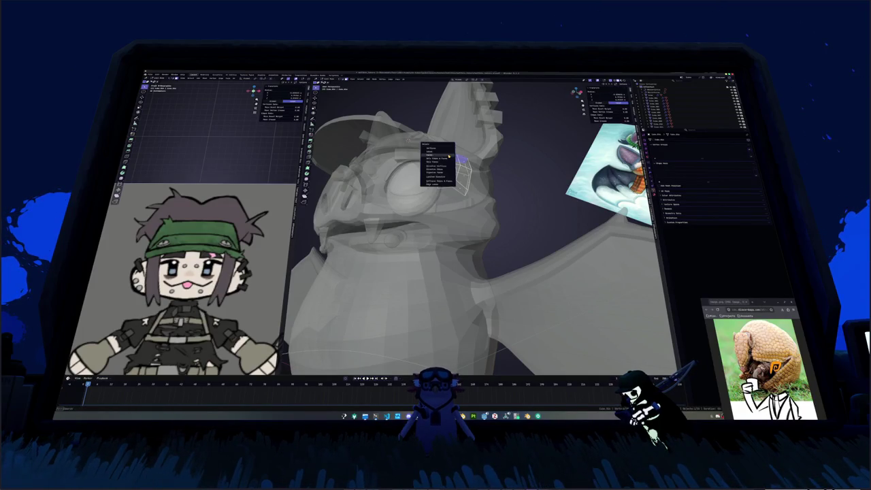
{"action": "key", "text": "Tab"}
{"action": "key", "text": "alt+z"}
{"action": "scroll", "coordinate": [476, 224], "scroll_direction": "down", "scroll_amount": 5}
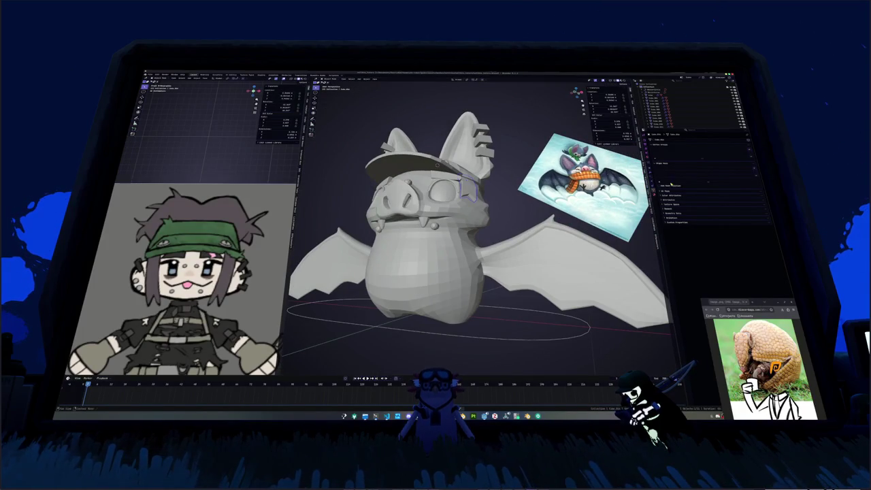
{"action": "left_click", "coordinate": [647, 163]}
{"action": "left_click", "coordinate": [690, 140]}
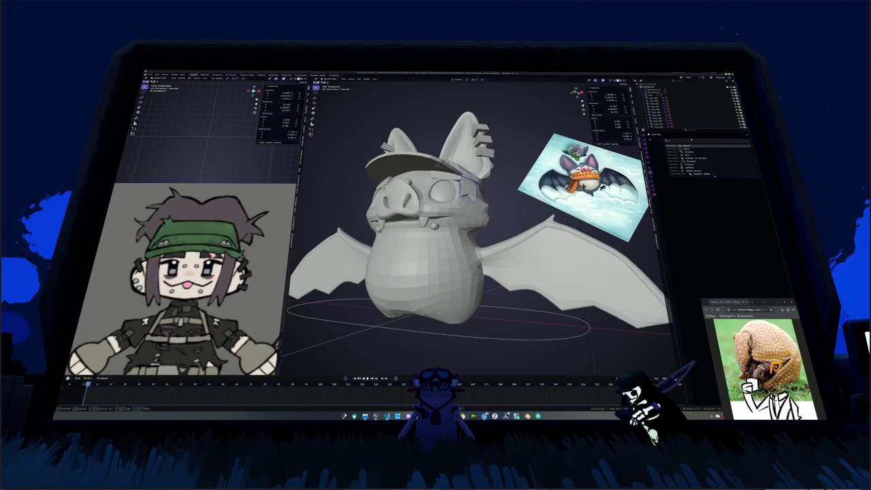
{"action": "left_click", "coordinate": [695, 146]}
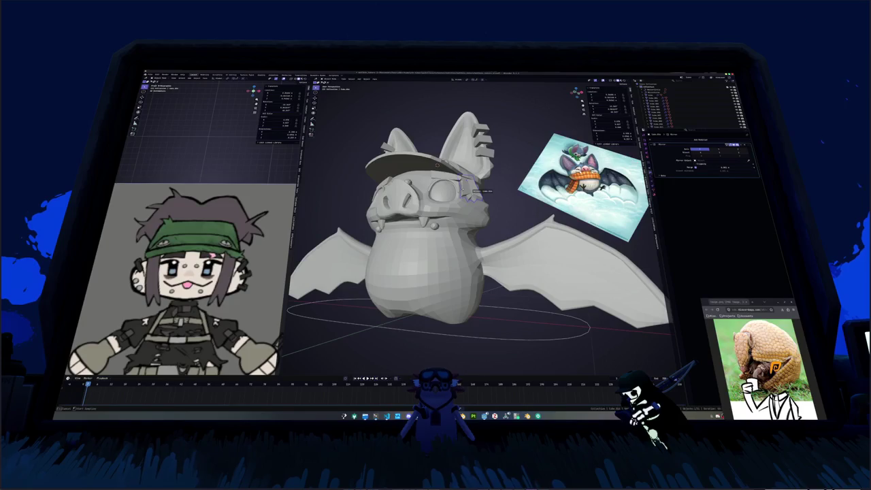
- Raise a goggle edge loop along Z and rotate it about Z to hug the head
{"action": "mouse_move", "coordinate": [438, 164]}
{"action": "middle_mouse_down"}
{"action": "mouse_move", "coordinate": [501, 193]}
{"action": "mouse_move", "coordinate": [469, 199]}
{"action": "middle_mouse_up"}
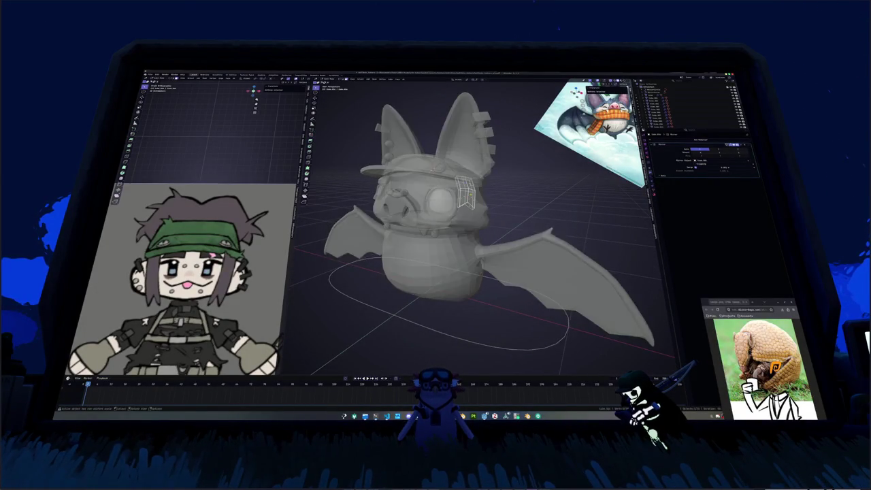
{"action": "left_click", "coordinate": [469, 192]}
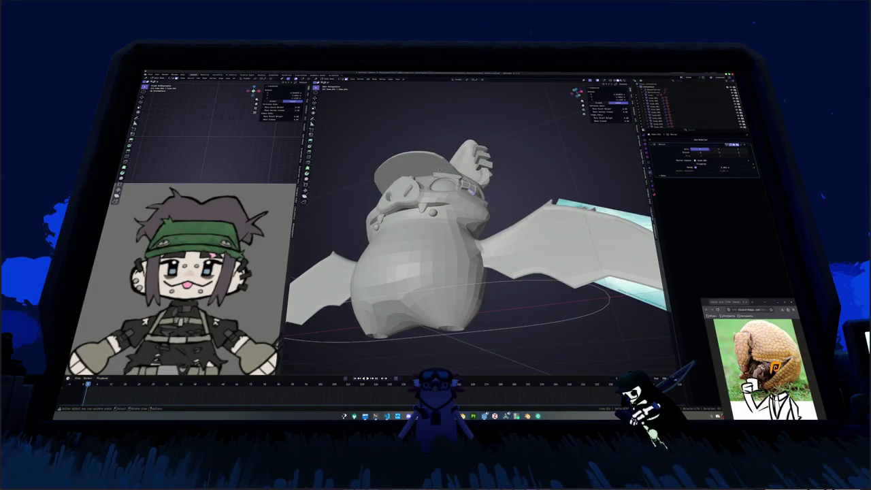
{"action": "middle_click_drag", "start_coordinate": [468, 192], "coordinate": [476, 187]}
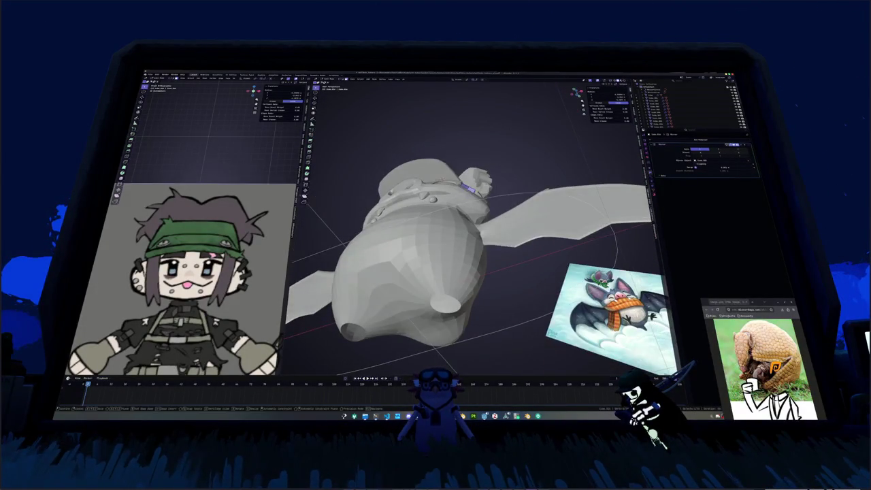
{"action": "left_click", "coordinate": [477, 188]}
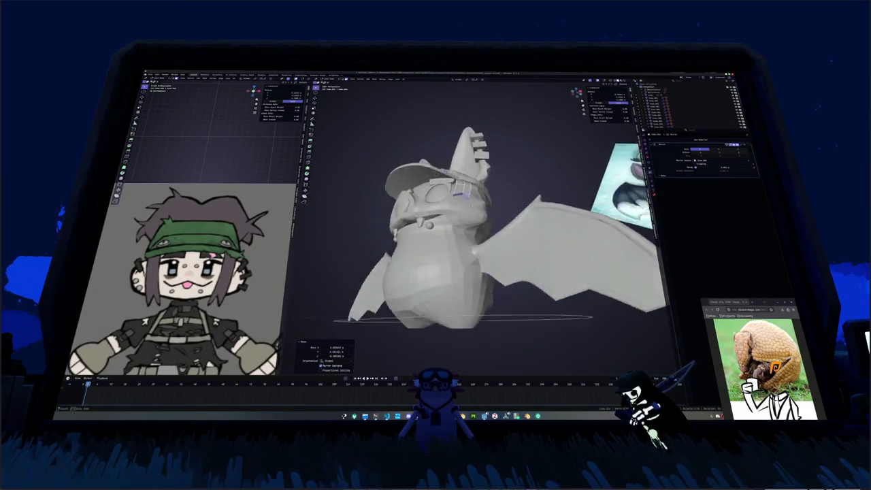
{"action": "mouse_move", "coordinate": [476, 188]}
{"action": "middle_mouse_down"}
{"action": "mouse_move", "coordinate": [442, 224]}
{"action": "mouse_move", "coordinate": [530, 193]}
{"action": "mouse_move", "coordinate": [503, 188]}
{"action": "middle_mouse_up"}
{"action": "left_click", "coordinate": [443, 225], "text": "alt"}
{"action": "key", "text": "g"}
{"action": "key", "text": "z"}
{"action": "key", "text": "r"}
{"action": "key", "text": "z"}
{"action": "left_click", "coordinate": [485, 213]}
- Lift the selected goggle edges vertically along Z
{"action": "scroll", "coordinate": [504, 188], "scroll_direction": "down", "scroll_amount": 3}
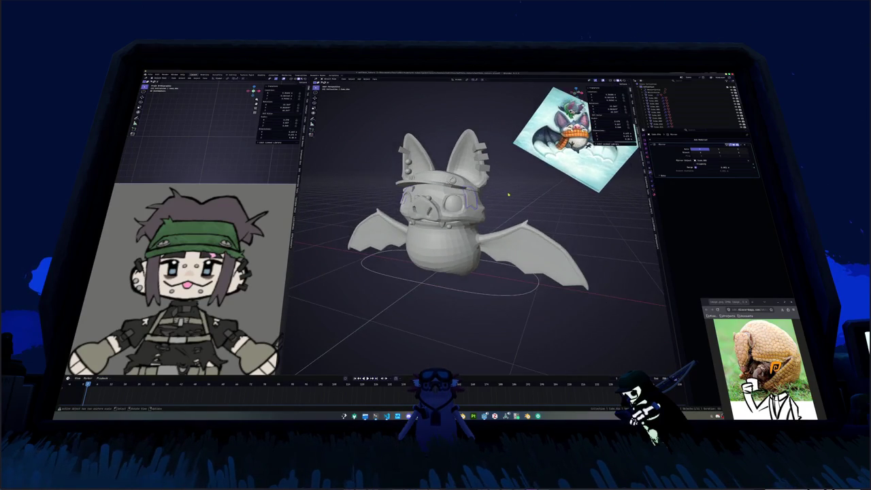
{"action": "key", "text": "Tab"}
{"action": "middle_click_drag", "start_coordinate": [472, 196], "coordinate": [469, 194]}
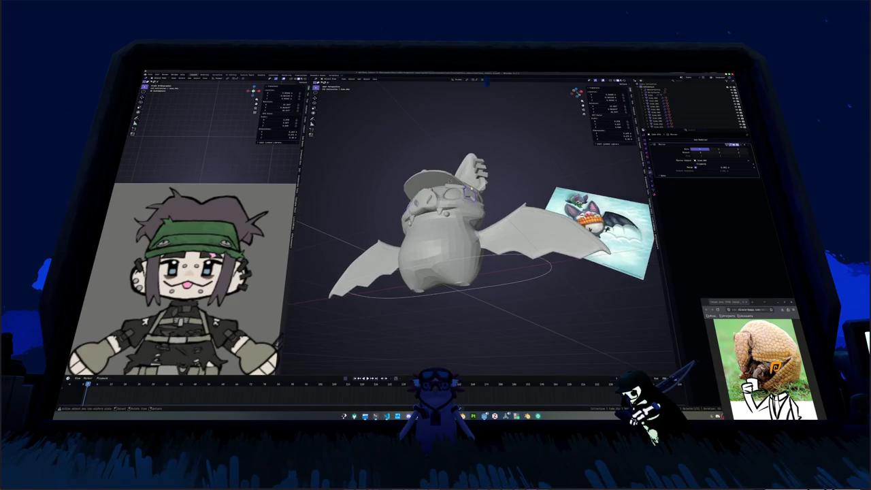
{"action": "key", "text": "Tab"}
{"action": "scroll", "coordinate": [470, 194], "scroll_direction": "up", "scroll_amount": 3}
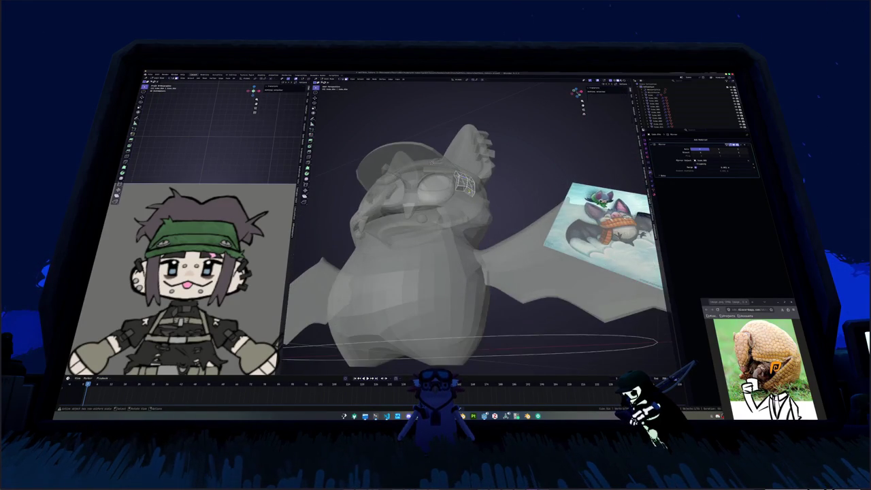
{"action": "middle_click_drag", "start_coordinate": [476, 225], "coordinate": [476, 259]}
{"action": "key", "text": "g"}
{"action": "key", "text": "z"}
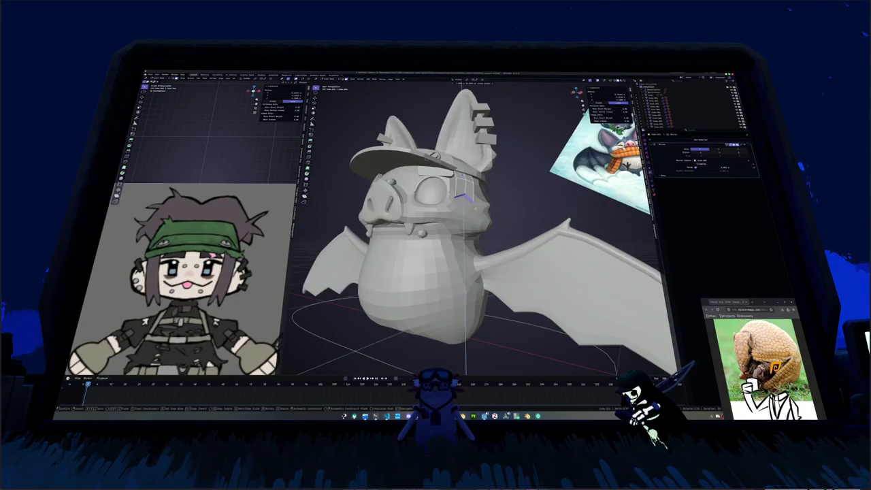
{"action": "left_click", "coordinate": [465, 198]}
- Shift the selected goggle edges sideways along X
{"action": "mouse_move", "coordinate": [466, 197]}
{"action": "middle_mouse_down"}
{"action": "mouse_move", "coordinate": [469, 218]}
{"action": "mouse_move", "coordinate": [461, 213]}
{"action": "mouse_move", "coordinate": [487, 208]}
{"action": "mouse_move", "coordinate": [476, 170]}
{"action": "middle_mouse_up"}
{"action": "scroll", "coordinate": [470, 217], "scroll_direction": "up", "scroll_amount": 4}
{"action": "key", "text": "g"}
{"action": "key", "text": "x"}
{"action": "left_click", "coordinate": [465, 213]}
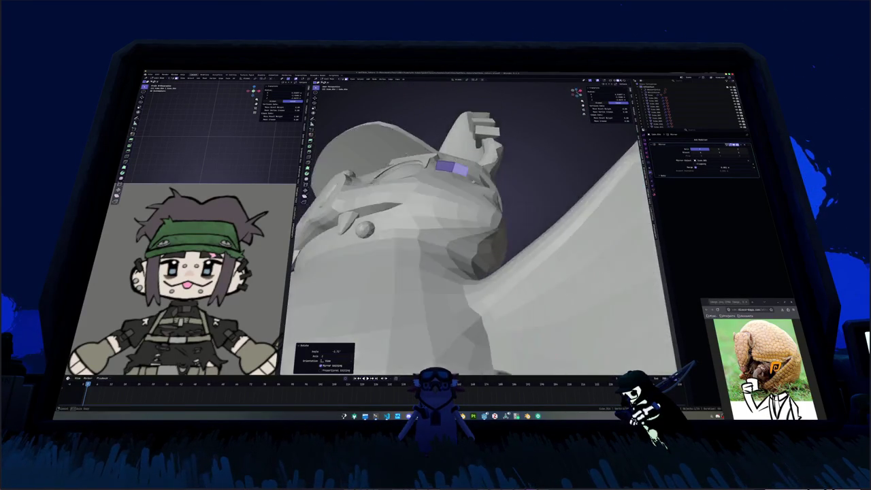
- Rotate the goggle part about Z and move its face along X
{"action": "key", "text": "r"}
{"action": "key", "text": "z"}
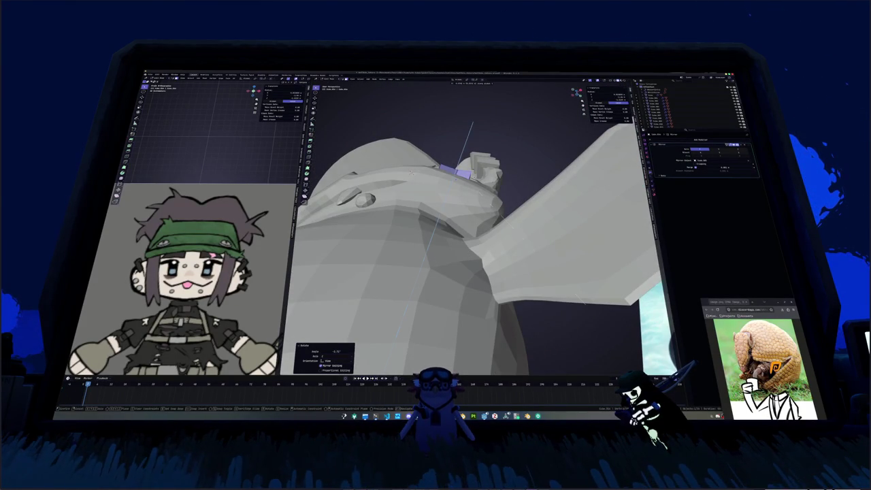
{"action": "mouse_move", "coordinate": [470, 204]}
{"action": "middle_mouse_down"}
{"action": "mouse_move", "coordinate": [473, 237]}
{"action": "mouse_move", "coordinate": [462, 218]}
{"action": "mouse_move", "coordinate": [469, 207]}
{"action": "middle_mouse_up"}
{"action": "key", "text": "g"}
{"action": "left_click", "coordinate": [451, 231]}
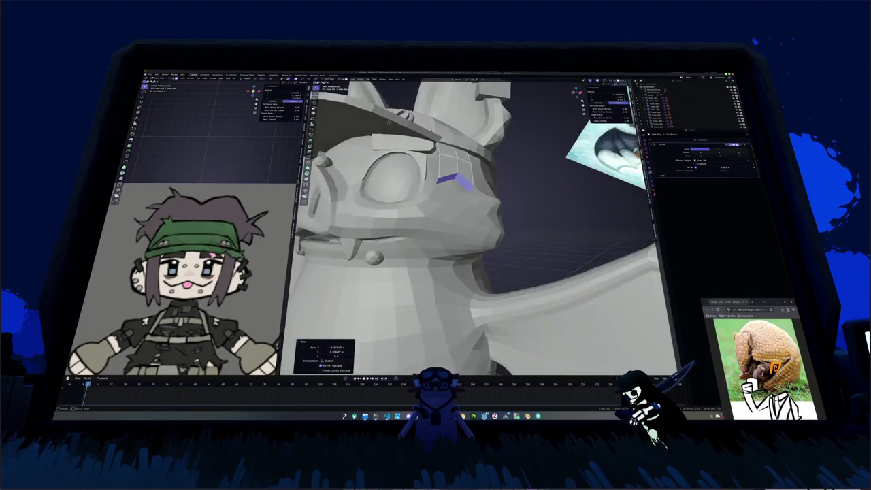
{"action": "key", "text": "x"}
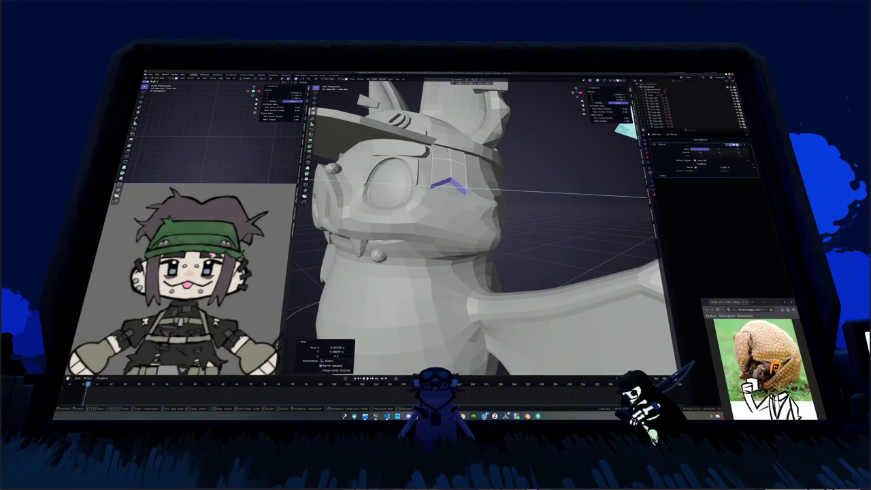
{"action": "left_click", "coordinate": [469, 204]}
- Reposition the strap's vertical edge loop and the loop beside the eye
{"action": "middle_click_drag", "start_coordinate": [470, 204], "coordinate": [477, 218]}
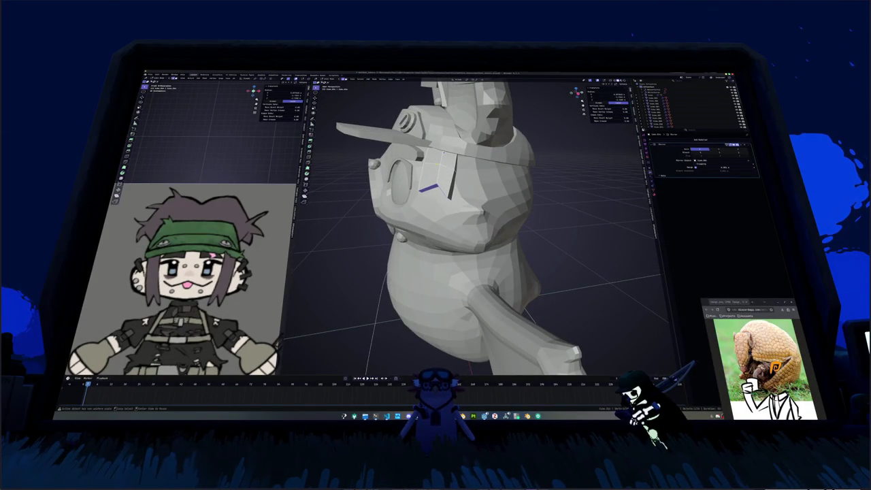
{"action": "left_click", "coordinate": [494, 178], "text": "alt"}
{"action": "key", "text": "g"}
{"action": "left_click", "coordinate": [484, 170]}
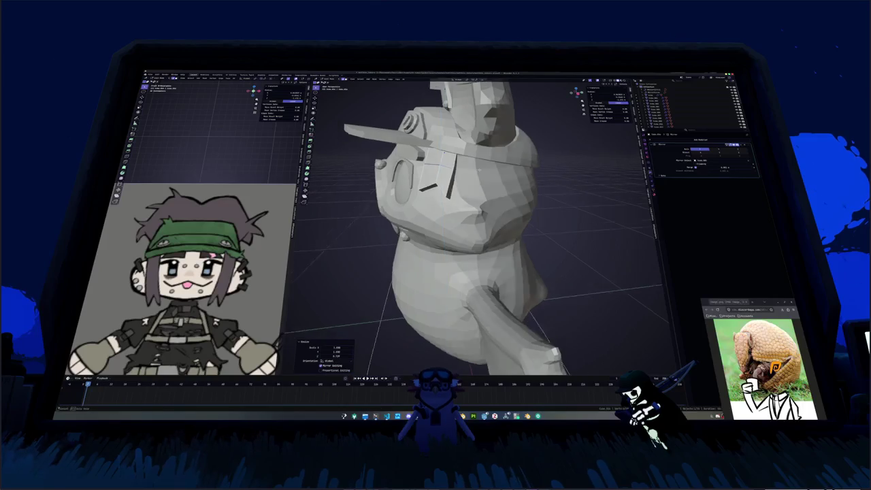
{"action": "mouse_move", "coordinate": [485, 169]}
{"action": "middle_mouse_down"}
{"action": "mouse_move", "coordinate": [503, 205]}
{"action": "mouse_move", "coordinate": [396, 135]}
{"action": "mouse_move", "coordinate": [433, 90]}
{"action": "mouse_move", "coordinate": [462, 178]}
{"action": "mouse_move", "coordinate": [408, 136]}
{"action": "middle_mouse_up"}
{"action": "left_click", "coordinate": [461, 178], "text": "alt"}
{"action": "key", "text": "g"}
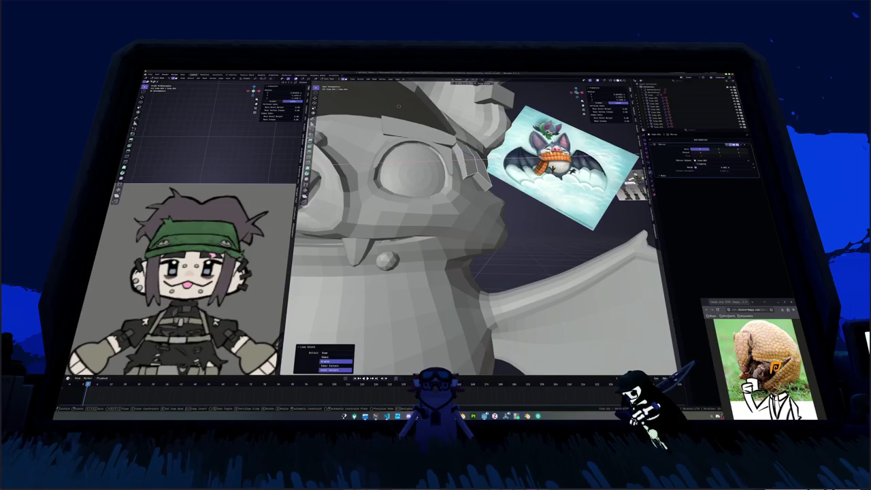
{"action": "left_click", "coordinate": [397, 107]}
- Edge-slide a goggle loop along the head surface so it sits snugly
{"action": "scroll", "coordinate": [397, 107], "scroll_direction": "down", "scroll_amount": 5}
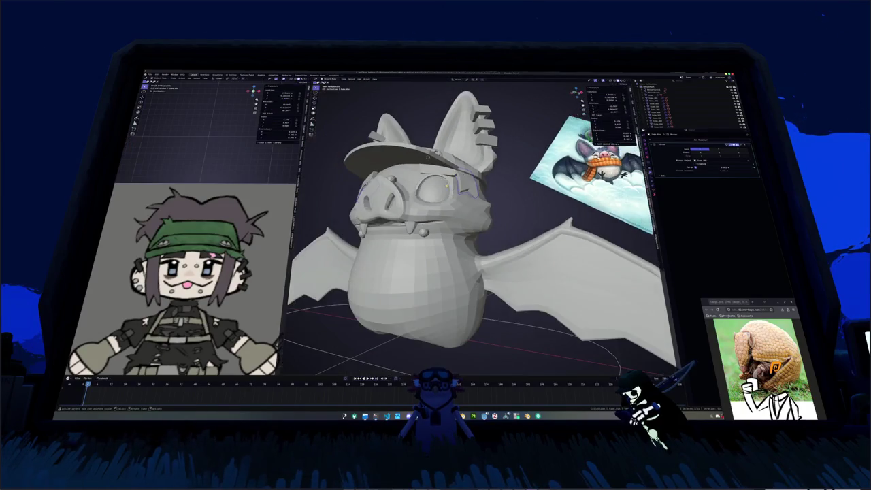
{"action": "middle_click_drag", "start_coordinate": [397, 107], "coordinate": [436, 136]}
{"action": "middle_click_drag", "start_coordinate": [436, 225], "coordinate": [415, 218]}
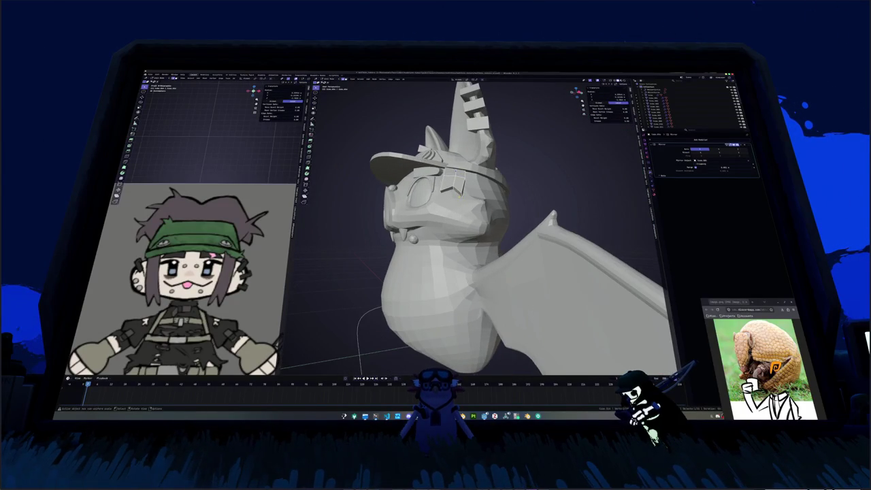
{"action": "mouse_move", "coordinate": [460, 195]}
{"action": "middle_mouse_down"}
{"action": "mouse_move", "coordinate": [436, 204]}
{"action": "mouse_move", "coordinate": [411, 109]}
{"action": "mouse_move", "coordinate": [474, 183]}
{"action": "middle_mouse_up"}
{"action": "key", "text": "g"}
{"action": "key", "text": "g"}
{"action": "left_click", "coordinate": [459, 195]}
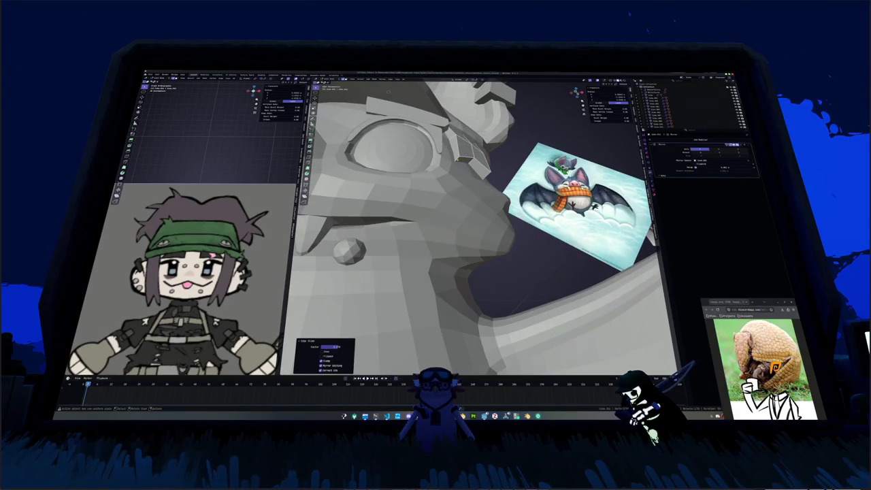
{"action": "mouse_move", "coordinate": [389, 91]}
{"action": "middle_mouse_down"}
{"action": "mouse_move", "coordinate": [373, 89]}
{"action": "mouse_move", "coordinate": [480, 82]}
{"action": "mouse_move", "coordinate": [434, 154]}
{"action": "middle_mouse_up"}
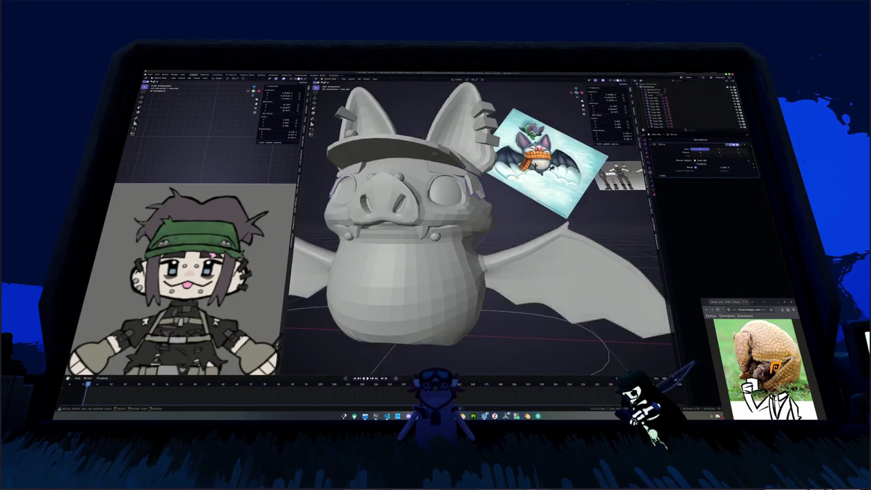
- Apply Shade Auto Smooth to the goggles
{"action": "right_click", "coordinate": [476, 185]}
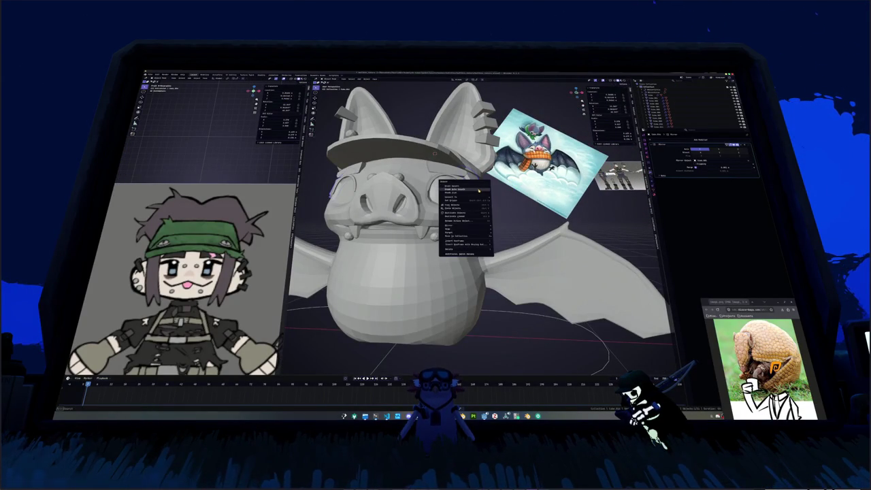
{"action": "left_click", "coordinate": [478, 190]}
{"action": "scroll", "coordinate": [468, 193], "scroll_direction": "down", "scroll_amount": 3}
{"action": "mouse_move", "coordinate": [469, 194]}
{"action": "middle_mouse_down"}
{"action": "mouse_move", "coordinate": [488, 196]}
{"action": "mouse_move", "coordinate": [474, 189]}
{"action": "middle_mouse_up"}
{"action": "scroll", "coordinate": [488, 196], "scroll_direction": "up", "scroll_amount": 3}
- Edge-slide the goggle edges beside the eye to tidy them
{"action": "key", "text": "alt+z"}
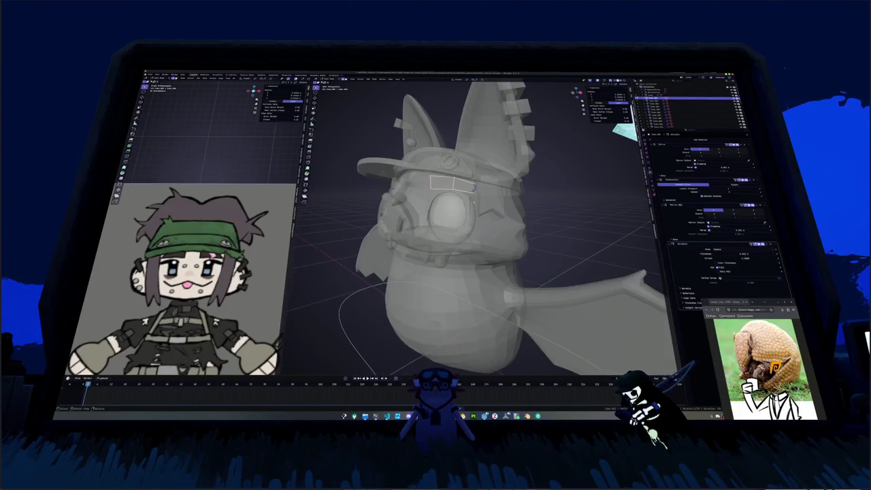
{"action": "key", "text": "alt+z"}
{"action": "scroll", "coordinate": [450, 338], "scroll_direction": "up", "scroll_amount": 3}
{"action": "mouse_move", "coordinate": [449, 338]}
{"action": "middle_mouse_down"}
{"action": "mouse_move", "coordinate": [477, 353]}
{"action": "mouse_move", "coordinate": [489, 176]}
{"action": "mouse_move", "coordinate": [468, 333]}
{"action": "mouse_move", "coordinate": [492, 176]}
{"action": "mouse_move", "coordinate": [476, 194]}
{"action": "middle_mouse_up"}
{"action": "key", "text": "g"}
{"action": "key", "text": "g"}
{"action": "key", "text": "g"}
{"action": "left_click", "coordinate": [491, 176]}
- Select the right eye piece from among the overlapping objects
{"action": "scroll", "coordinate": [476, 194], "scroll_direction": "down", "scroll_amount": 4}
{"action": "left_click", "coordinate": [464, 199], "text": "alt"}
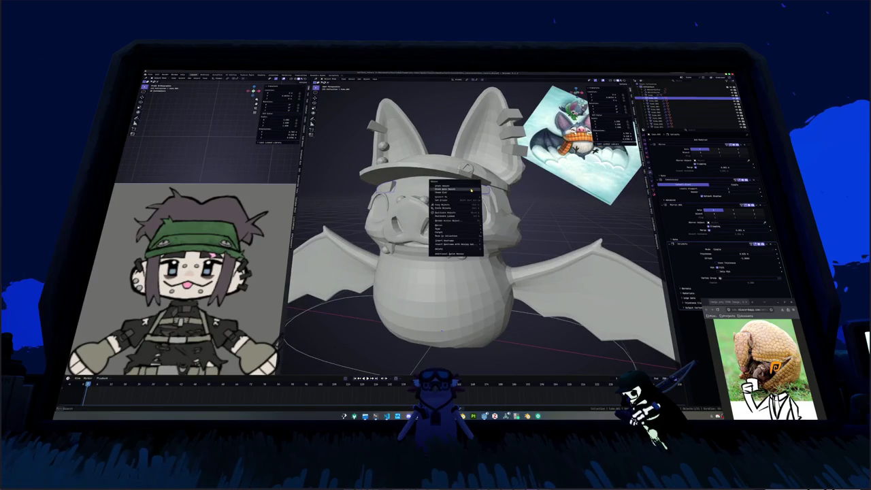
{"action": "left_click", "coordinate": [465, 204]}
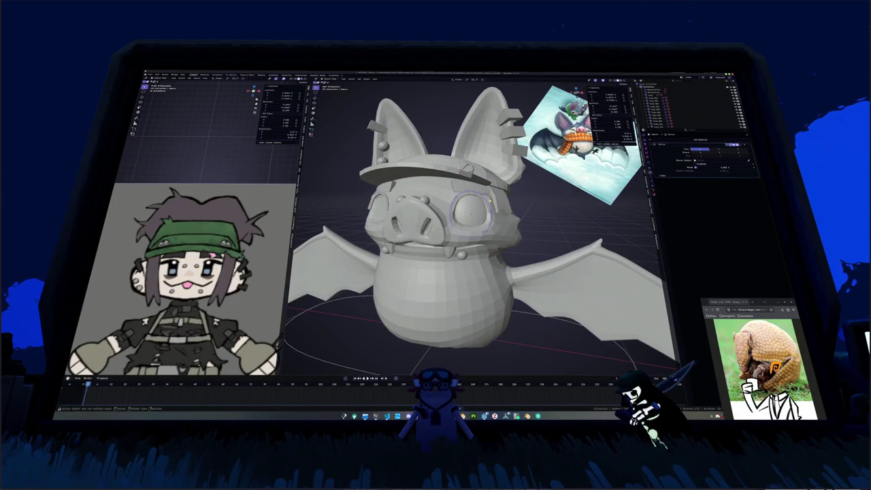
- Apply Shade Auto Smooth to the eye piece
{"action": "right_click", "coordinate": [466, 204]}
{"action": "left_click", "coordinate": [462, 213]}
{"action": "mouse_move", "coordinate": [463, 212]}
{"action": "middle_mouse_down"}
{"action": "mouse_move", "coordinate": [527, 200]}
{"action": "mouse_move", "coordinate": [507, 189]}
{"action": "mouse_move", "coordinate": [524, 205]}
{"action": "mouse_move", "coordinate": [487, 245]}
{"action": "mouse_move", "coordinate": [480, 204]}
{"action": "mouse_move", "coordinate": [467, 198]}
{"action": "middle_mouse_up"}
{"action": "scroll", "coordinate": [527, 200], "scroll_direction": "down", "scroll_amount": 5}
{"action": "scroll", "coordinate": [524, 204], "scroll_direction": "up", "scroll_amount": 8}
- Move the selected eye-piece vertices sideways along X, checking with X-ray
{"action": "key", "text": "g"}
{"action": "key", "text": "x"}
{"action": "left_click", "coordinate": [487, 238]}
{"action": "key", "text": "alt+z"}
{"action": "key", "text": "alt+z"}
{"action": "key", "text": "g"}
{"action": "key", "text": "alt+z"}
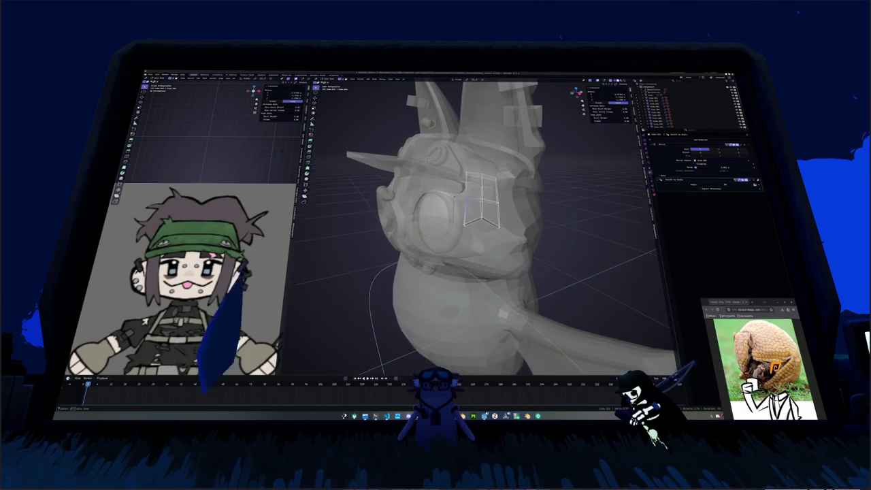
{"action": "left_click", "coordinate": [467, 198]}
{"action": "key", "text": "alt+z"}
- With the whole bat in view, bring up the Add menu of mesh primitives
{"action": "mouse_move", "coordinate": [467, 198]}
{"action": "middle_mouse_down"}
{"action": "mouse_move", "coordinate": [459, 144]}
{"action": "mouse_move", "coordinate": [476, 191]}
{"action": "middle_mouse_up"}
{"action": "scroll", "coordinate": [476, 191], "scroll_direction": "down", "scroll_amount": 2}
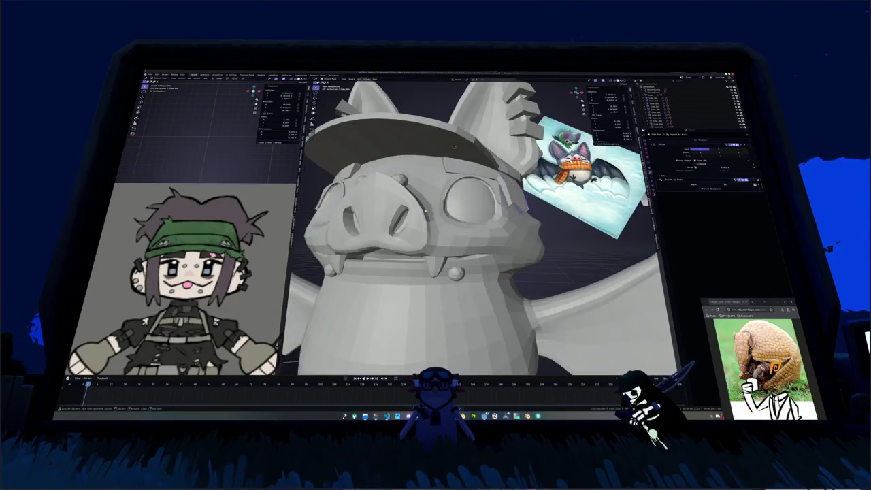
{"action": "scroll", "coordinate": [485, 213], "scroll_direction": "down", "scroll_amount": 4}
{"action": "scroll", "coordinate": [518, 213], "scroll_direction": "down", "scroll_amount": 2}
{"action": "middle_click_drag", "start_coordinate": [518, 213], "coordinate": [504, 204]}
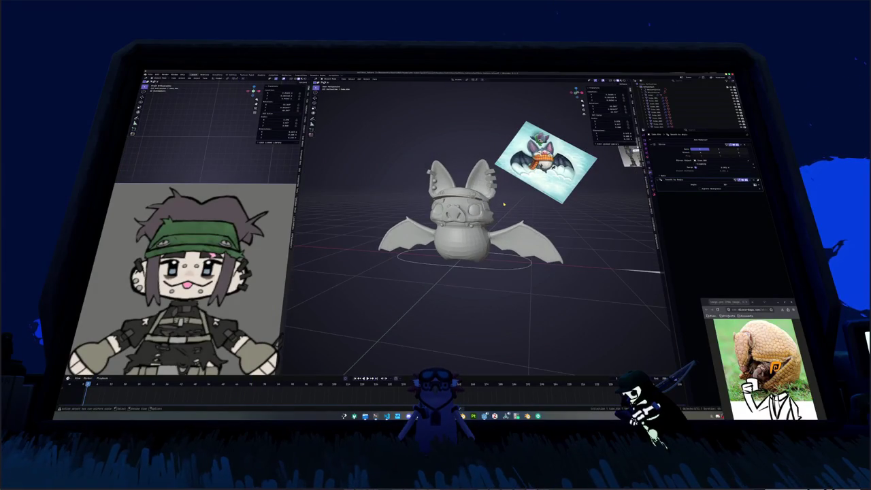
{"action": "key", "text": "shift+a"}
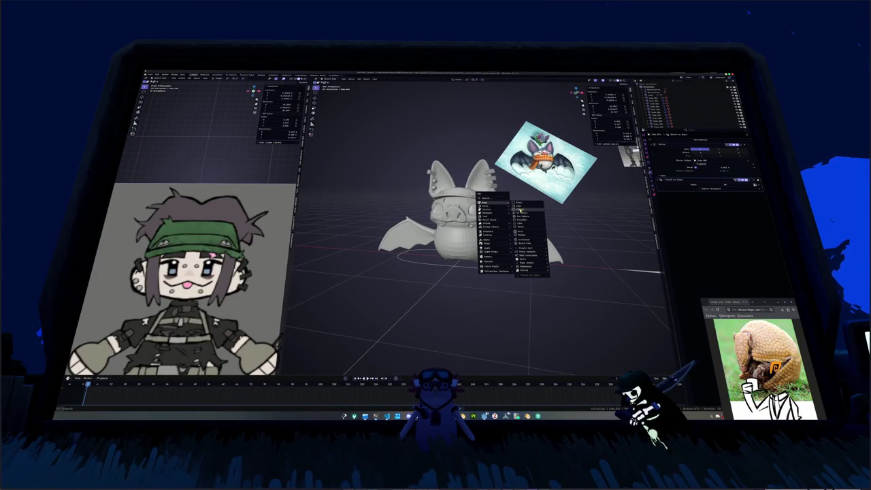
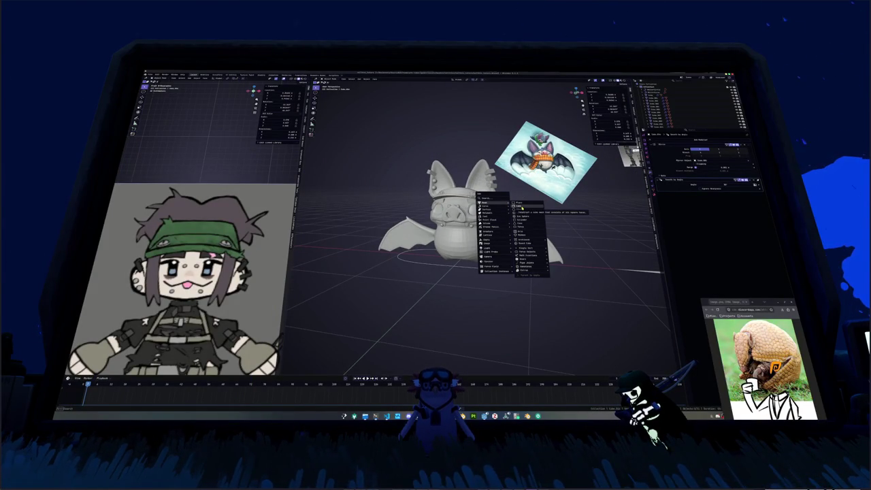
- Add a cube, move it back to the world origin and scale it down to a small box
{"action": "key", "text": "Escape"}
{"action": "middle_click_drag", "start_coordinate": [521, 205], "coordinate": [519, 200]}
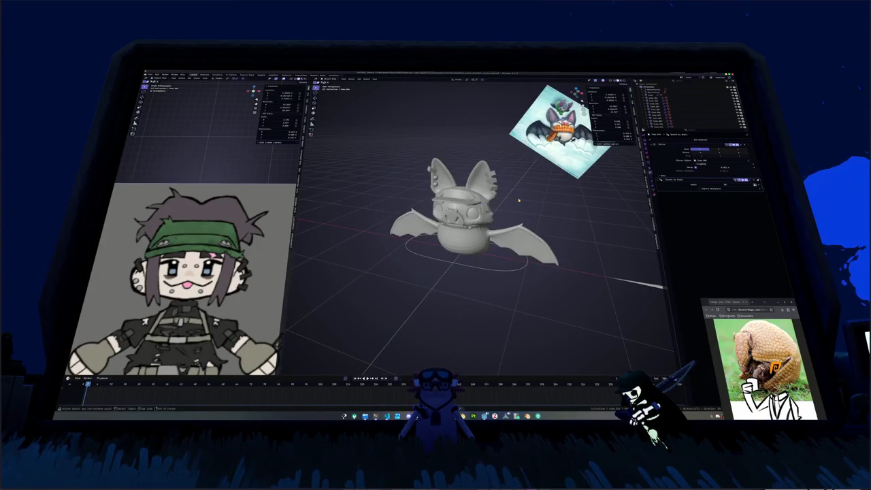
{"action": "key", "text": "shift+a"}
{"action": "left_click", "coordinate": [544, 206]}
{"action": "scroll", "coordinate": [543, 214], "scroll_direction": "down", "scroll_amount": 3}
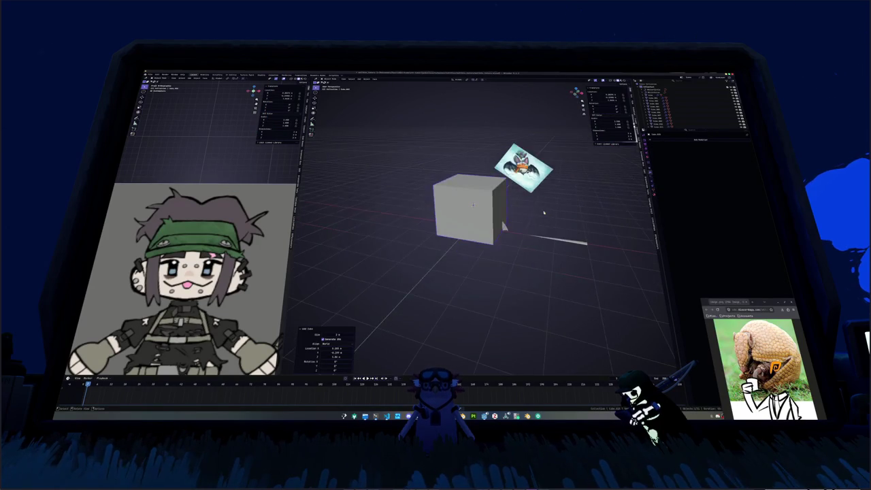
{"action": "middle_click_drag", "start_coordinate": [543, 214], "coordinate": [563, 209]}
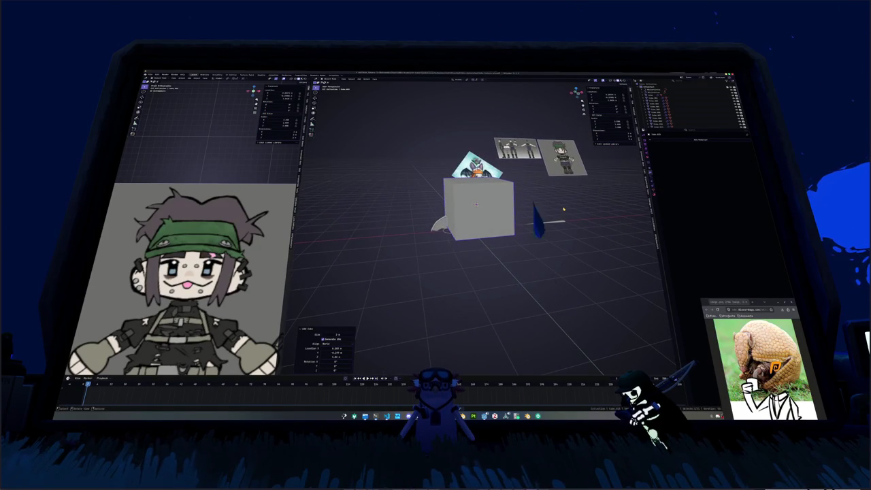
{"action": "key", "text": "KP_1"}
{"action": "scroll", "coordinate": [563, 209], "scroll_direction": "up", "scroll_amount": 2}
{"action": "key", "text": "alt+g"}
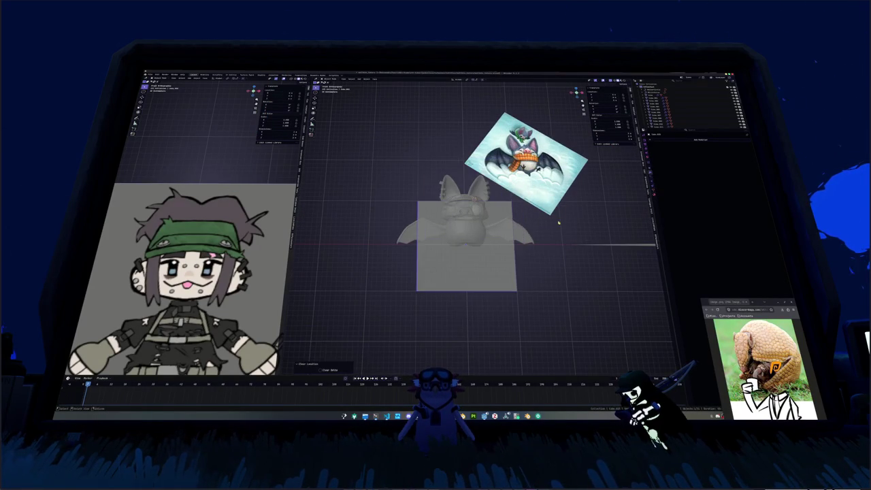
{"action": "key", "text": "s"}
{"action": "left_click", "coordinate": [485, 195]}
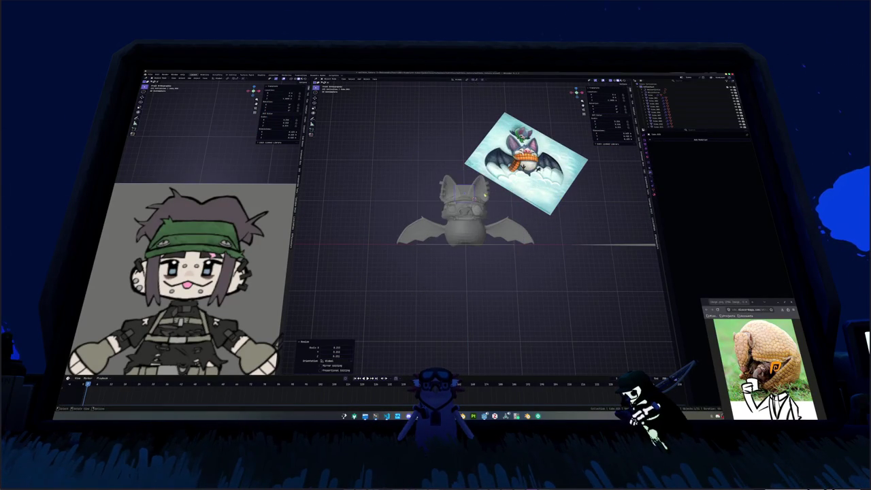
- Extrude the box's top face straight upward into a tall block
{"action": "scroll", "coordinate": [485, 195], "scroll_direction": "up", "scroll_amount": 2}
{"action": "key", "text": "Tab"}
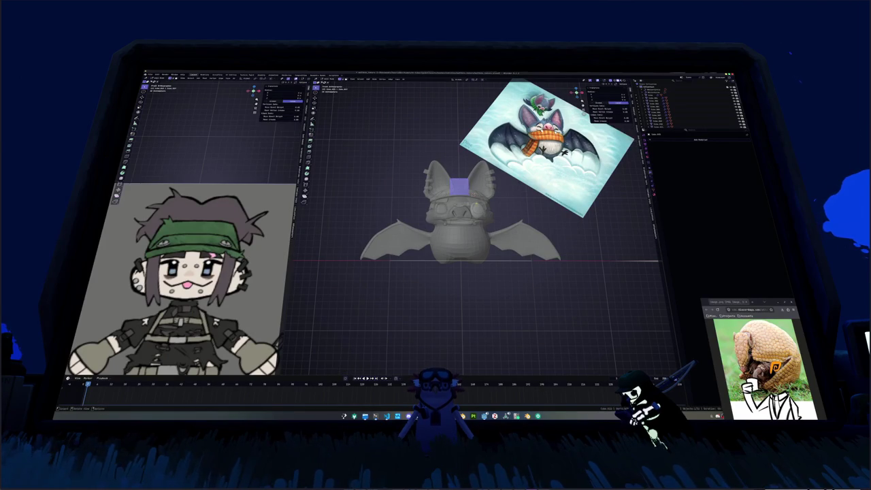
{"action": "key", "text": "e"}
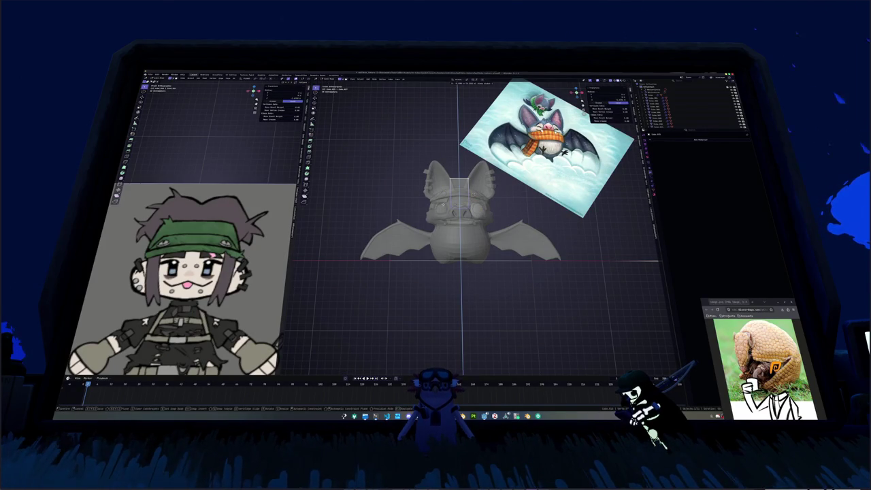
{"action": "key", "text": "Return"}
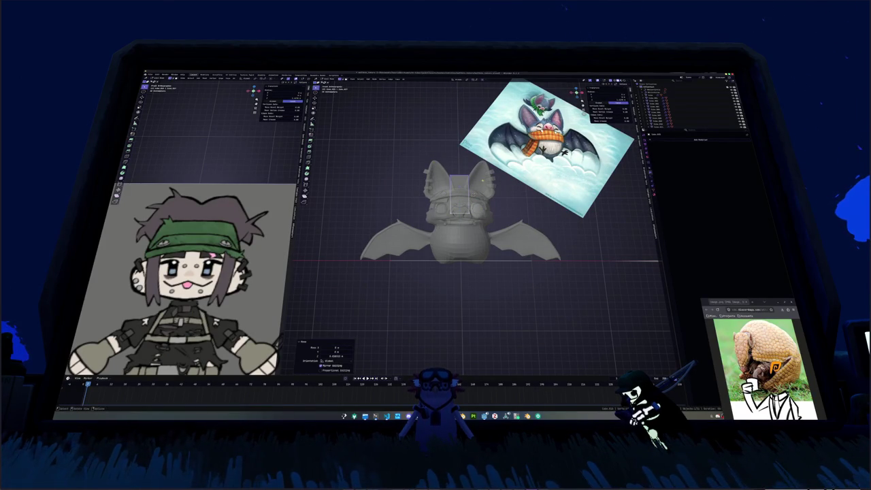
{"action": "key", "text": "3"}
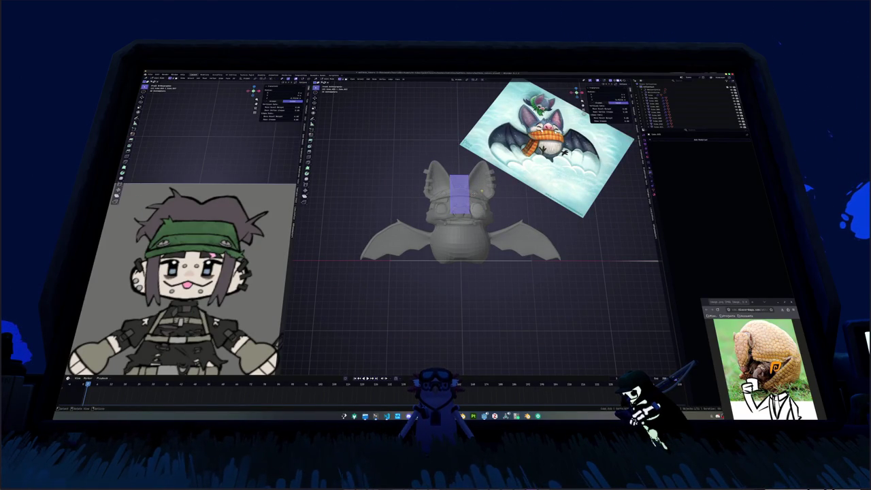
{"action": "left_click", "coordinate": [598, 123]}
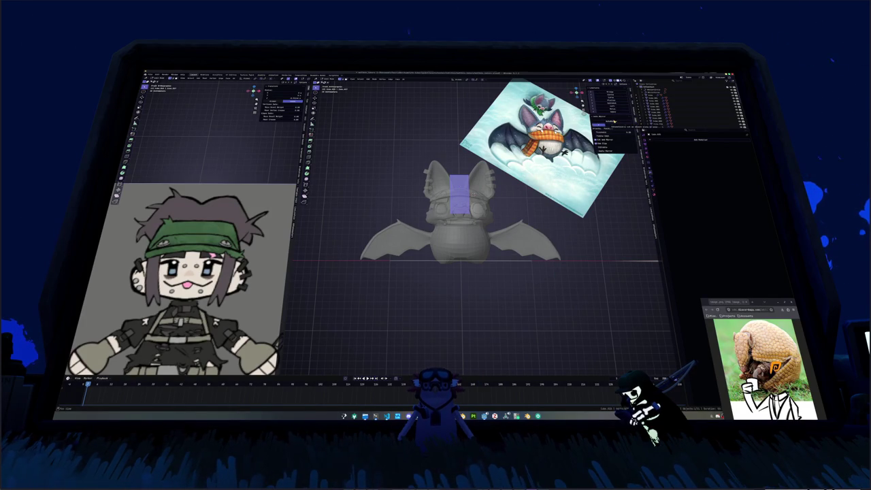
- Add a modifier to the box and apply LoopTools Relax to the selected loop
{"action": "left_click", "coordinate": [610, 122]}
{"action": "middle_click_drag", "start_coordinate": [611, 122], "coordinate": [625, 83]}
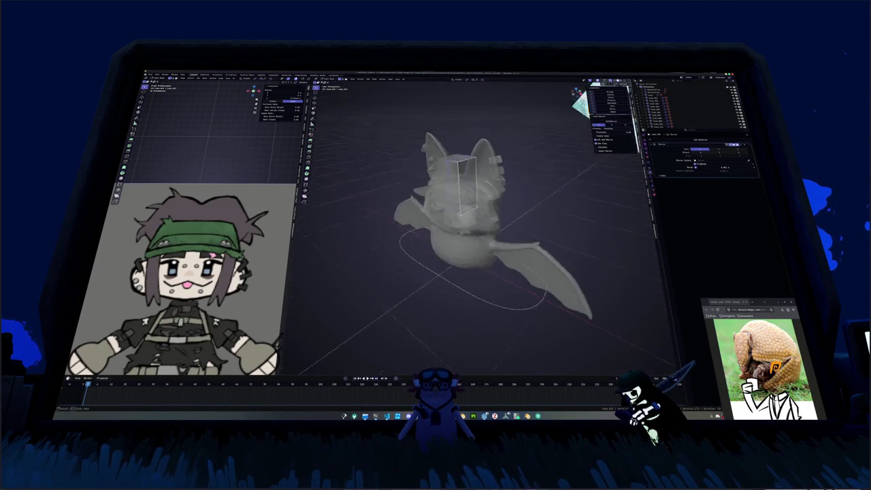
{"action": "key", "text": "Tab"}
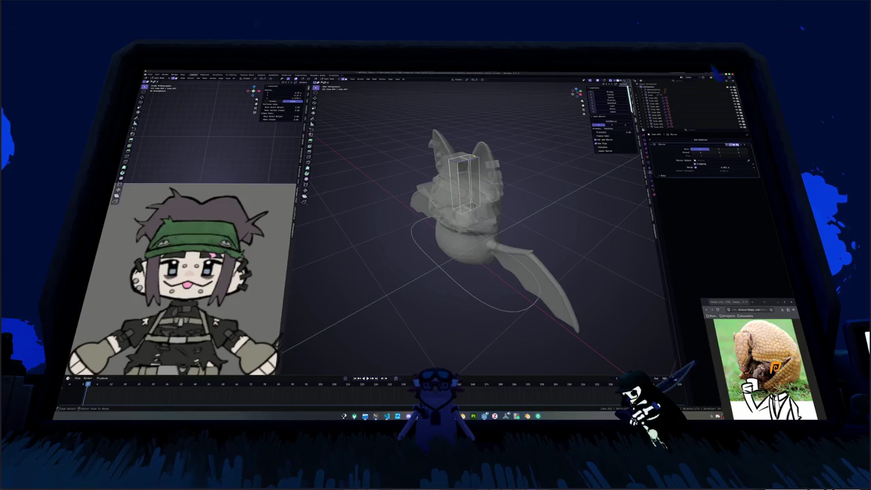
{"action": "key", "text": "shift+r"}
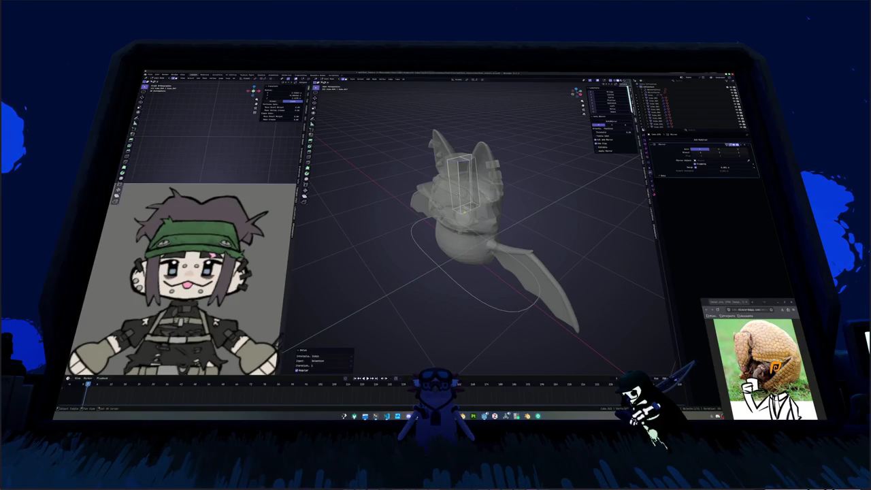
{"action": "key", "text": "ctrl+z"}
{"action": "key", "text": "shift+r"}
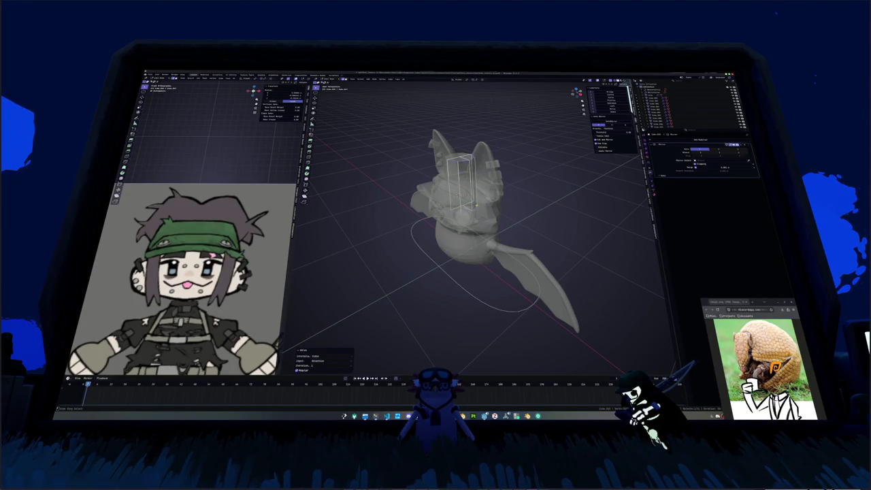
- Shift the character reference sheet aside along the X axis and then along Z
{"action": "key", "text": "KP_1"}
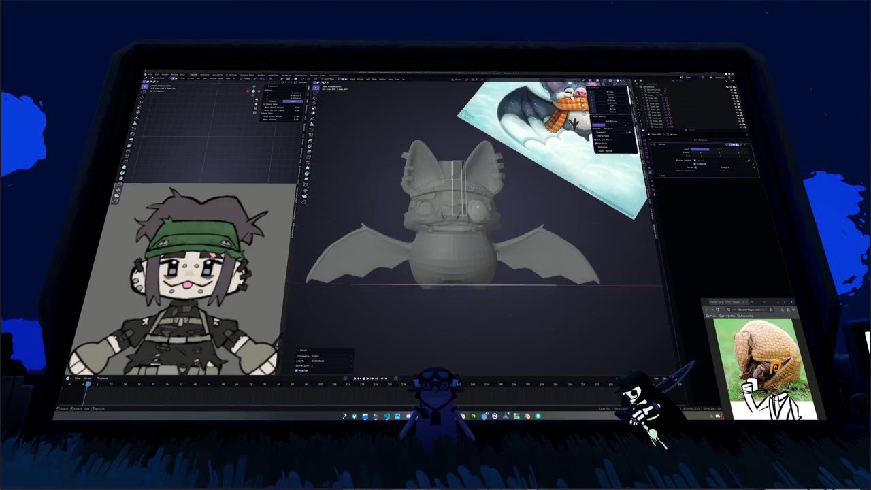
{"action": "scroll", "coordinate": [469, 204], "scroll_direction": "down", "scroll_amount": 3}
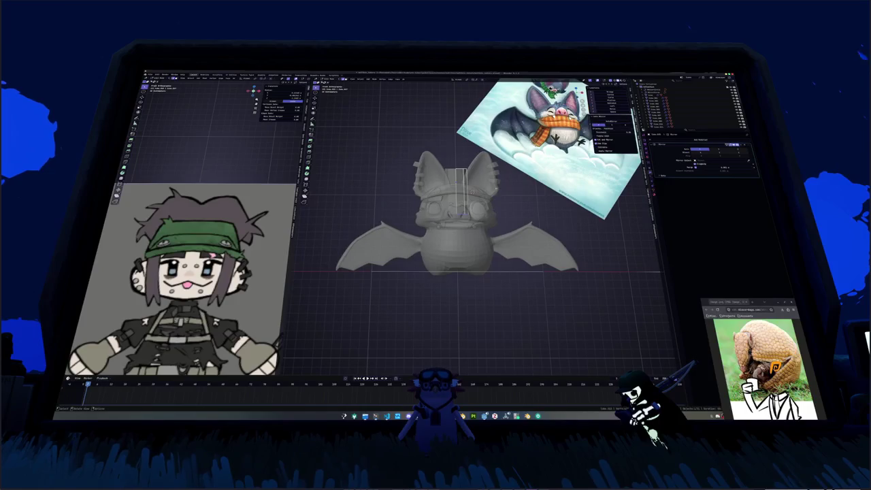
{"action": "scroll", "coordinate": [470, 204], "scroll_direction": "down", "scroll_amount": 3}
{"action": "scroll", "coordinate": [469, 204], "scroll_direction": "down", "scroll_amount": 4}
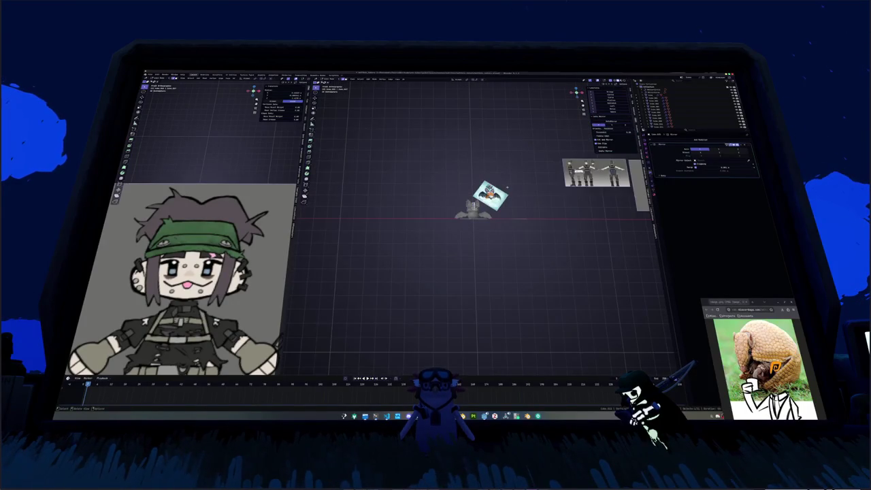
{"action": "key", "text": "g"}
{"action": "key", "text": "x"}
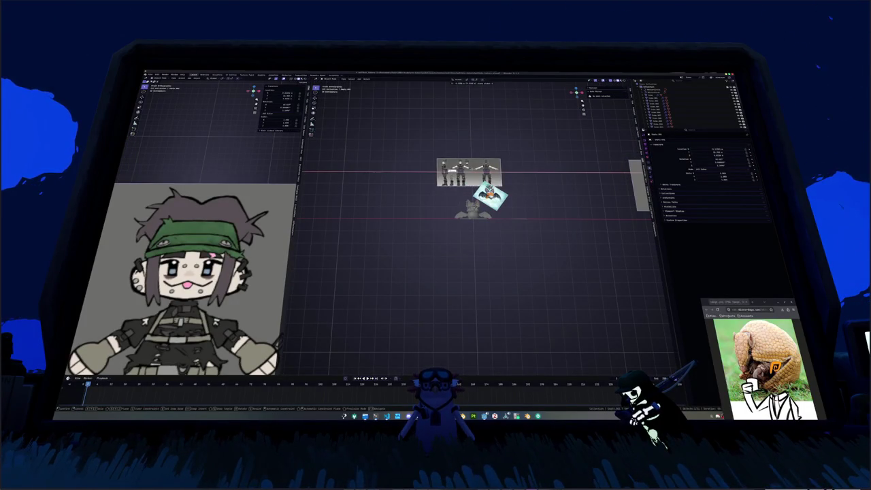
{"action": "key", "text": "Return"}
{"action": "key", "text": "g"}
{"action": "key", "text": "z"}
{"action": "key", "text": "Return"}
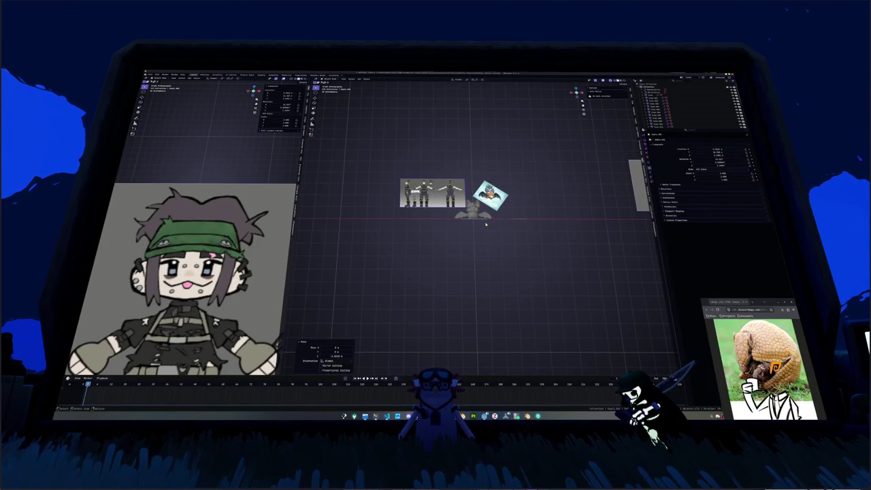
- Widen the top of the box along the X axis
{"action": "scroll", "coordinate": [469, 204], "scroll_direction": "up", "scroll_amount": 2}
{"action": "scroll", "coordinate": [470, 204], "scroll_direction": "up", "scroll_amount": 2}
{"action": "scroll", "coordinate": [470, 204], "scroll_direction": "up", "scroll_amount": 3}
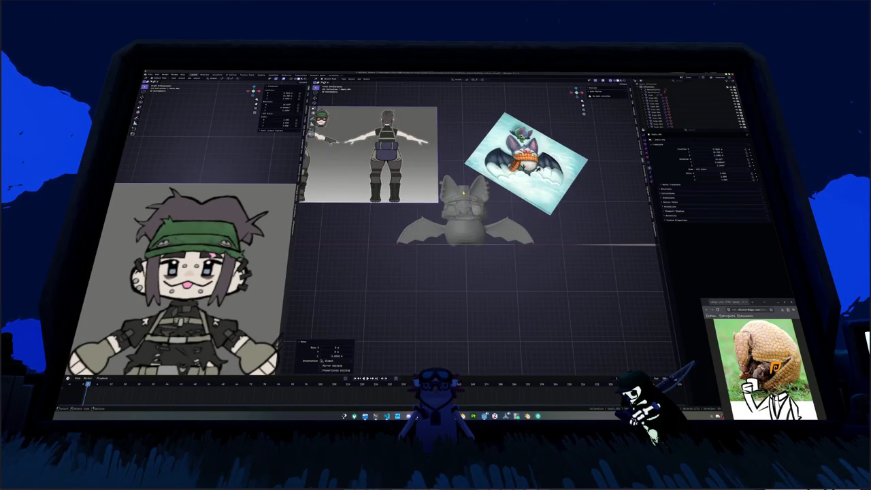
{"action": "middle_click_drag", "start_coordinate": [470, 204], "coordinate": [496, 211]}
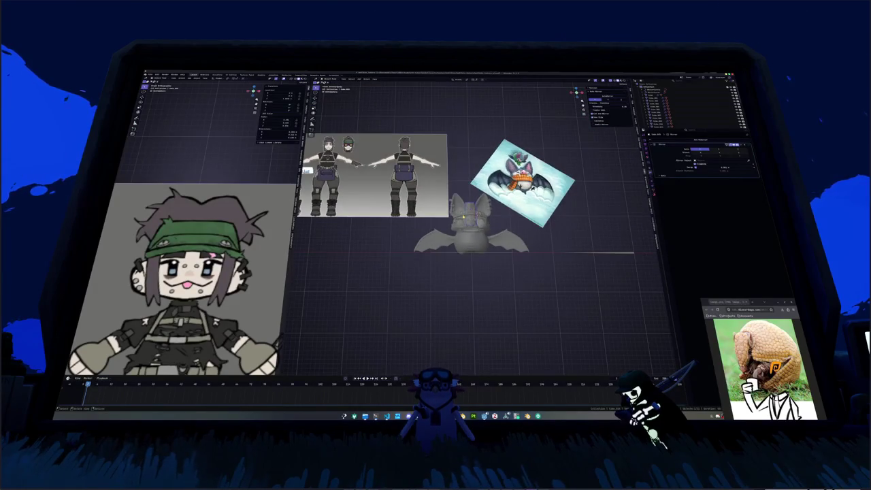
{"action": "scroll", "coordinate": [469, 218], "scroll_direction": "up", "scroll_amount": 3}
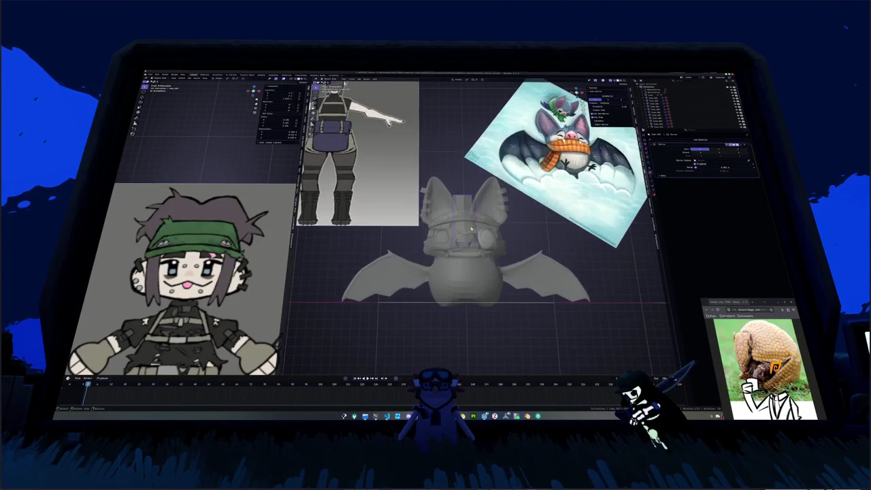
{"action": "scroll", "coordinate": [470, 218], "scroll_direction": "up", "scroll_amount": 2}
{"action": "scroll", "coordinate": [520, 238], "scroll_direction": "up", "scroll_amount": 2}
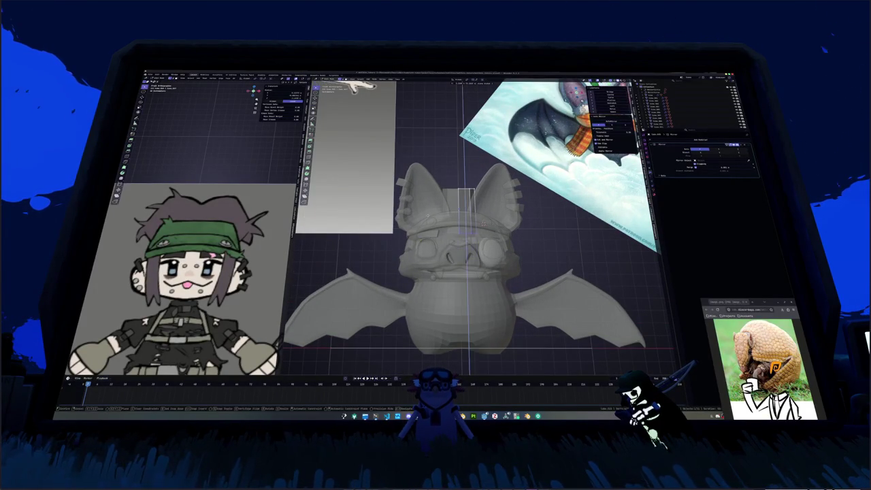
{"action": "left_click_drag", "start_coordinate": [466, 232], "coordinate": [469, 204]}
{"action": "key", "text": "ctrl+z"}
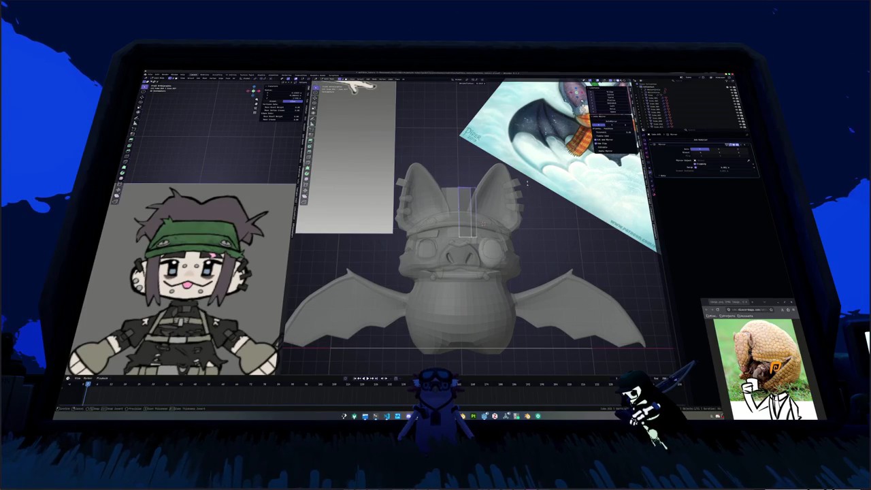
{"action": "key", "text": "g"}
{"action": "key", "text": "x"}
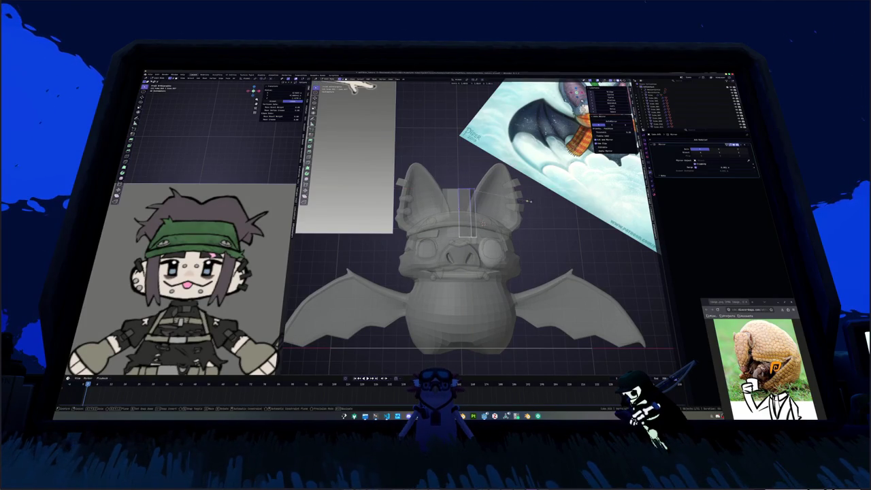
{"action": "key", "text": "Return"}
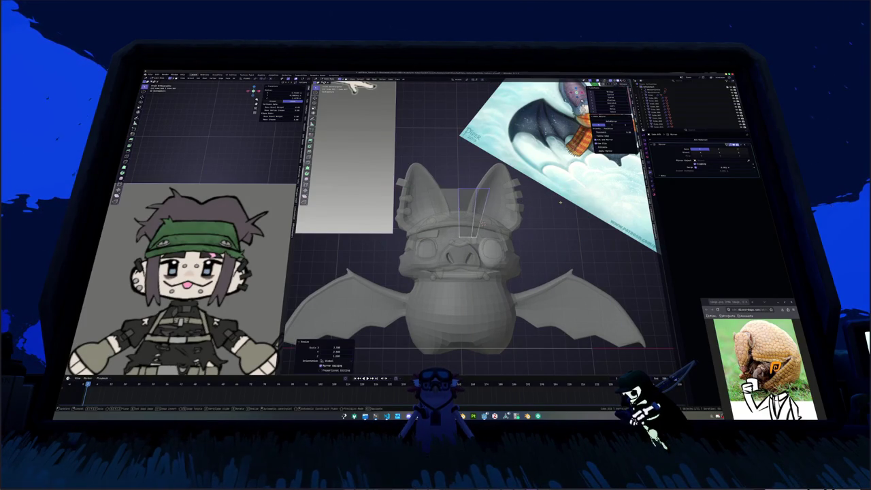
{"action": "key", "text": "g"}
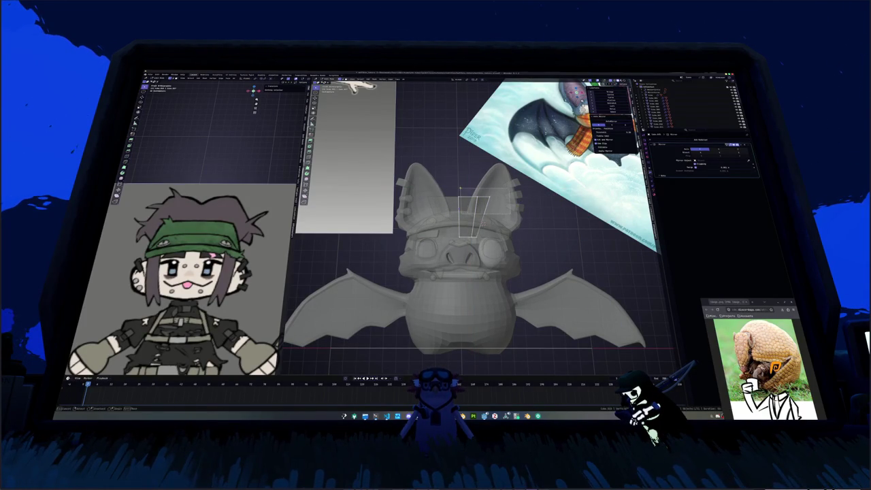
{"action": "key", "text": "Return"}
- Nudge the selected geometry along Y, leave Edit Mode and turn off X-ray
{"action": "middle_click_drag", "start_coordinate": [470, 204], "coordinate": [477, 211]}
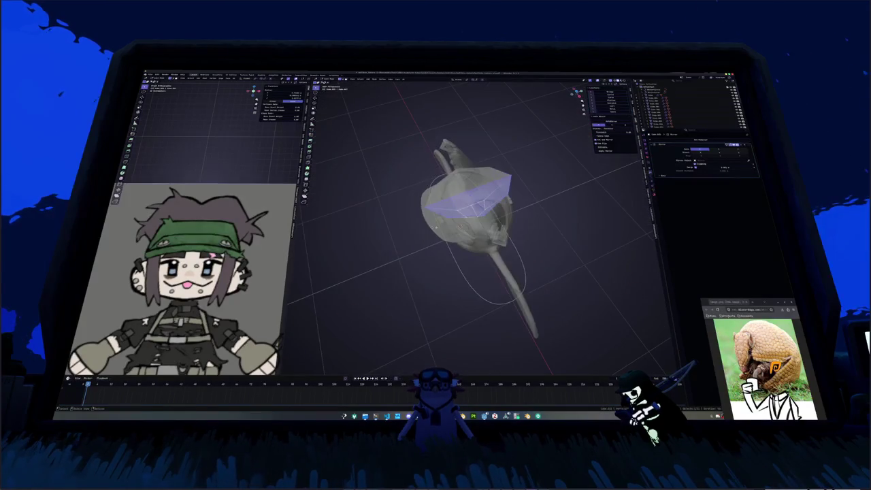
{"action": "key", "text": "g"}
{"action": "key", "text": "y"}
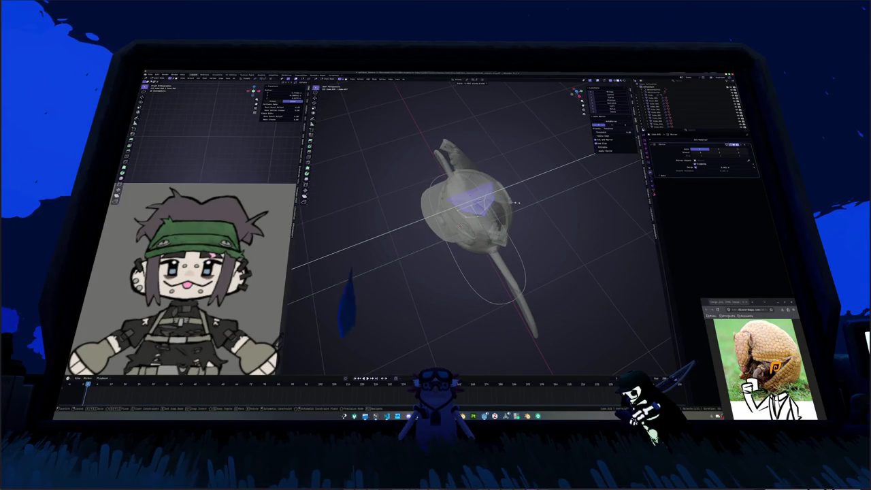
{"action": "key", "text": "Return"}
{"action": "mouse_move", "coordinate": [512, 202]}
{"action": "middle_mouse_down"}
{"action": "mouse_move", "coordinate": [522, 217]}
{"action": "mouse_move", "coordinate": [560, 194]}
{"action": "middle_mouse_up"}
{"action": "key", "text": "Tab"}
{"action": "key", "text": "alt+z"}
{"action": "key", "text": "ctrl+a"}
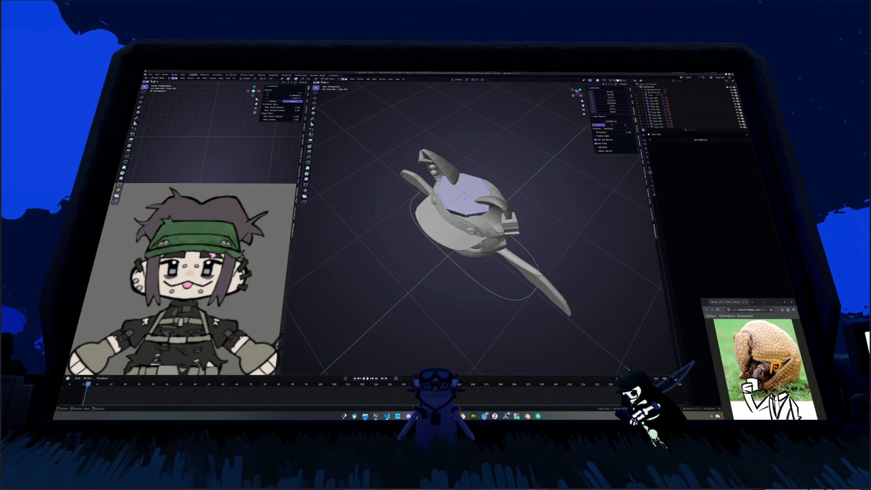
{"action": "middle_click_drag", "start_coordinate": [463, 197], "coordinate": [460, 203]}
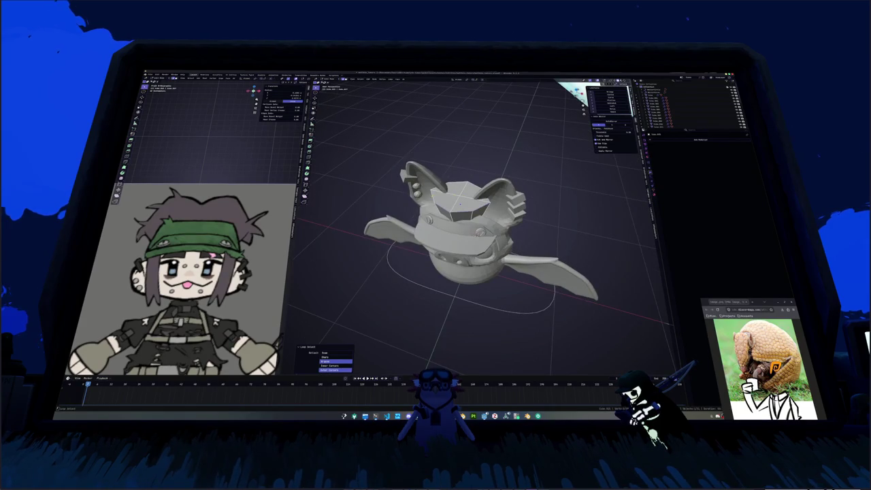
- Select the crown edge loop and smooth it with LoopTools Relax
{"action": "left_click", "coordinate": [610, 110]}
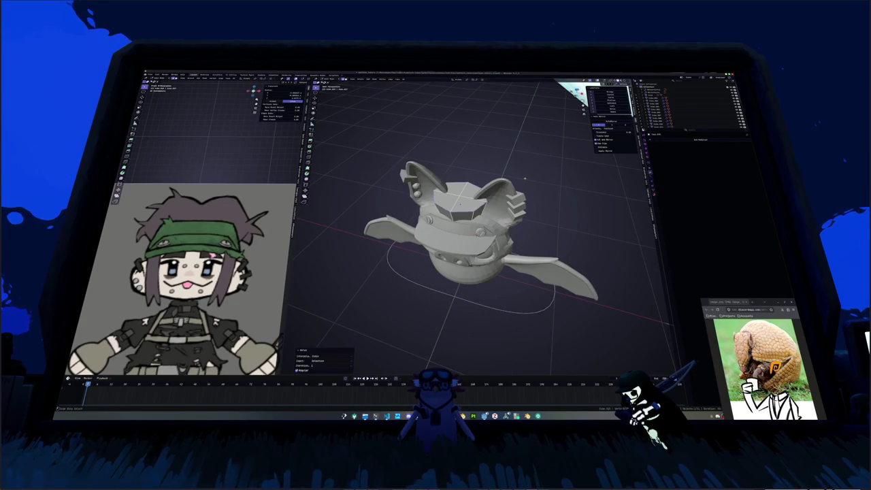
{"action": "left_click", "coordinate": [478, 227], "text": "alt"}
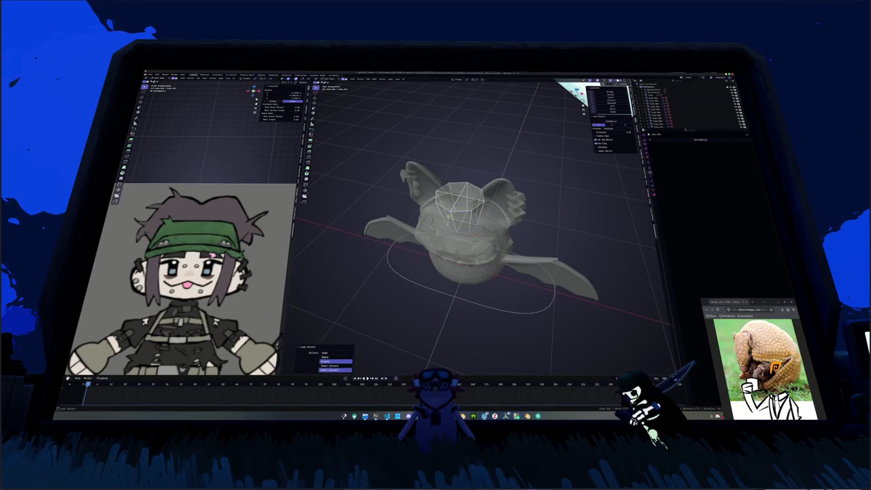
{"action": "left_click", "coordinate": [611, 111]}
{"action": "key", "text": "KP_1"}
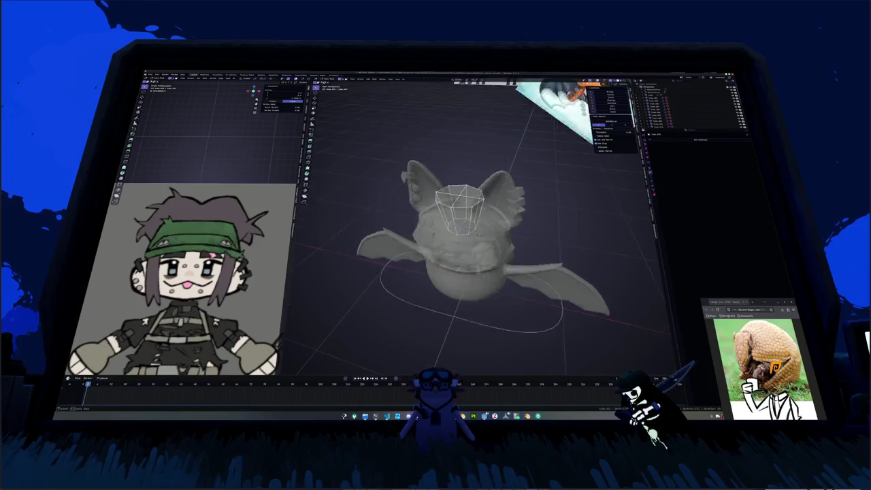
{"action": "key", "text": "KP_8"}
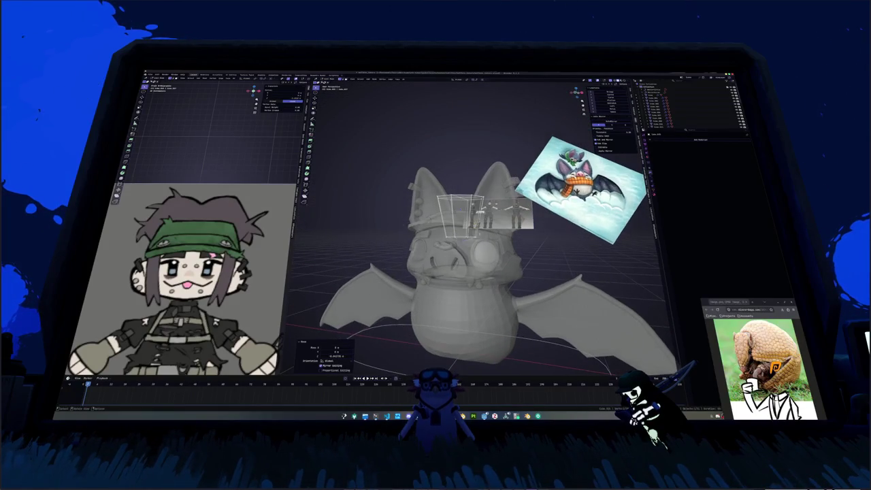
{"action": "key", "text": "KP_8"}
{"action": "key", "text": "KP_8"}
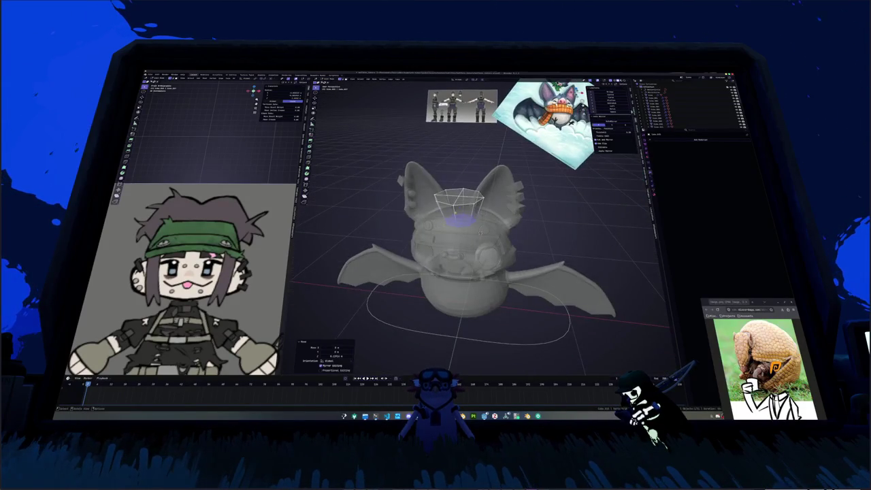
{"action": "key", "text": "KP_1"}
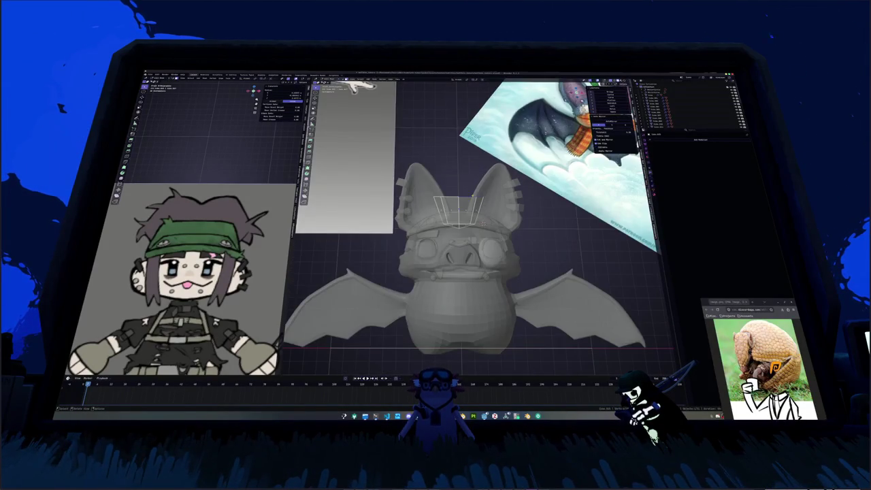
- Extrude the crown's top face upward and scale it to make the centre piece taller
{"action": "key", "text": "e"}
{"action": "left_click", "coordinate": [473, 184]}
{"action": "key", "text": "s"}
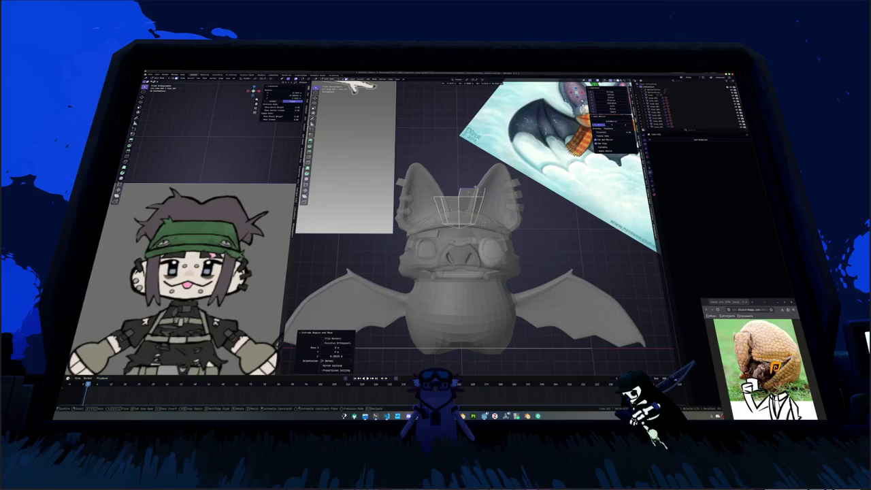
{"action": "key", "text": "Return"}
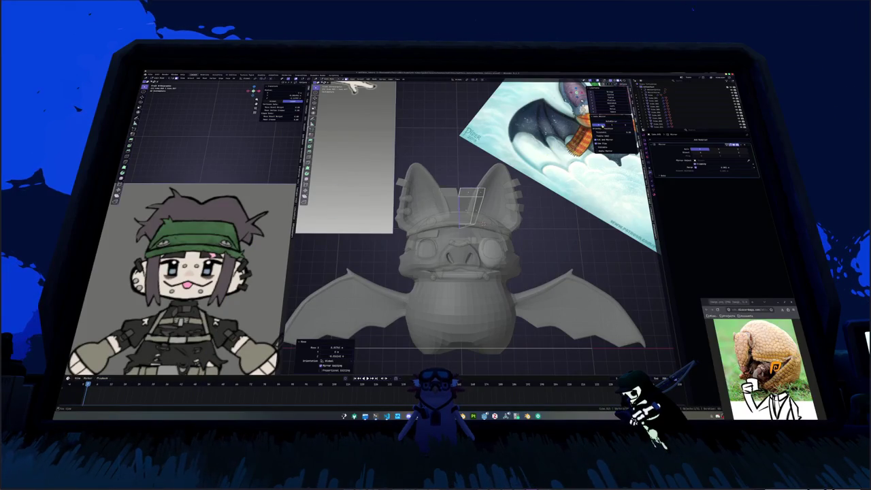
{"action": "mouse_move", "coordinate": [462, 272]}
{"action": "middle_mouse_down"}
{"action": "mouse_move", "coordinate": [490, 259]}
{"action": "mouse_move", "coordinate": [476, 245]}
{"action": "middle_mouse_up"}
{"action": "left_click", "coordinate": [469, 194], "text": "alt"}
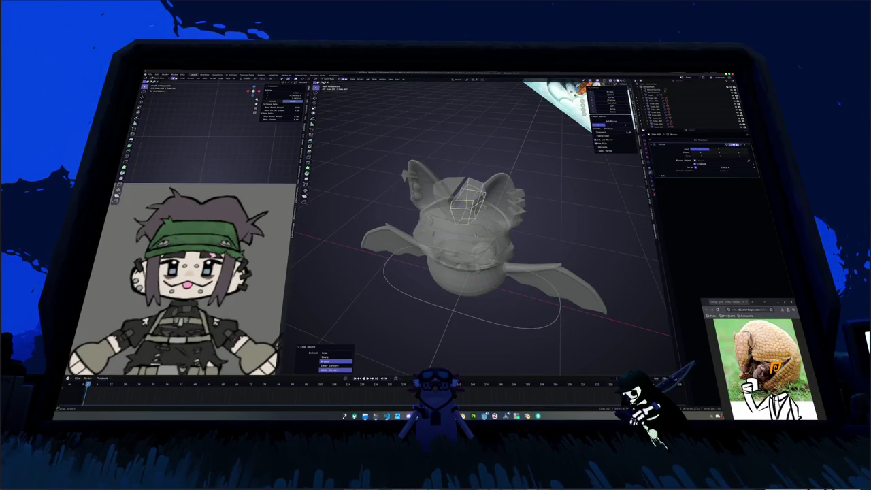
{"action": "middle_click_drag", "start_coordinate": [463, 272], "coordinate": [477, 259]}
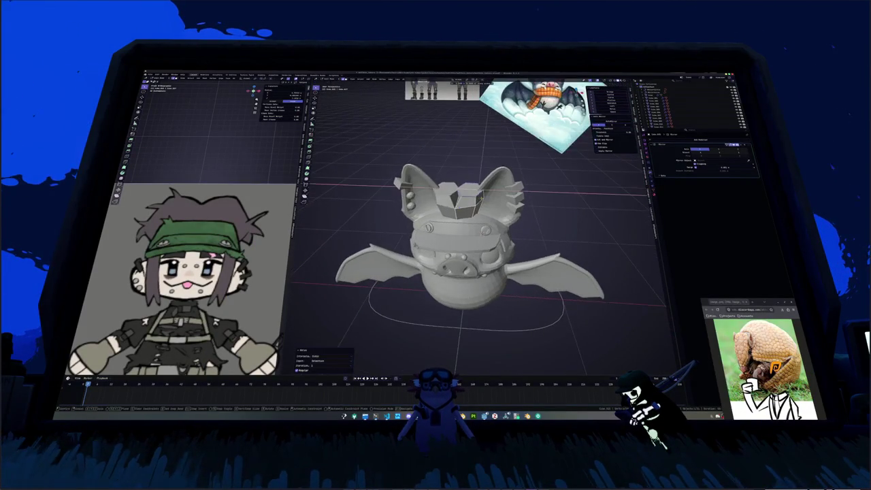
{"action": "key", "text": "Return"}
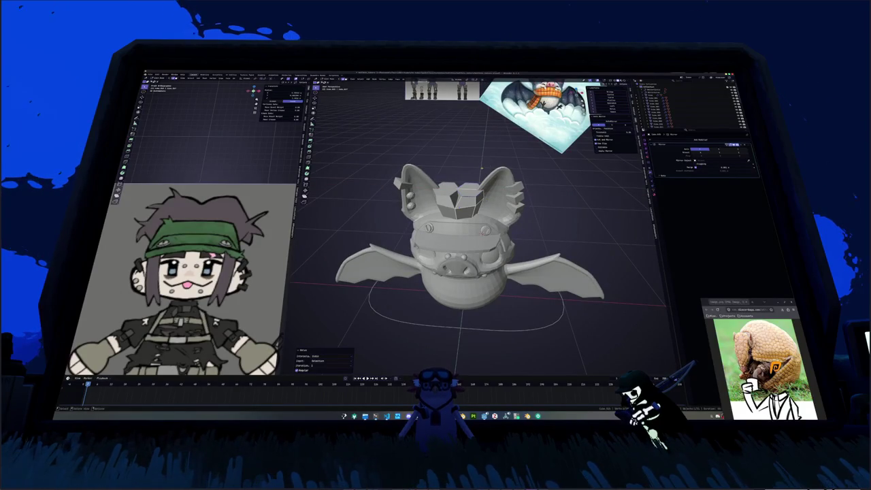
{"action": "scroll", "coordinate": [481, 167], "scroll_direction": "up", "scroll_amount": 2}
- Shift the head piece along the X axis and relax its selected loop
{"action": "key", "text": "g"}
{"action": "key", "text": "x"}
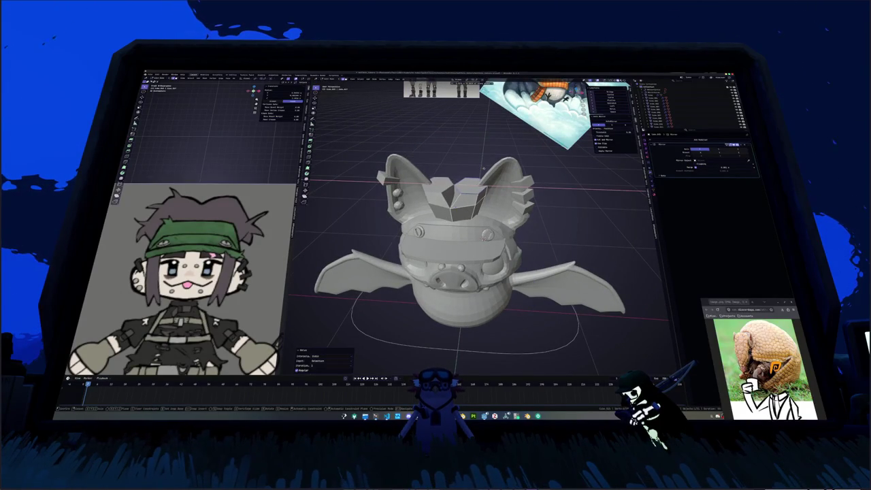
{"action": "key", "text": "Return"}
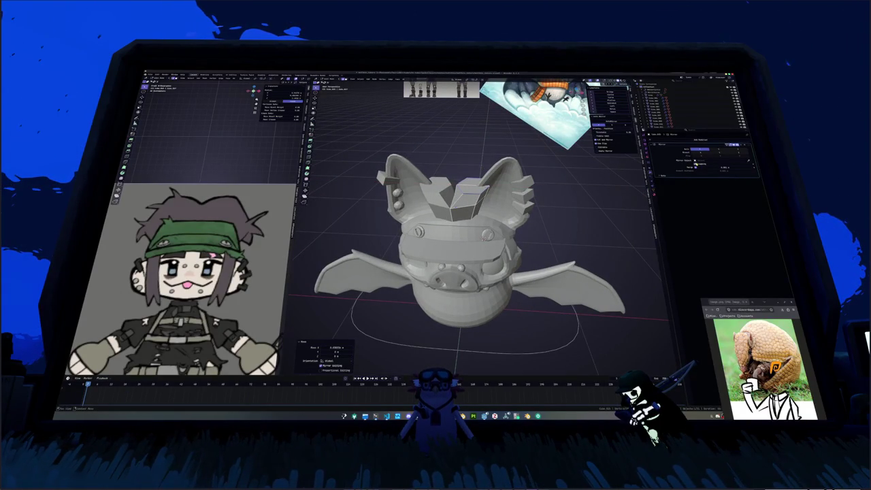
{"action": "key", "text": "shift+r"}
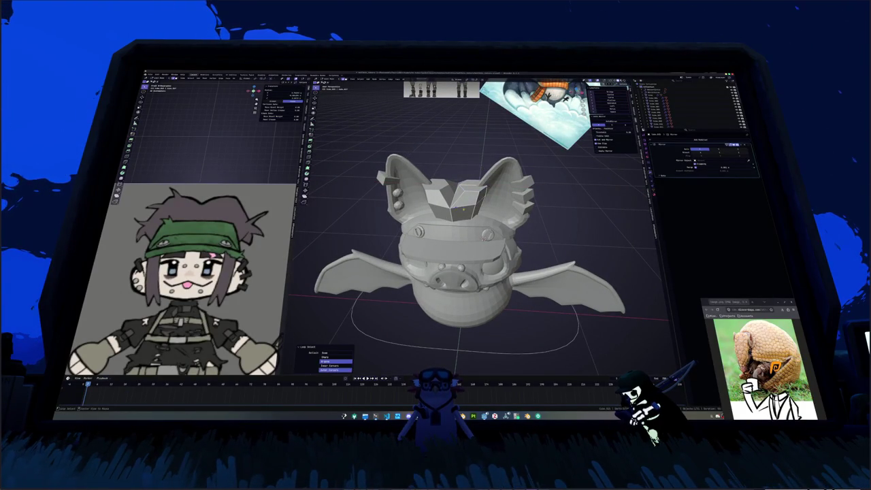
{"action": "middle_click_drag", "start_coordinate": [477, 204], "coordinate": [570, 199]}
{"action": "key", "text": "g"}
{"action": "key", "text": "y"}
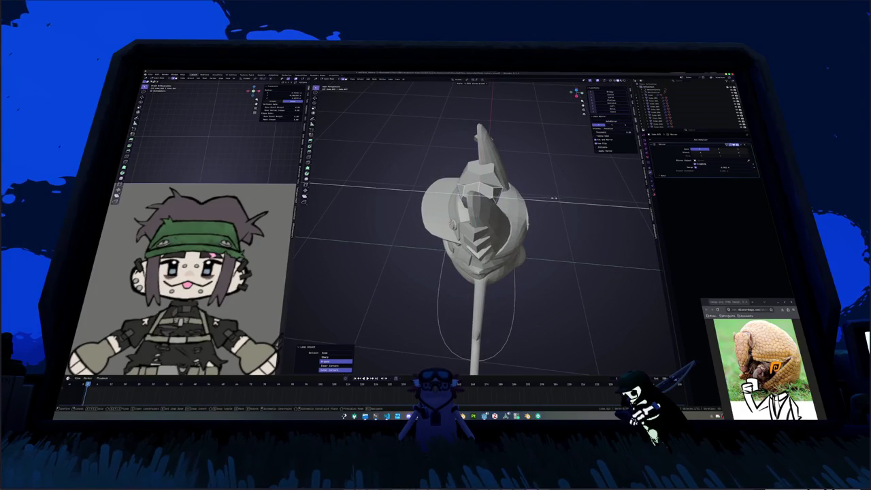
{"action": "left_click", "coordinate": [546, 198]}
- Reveal the hidden parts of the bat and rescale the small piece on top of the head
{"action": "key", "text": "KP_Divide"}
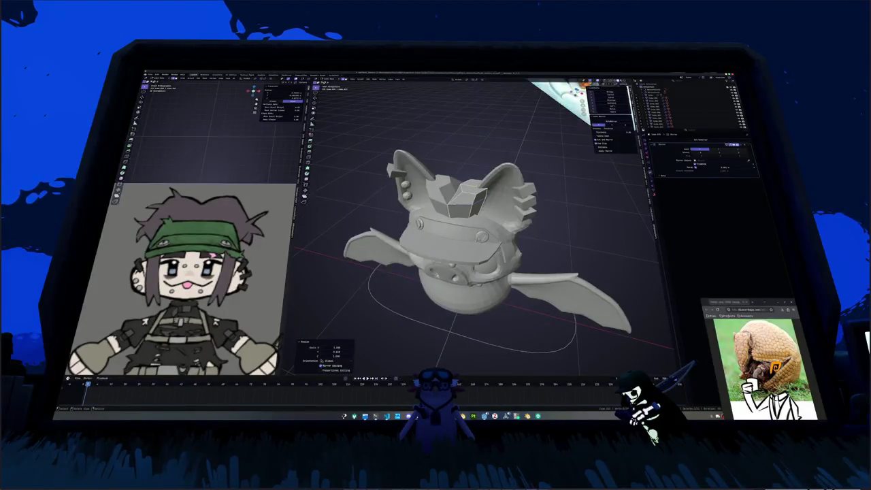
{"action": "key", "text": "KP_1"}
{"action": "middle_click_drag", "start_coordinate": [542, 197], "coordinate": [542, 180]}
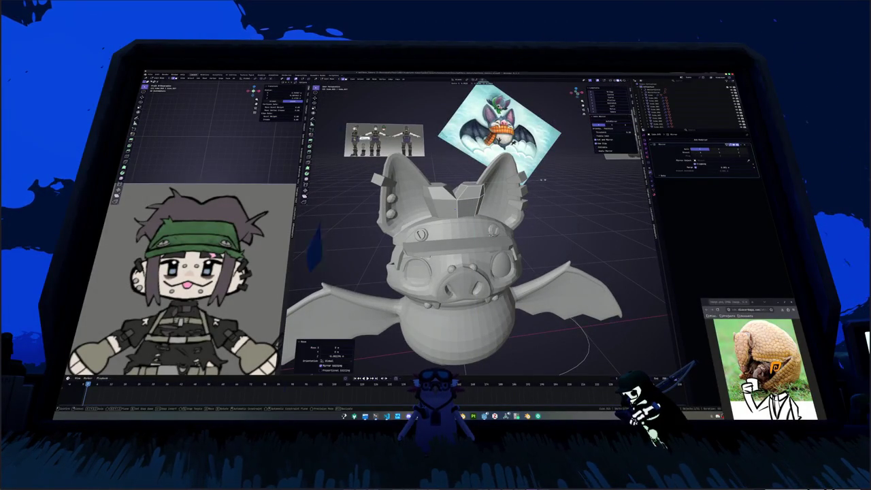
{"action": "left_click", "coordinate": [524, 178]}
{"action": "left_click", "coordinate": [469, 184]}
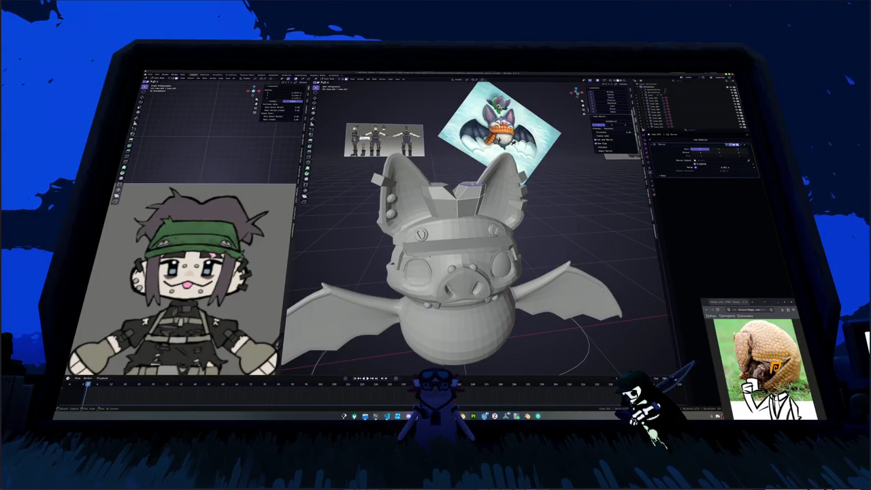
{"action": "key", "text": "Return"}
{"action": "middle_click_drag", "start_coordinate": [463, 259], "coordinate": [462, 224]}
{"action": "scroll", "coordinate": [463, 259], "scroll_direction": "up", "scroll_amount": 2}
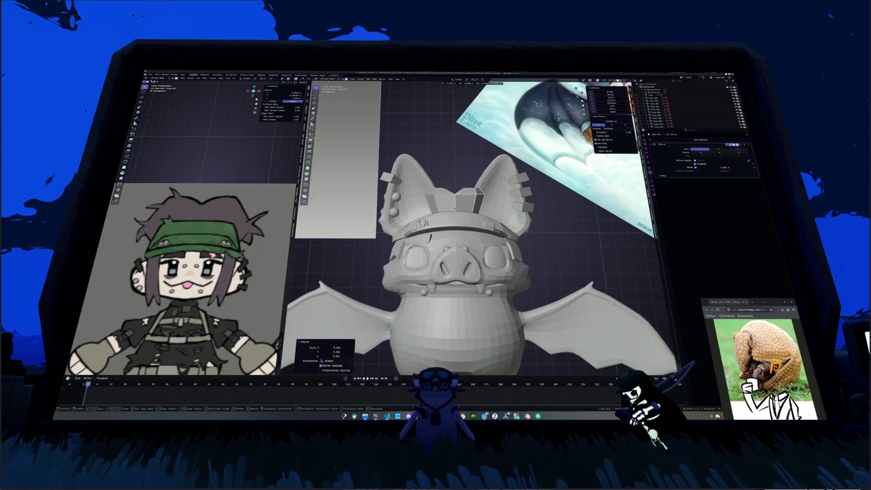
- Frame the small forehead box in X-ray and smooth it with Subdivision Surface level 1
{"action": "key", "text": "g"}
{"action": "key", "text": "g"}
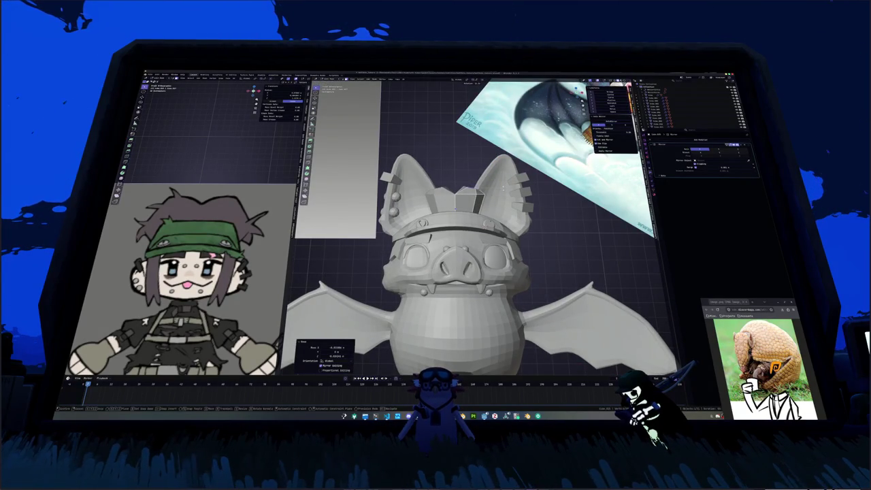
{"action": "key", "text": "Return"}
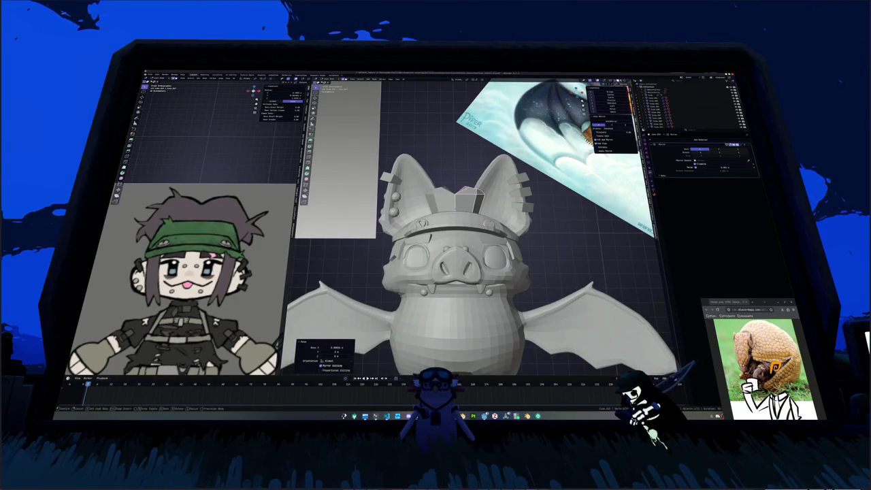
{"action": "key", "text": "alt+z"}
{"action": "key", "text": "KP_Decimal"}
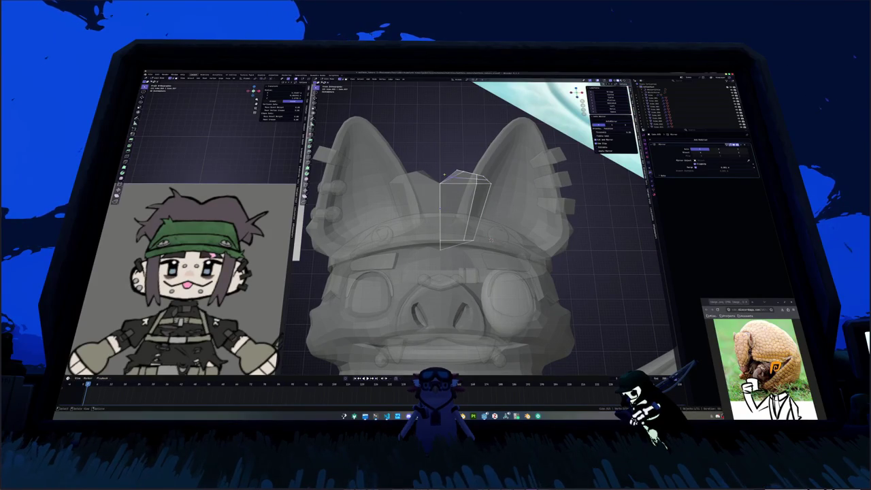
{"action": "key", "text": "ctrl+1"}
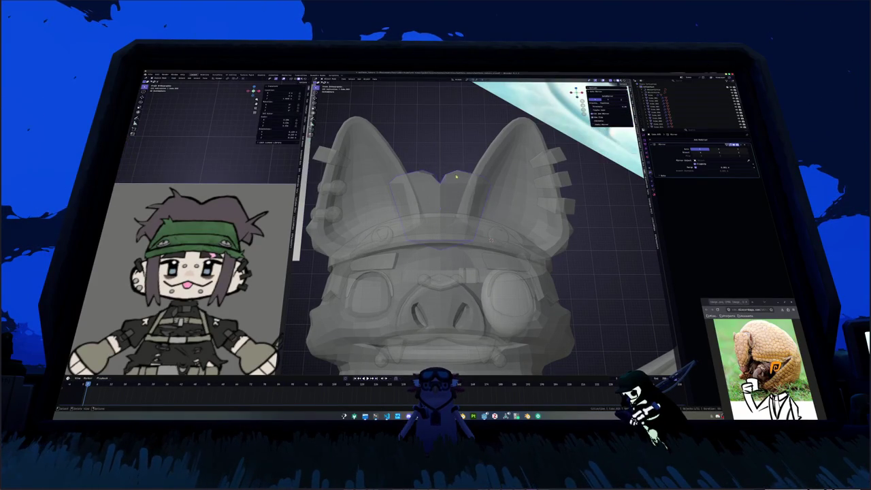
{"action": "key", "text": "ctrl+z"}
{"action": "key", "text": "alt+z"}
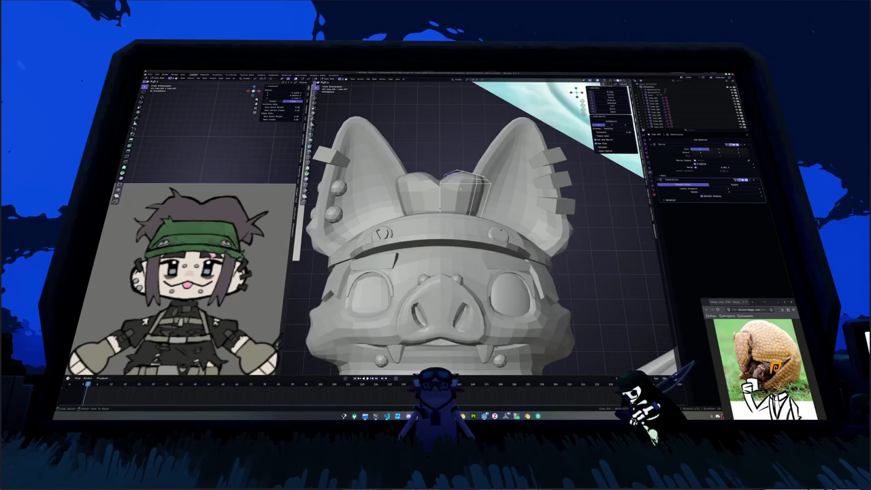
{"action": "key", "text": "alt+z"}
{"action": "key", "text": "ctrl+z"}
{"action": "key", "text": "ctrl+z"}
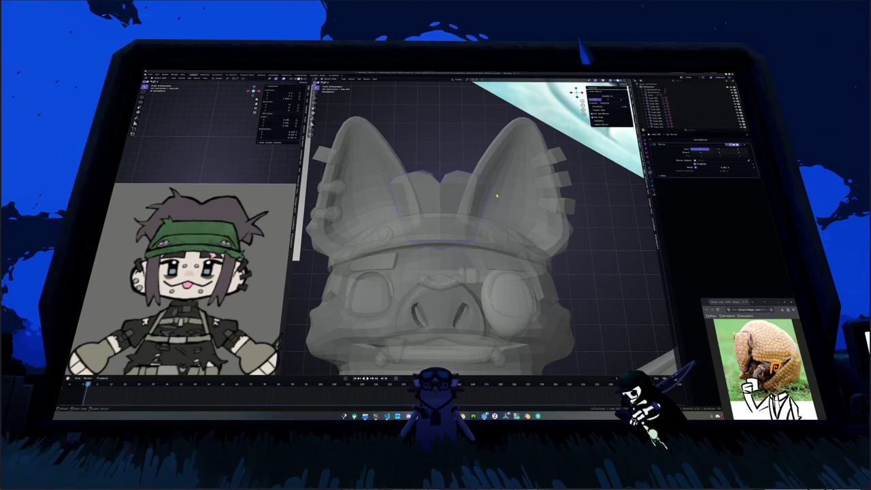
{"action": "key", "text": "ctrl+shift+z"}
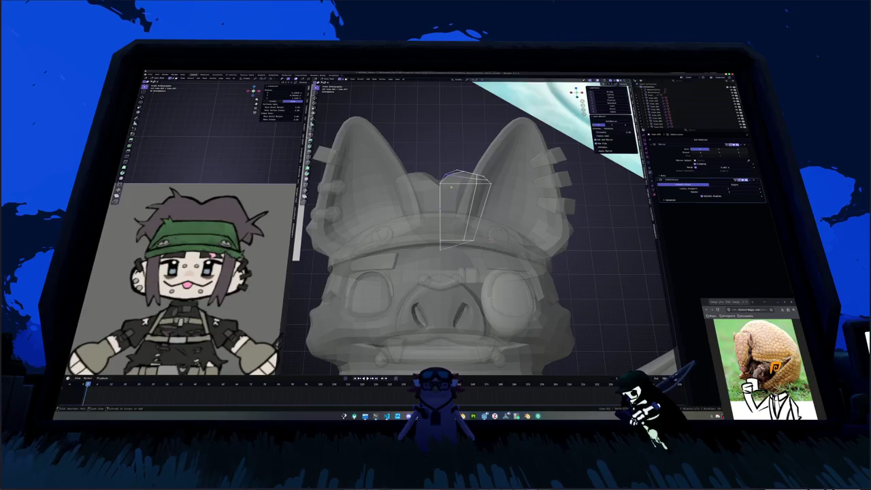
- Select a strip of faces on the subdivided forehead box
{"action": "scroll", "coordinate": [491, 239], "scroll_direction": "down", "scroll_amount": 2}
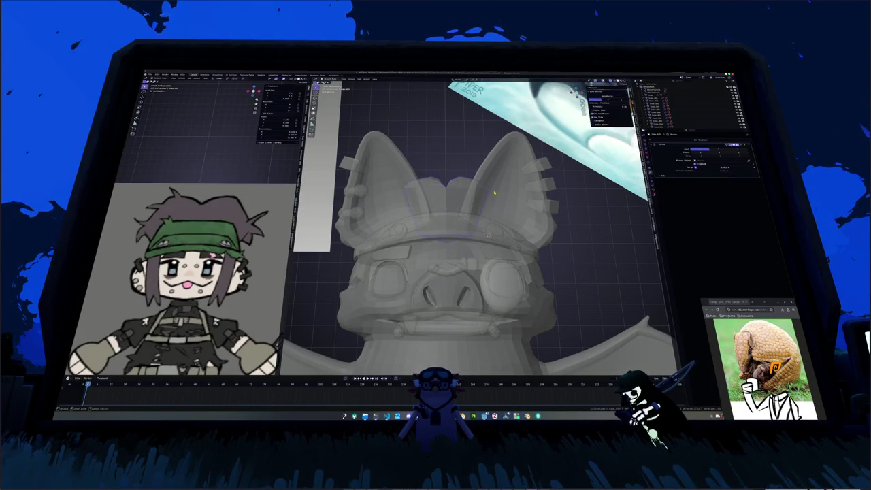
{"action": "scroll", "coordinate": [514, 213], "scroll_direction": "down", "scroll_amount": 3}
{"action": "scroll", "coordinate": [514, 212], "scroll_direction": "down", "scroll_amount": 3}
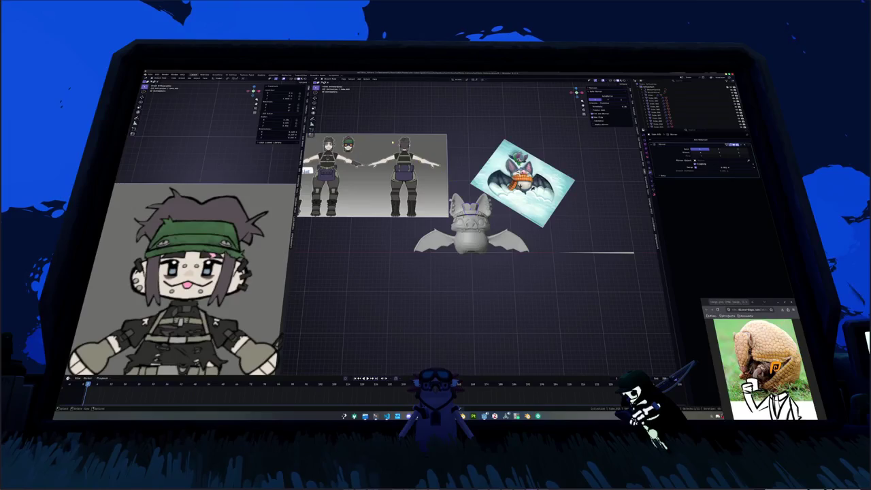
{"action": "scroll", "coordinate": [469, 225], "scroll_direction": "up", "scroll_amount": 5}
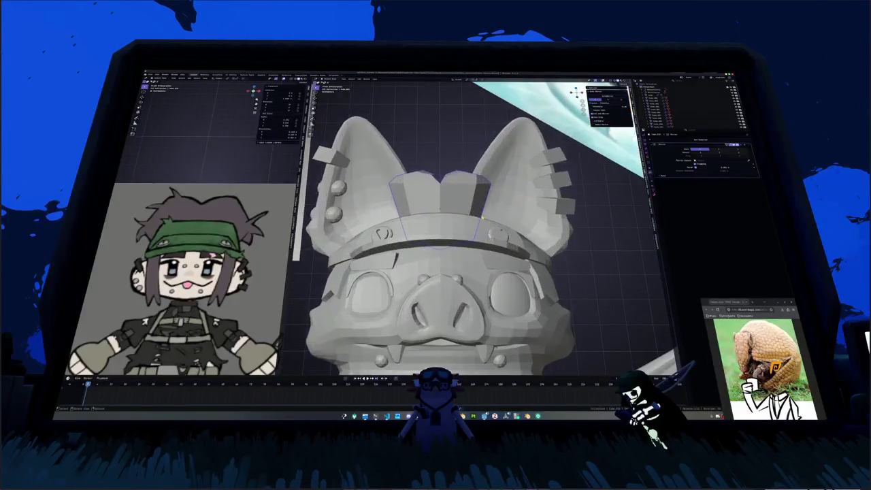
{"action": "left_click", "coordinate": [491, 240]}
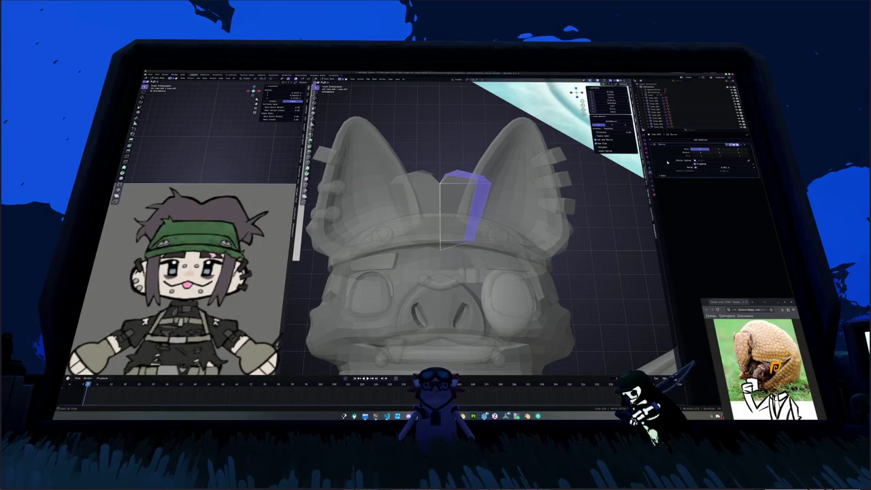
{"action": "key", "text": "alt+z"}
{"action": "scroll", "coordinate": [490, 240], "scroll_direction": "down", "scroll_amount": 3}
{"action": "mouse_move", "coordinate": [490, 239]}
{"action": "middle_mouse_down"}
{"action": "mouse_move", "coordinate": [519, 219]}
{"action": "mouse_move", "coordinate": [537, 235]}
{"action": "middle_mouse_up"}
- Reposition the cap and select a loop on it with X-ray on
{"action": "key", "text": "g"}
{"action": "left_click", "coordinate": [562, 265]}
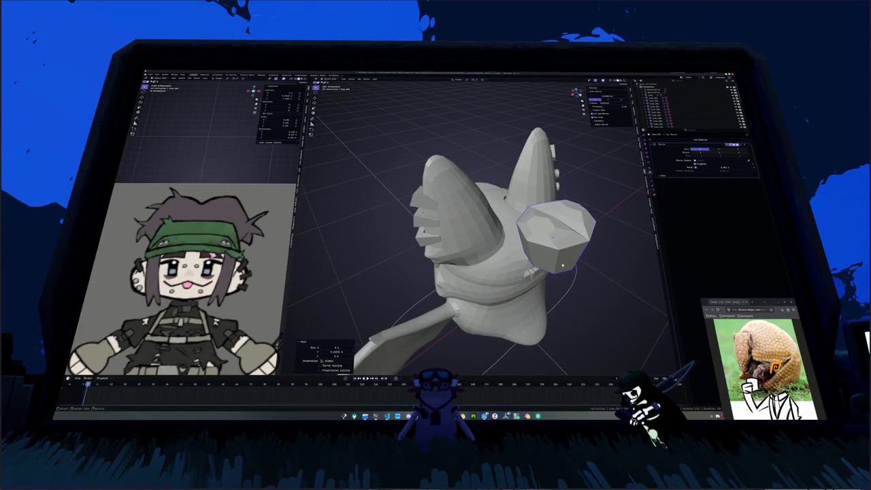
{"action": "key", "text": "KP_1"}
{"action": "left_click", "coordinate": [495, 246], "text": "alt"}
{"action": "key", "text": "alt+z"}
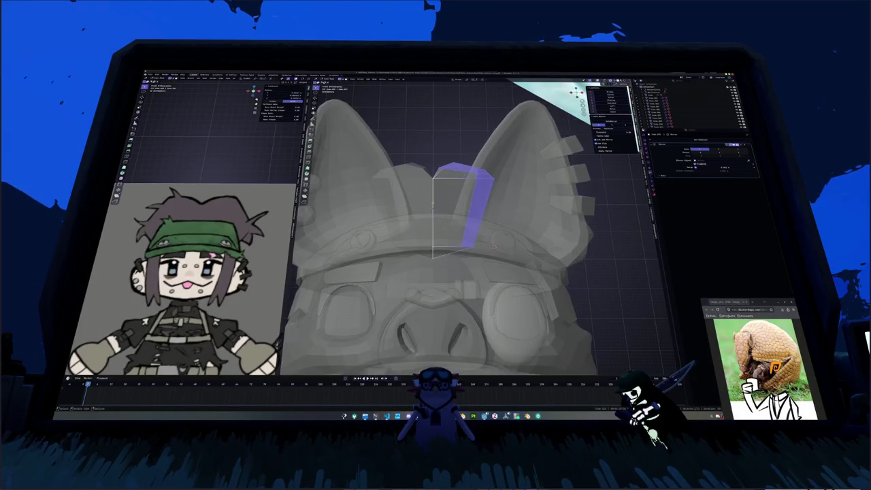
{"action": "middle_click_drag", "start_coordinate": [495, 247], "coordinate": [524, 246]}
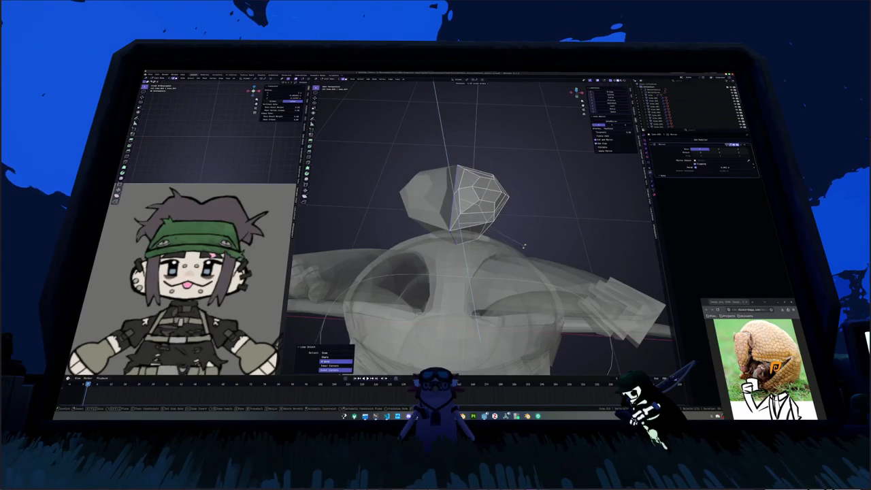
{"action": "scroll", "coordinate": [518, 260], "scroll_direction": "down", "scroll_amount": 5}
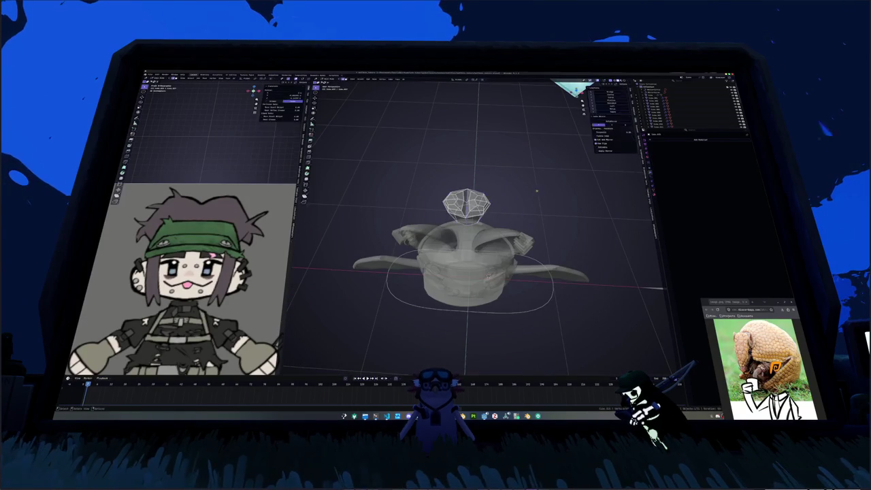
{"action": "middle_click_drag", "start_coordinate": [517, 260], "coordinate": [538, 185]}
{"action": "left_click", "coordinate": [532, 199]}
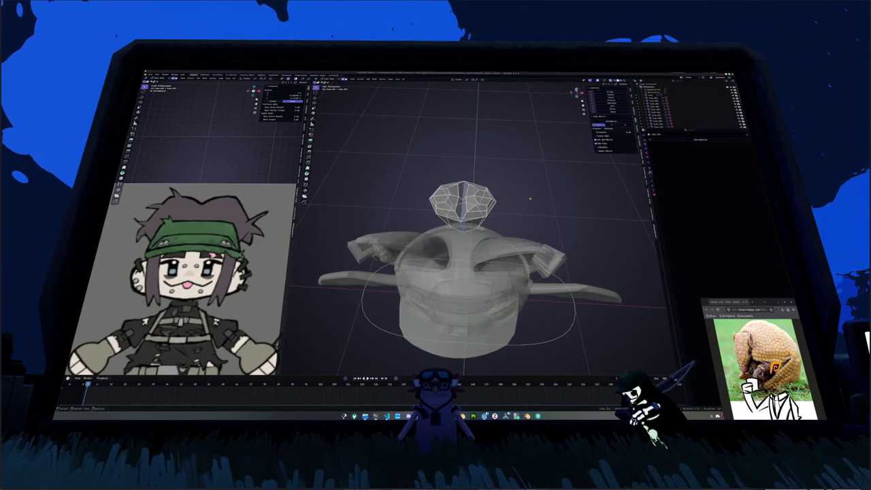
- Turn the cap around the Z axis and tilt it around X to sit on the head
{"action": "key", "text": "g"}
{"action": "key", "text": "z"}
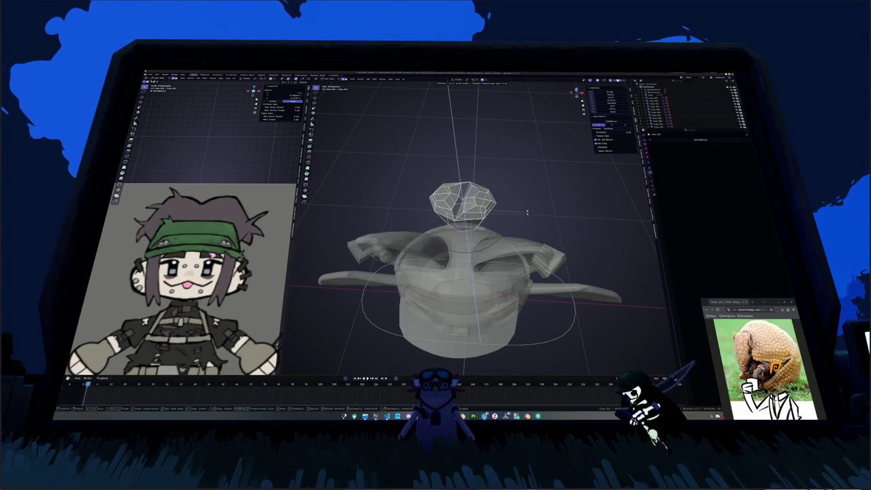
{"action": "left_click", "coordinate": [527, 212]}
{"action": "key", "text": "r"}
{"action": "key", "text": "x"}
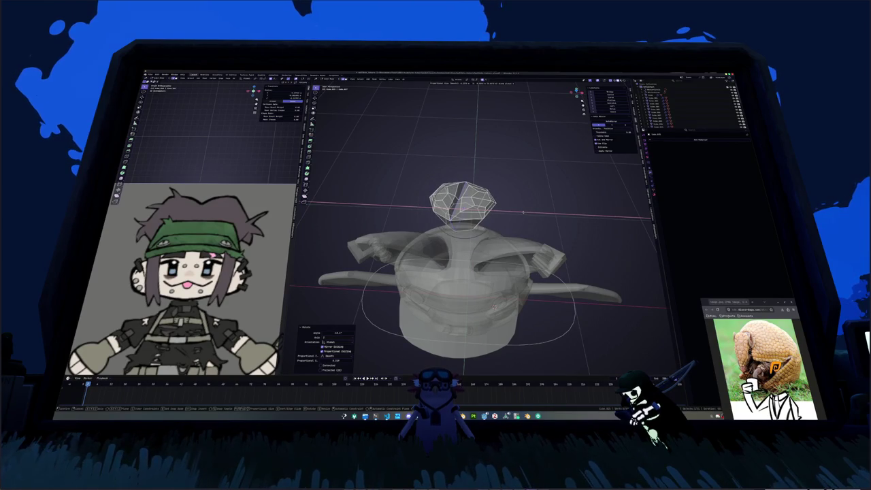
{"action": "mouse_move", "coordinate": [523, 212]}
{"action": "middle_mouse_down"}
{"action": "mouse_move", "coordinate": [536, 270]}
{"action": "mouse_move", "coordinate": [506, 211]}
{"action": "middle_mouse_up"}
{"action": "key", "text": "r"}
{"action": "key", "text": "x"}
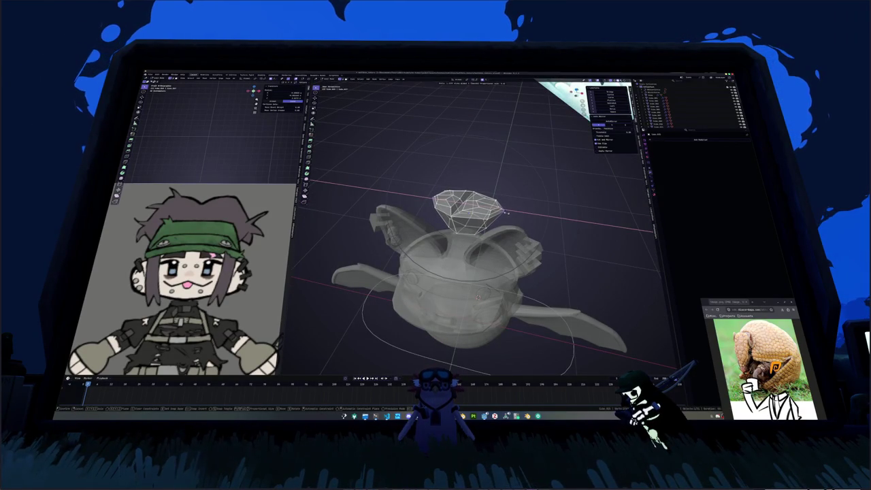
{"action": "left_click", "coordinate": [507, 213]}
{"action": "key", "text": "alt+z"}
{"action": "mouse_move", "coordinate": [507, 213]}
{"action": "middle_mouse_down"}
{"action": "mouse_move", "coordinate": [453, 235]}
{"action": "mouse_move", "coordinate": [459, 279]}
{"action": "mouse_move", "coordinate": [488, 221]}
{"action": "middle_mouse_up"}
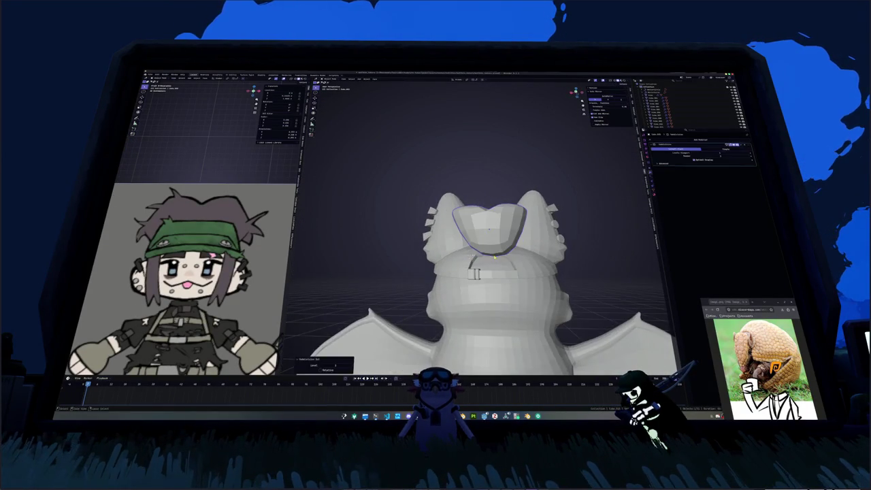
- Add two edge loops around the cap and squash its geometry along the Y axis
{"action": "mouse_move", "coordinate": [488, 220]}
{"action": "middle_mouse_down"}
{"action": "mouse_move", "coordinate": [469, 272]}
{"action": "mouse_move", "coordinate": [488, 265]}
{"action": "middle_mouse_up"}
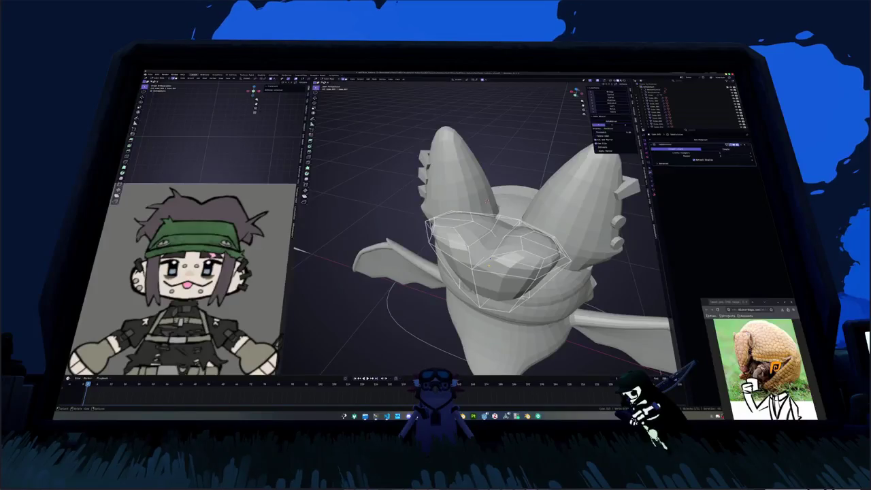
{"action": "left_click", "coordinate": [449, 218]}
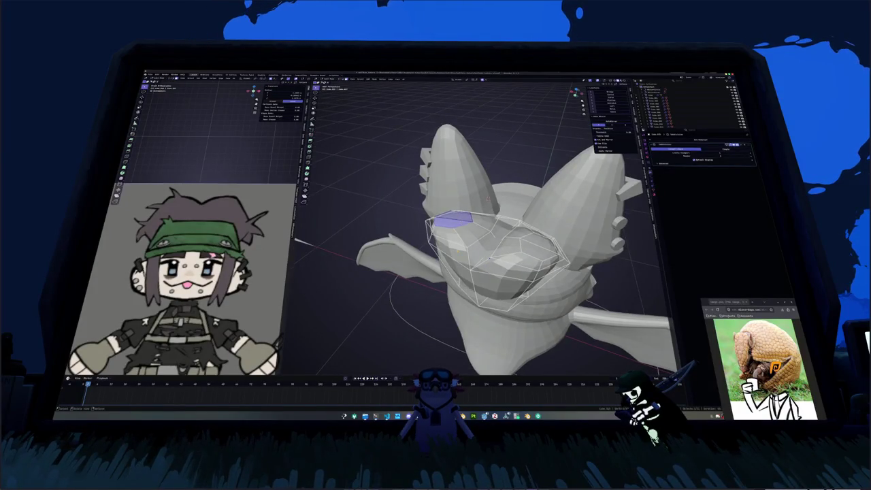
{"action": "mouse_move", "coordinate": [449, 218]}
{"action": "middle_mouse_down"}
{"action": "mouse_move", "coordinate": [495, 261]}
{"action": "mouse_move", "coordinate": [506, 252]}
{"action": "mouse_move", "coordinate": [487, 181]}
{"action": "middle_mouse_up"}
{"action": "key", "text": "ctrl+r"}
{"action": "left_click", "coordinate": [505, 251]}
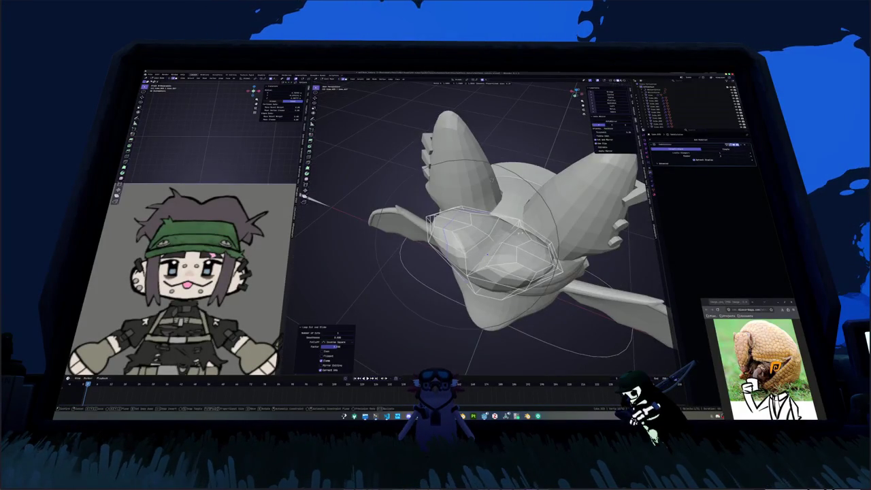
{"action": "key", "text": "c"}
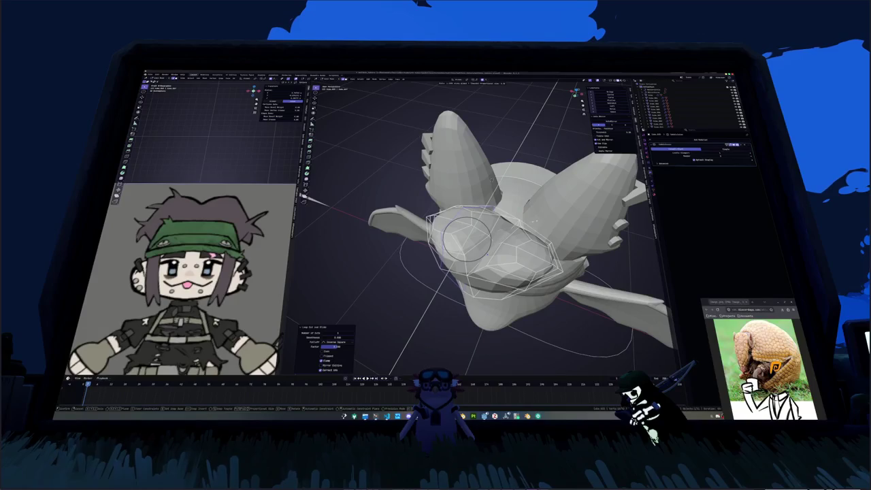
{"action": "key", "text": "s"}
{"action": "key", "text": "y"}
{"action": "left_click", "coordinate": [531, 242]}
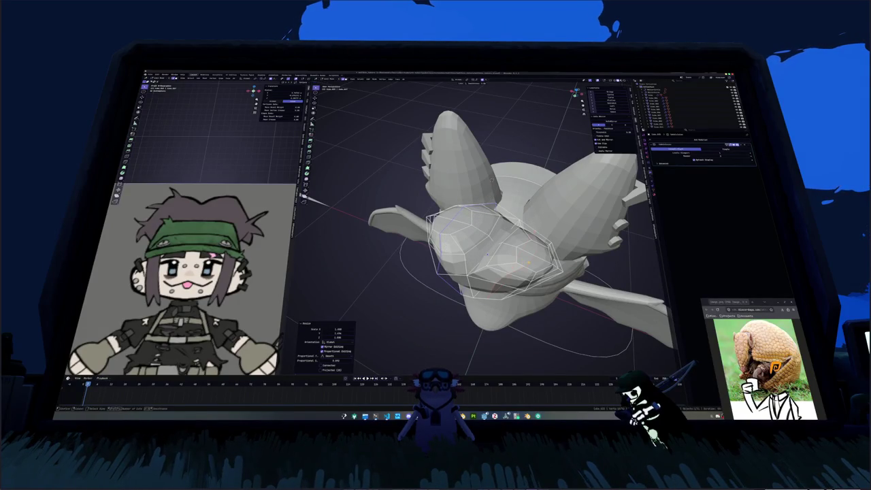
{"action": "key", "text": "ctrl+r"}
{"action": "left_click", "coordinate": [503, 258]}
- Check hidden edges in X-ray, then select a cap loop and relax it smooth
{"action": "middle_click_drag", "start_coordinate": [504, 259], "coordinate": [482, 272]}
{"action": "key", "text": "c"}
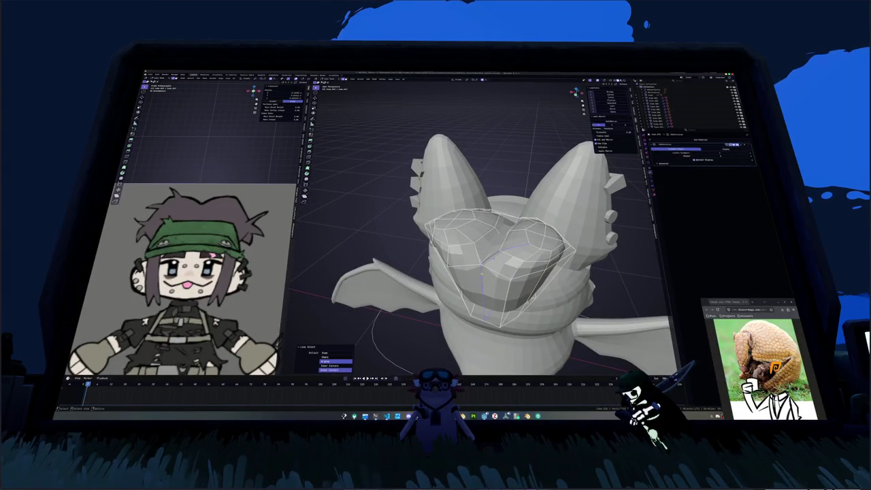
{"action": "key", "text": "alt+z"}
{"action": "mouse_move", "coordinate": [483, 272]}
{"action": "middle_mouse_down"}
{"action": "mouse_move", "coordinate": [483, 289]}
{"action": "mouse_move", "coordinate": [482, 224]}
{"action": "middle_mouse_up"}
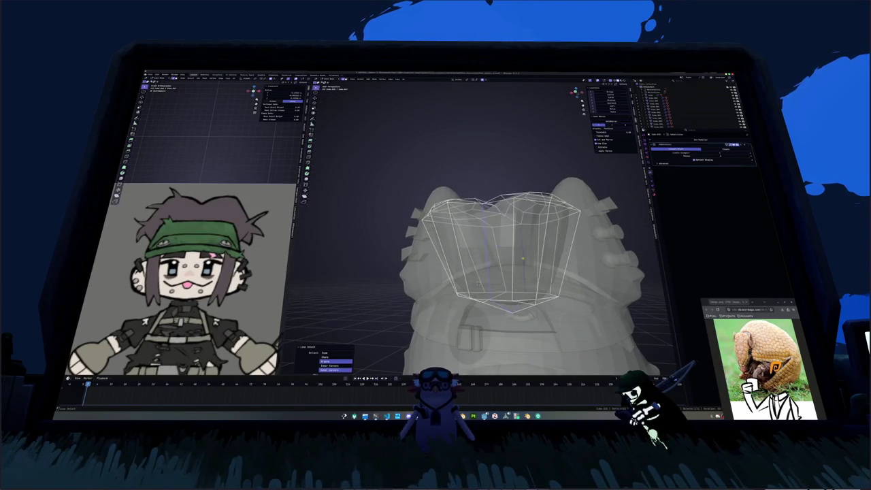
{"action": "key", "text": "alt+z"}
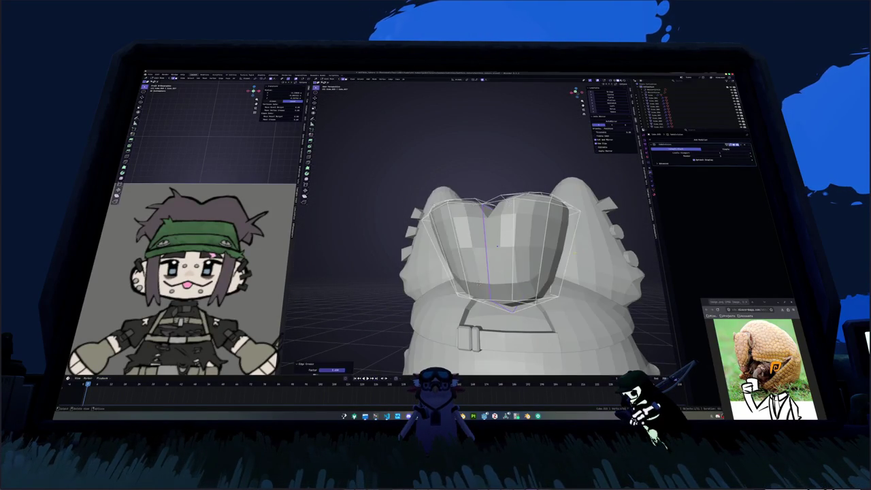
{"action": "middle_click_drag", "start_coordinate": [582, 249], "coordinate": [530, 231]}
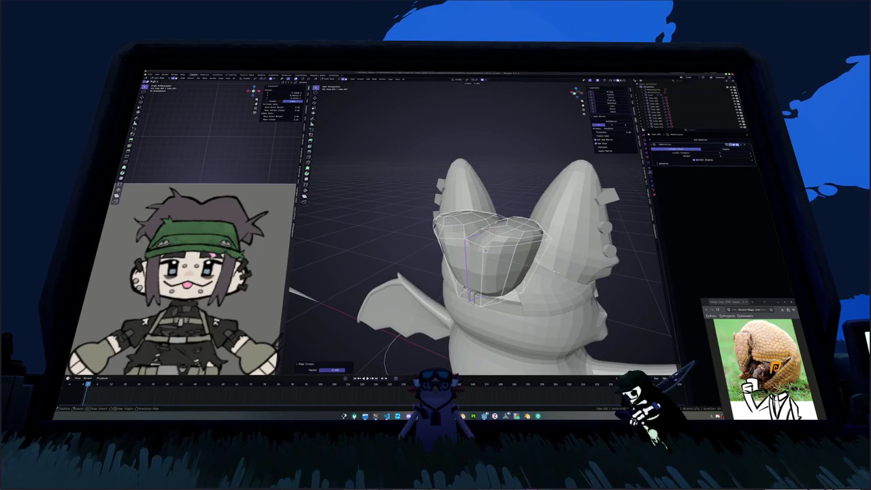
{"action": "mouse_move", "coordinate": [484, 250]}
{"action": "middle_mouse_down"}
{"action": "mouse_move", "coordinate": [503, 234]}
{"action": "mouse_move", "coordinate": [474, 256]}
{"action": "middle_mouse_up"}
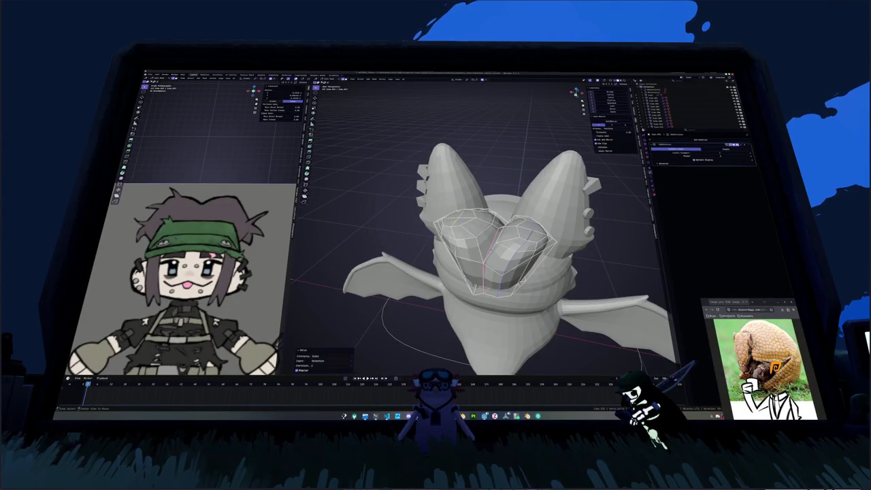
{"action": "key", "text": "ctrl+l"}
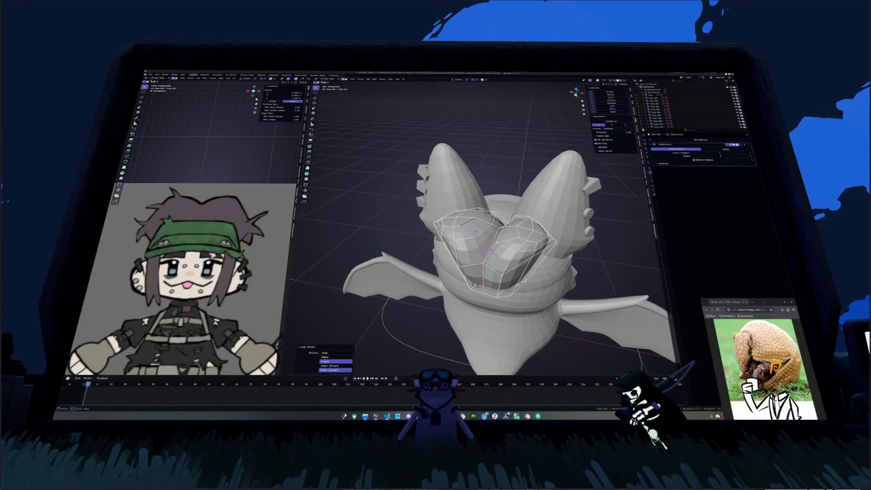
{"action": "mouse_move", "coordinate": [473, 232]}
{"action": "middle_mouse_down"}
{"action": "mouse_move", "coordinate": [469, 204]}
{"action": "mouse_move", "coordinate": [476, 238]}
{"action": "mouse_move", "coordinate": [476, 218]}
{"action": "middle_mouse_up"}
{"action": "key", "text": "shift+r"}
- Shift a loop along X, then relax another edge loop and slide its vertices
{"action": "key", "text": "g"}
{"action": "key", "text": "x"}
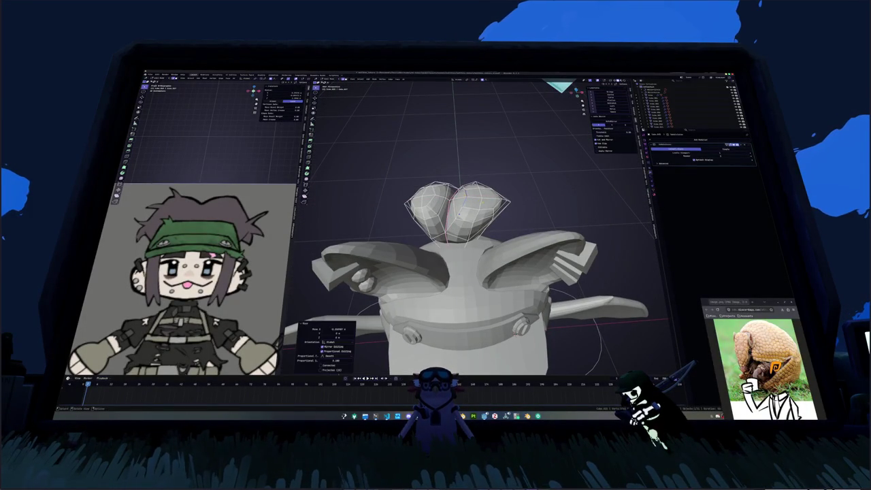
{"action": "middle_click_drag", "start_coordinate": [469, 238], "coordinate": [476, 273]}
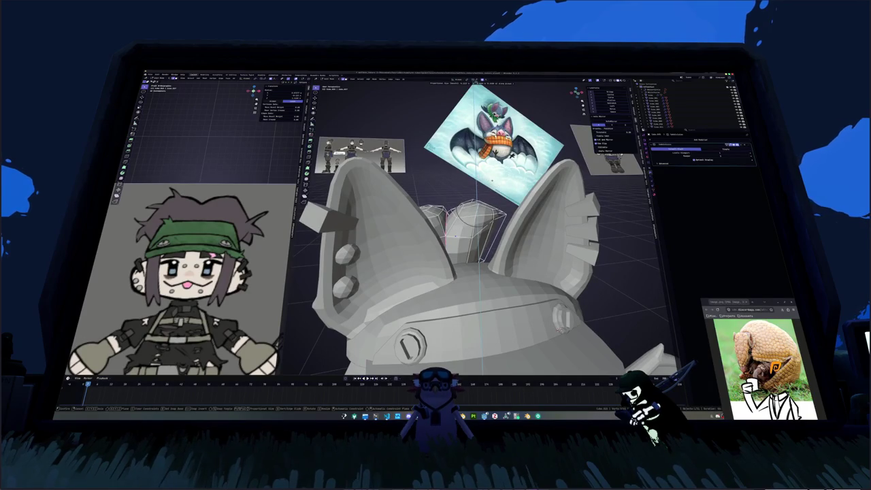
{"action": "middle_click_drag", "start_coordinate": [476, 238], "coordinate": [436, 245]}
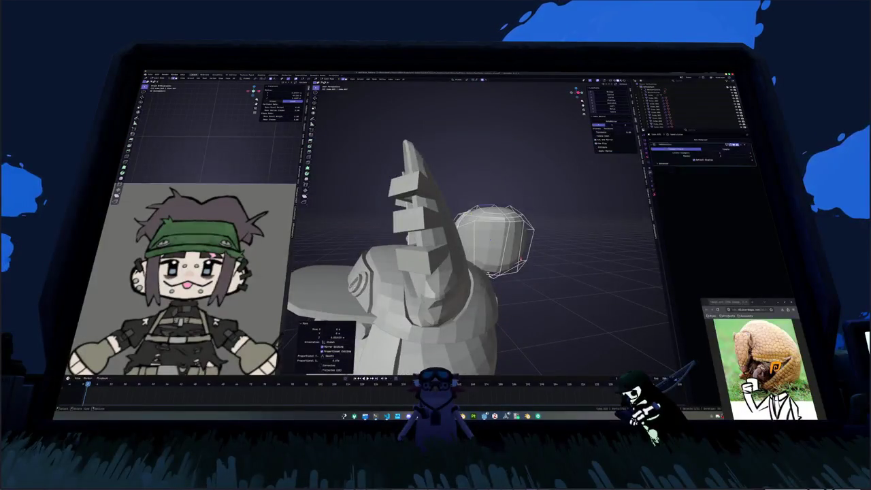
{"action": "left_click", "coordinate": [493, 242], "text": "alt"}
{"action": "mouse_move", "coordinate": [490, 240]}
{"action": "middle_mouse_down"}
{"action": "mouse_move", "coordinate": [497, 241]}
{"action": "mouse_move", "coordinate": [444, 285]}
{"action": "mouse_move", "coordinate": [483, 237]}
{"action": "mouse_move", "coordinate": [554, 247]}
{"action": "mouse_move", "coordinate": [553, 225]}
{"action": "mouse_move", "coordinate": [465, 238]}
{"action": "mouse_move", "coordinate": [478, 226]}
{"action": "middle_mouse_up"}
{"action": "key", "text": "g"}
{"action": "key", "text": "Escape"}
{"action": "key", "text": "shift+r"}
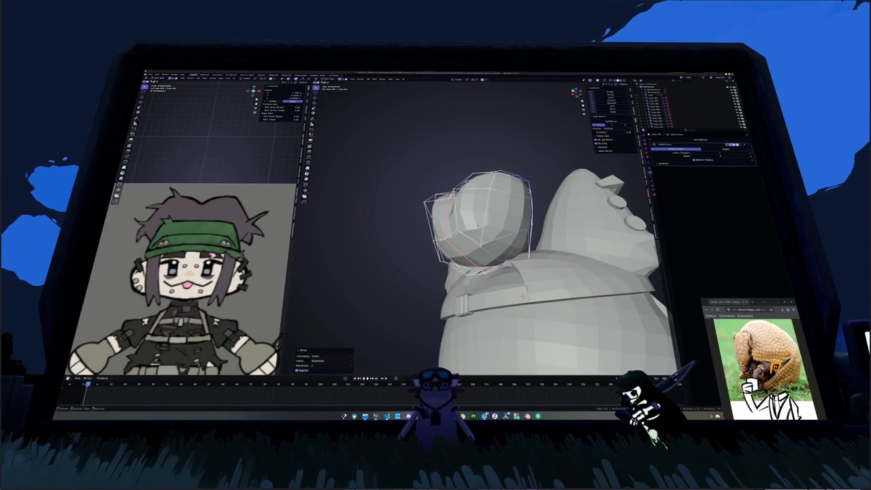
{"action": "mouse_move", "coordinate": [522, 295]}
{"action": "middle_mouse_down"}
{"action": "mouse_move", "coordinate": [486, 252]}
{"action": "mouse_move", "coordinate": [490, 270]}
{"action": "middle_mouse_up"}
{"action": "key", "text": "shift+v"}
{"action": "left_click", "coordinate": [485, 252]}
- Proportionally move cap vertices and raise one lobe upward along Z
{"action": "key", "text": "g"}
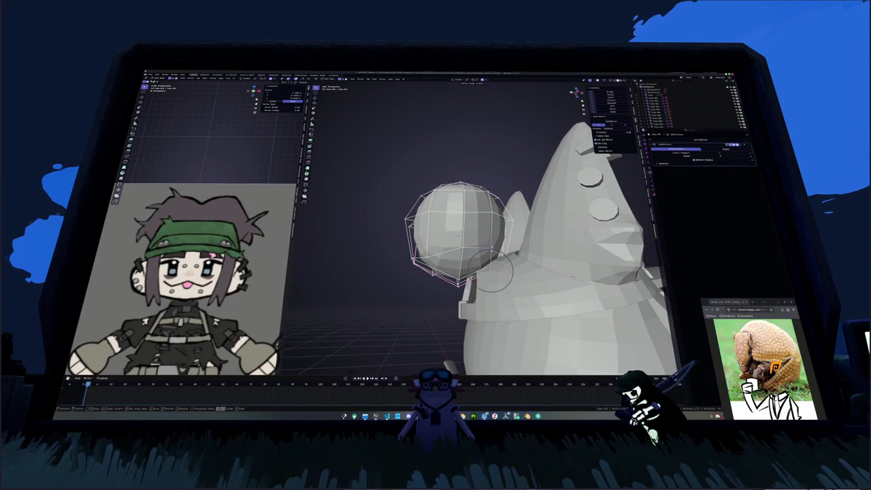
{"action": "left_click", "coordinate": [491, 271]}
{"action": "mouse_move", "coordinate": [491, 271]}
{"action": "middle_mouse_down"}
{"action": "mouse_move", "coordinate": [431, 285]}
{"action": "mouse_move", "coordinate": [356, 272]}
{"action": "mouse_move", "coordinate": [436, 275]}
{"action": "mouse_move", "coordinate": [388, 288]}
{"action": "mouse_move", "coordinate": [449, 292]}
{"action": "middle_mouse_up"}
{"action": "key", "text": "g"}
{"action": "left_click", "coordinate": [426, 285]}
{"action": "key", "text": "alt+z"}
{"action": "key", "text": "alt+z"}
{"action": "key", "text": "g"}
{"action": "left_click", "coordinate": [476, 275]}
{"action": "key", "text": "g"}
{"action": "key", "text": "z"}
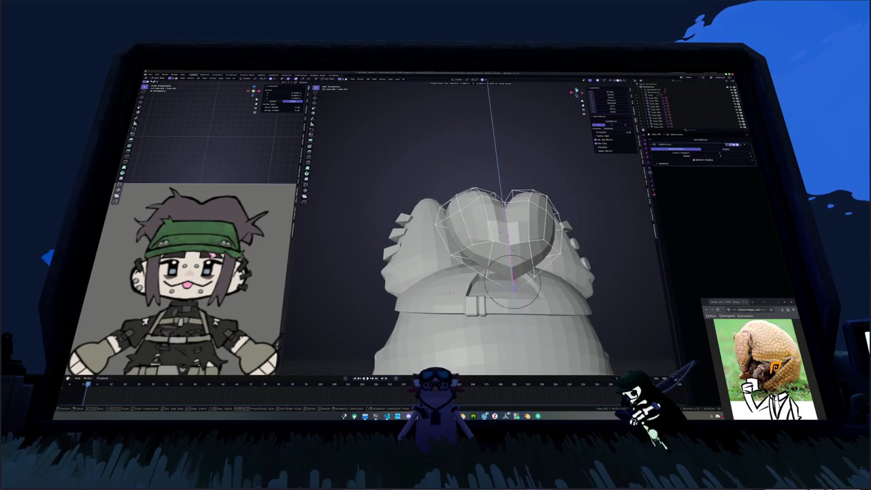
{"action": "left_click", "coordinate": [449, 292]}
{"action": "mouse_move", "coordinate": [449, 292]}
{"action": "middle_mouse_down"}
{"action": "mouse_move", "coordinate": [408, 293]}
{"action": "mouse_move", "coordinate": [491, 272]}
{"action": "mouse_move", "coordinate": [476, 313]}
{"action": "middle_mouse_up"}
- Move a vertical edge loop up along Z and sideways along X
{"action": "left_click", "coordinate": [491, 272], "text": "alt"}
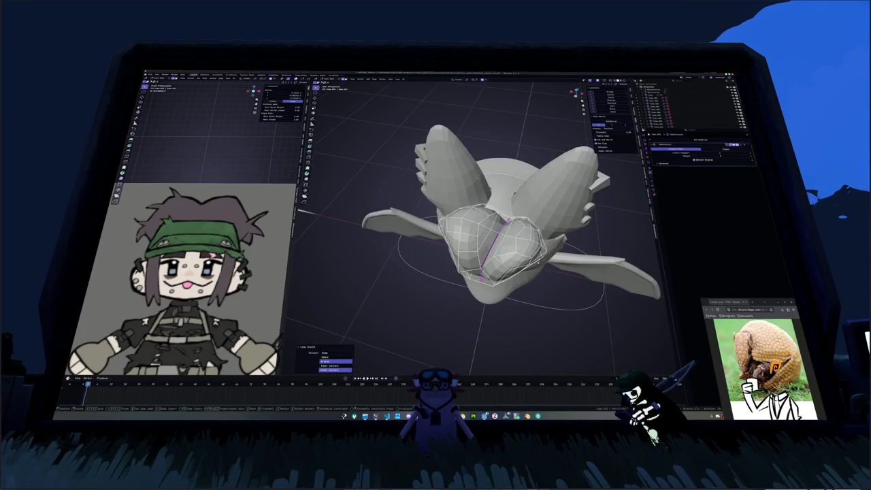
{"action": "key", "text": "g"}
{"action": "key", "text": "z"}
{"action": "left_click", "coordinate": [472, 259]}
{"action": "middle_click_drag", "start_coordinate": [472, 259], "coordinate": [497, 208]}
{"action": "key", "text": "g"}
{"action": "key", "text": "x"}
{"action": "scroll", "coordinate": [491, 216], "scroll_direction": "up", "scroll_amount": 10}
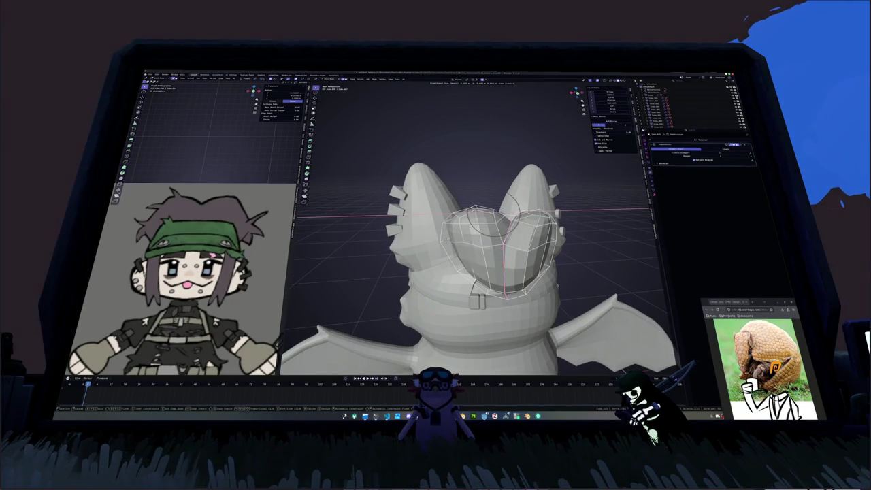
{"action": "left_click", "coordinate": [491, 217]}
- Raise the cap geometry twice more along Z to round the lobes
{"action": "key", "text": "g"}
{"action": "key", "text": "z"}
{"action": "left_click", "coordinate": [503, 214]}
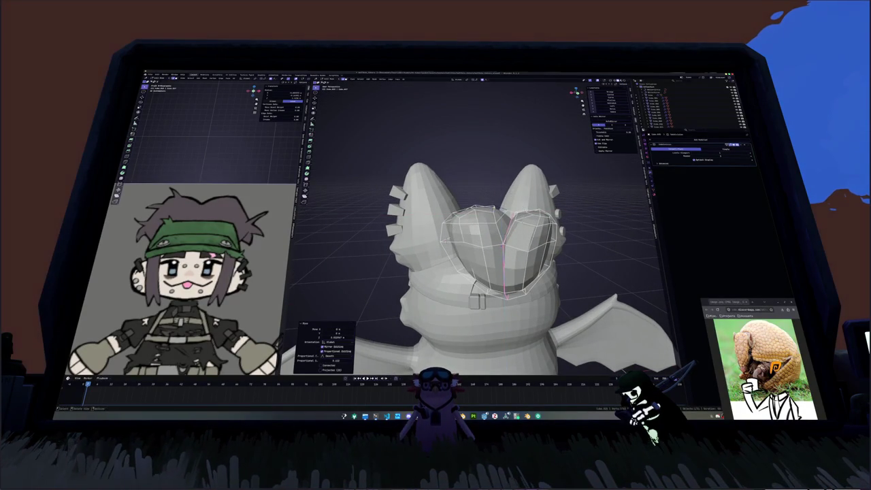
{"action": "middle_click_drag", "start_coordinate": [502, 214], "coordinate": [517, 204]}
{"action": "key", "text": "g"}
{"action": "key", "text": "z"}
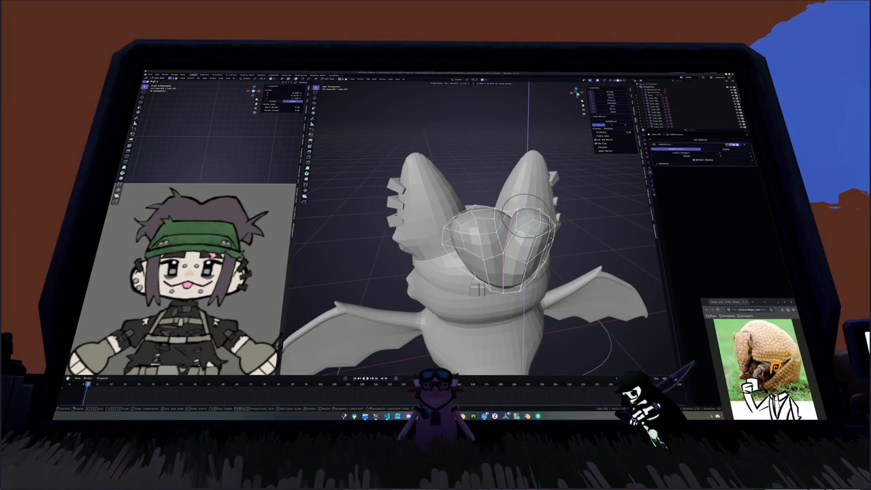
{"action": "left_click", "coordinate": [524, 211]}
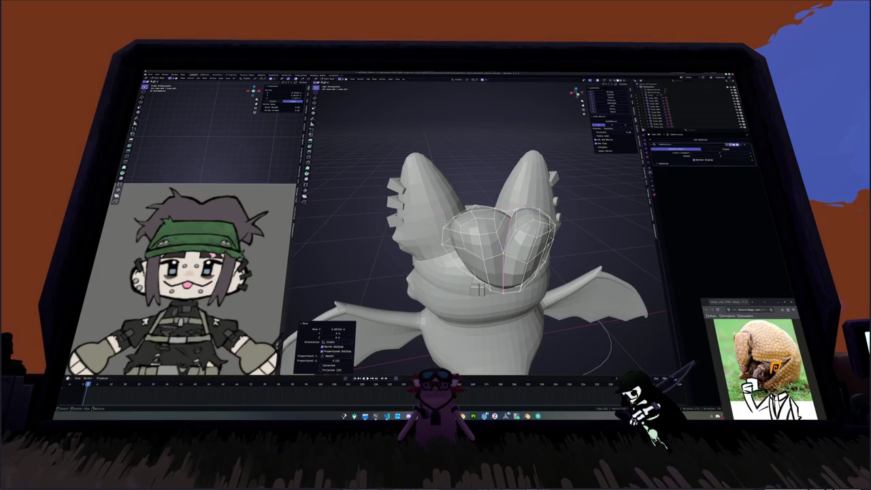
{"action": "mouse_move", "coordinate": [524, 211]}
{"action": "middle_mouse_down"}
{"action": "mouse_move", "coordinate": [481, 252]}
{"action": "mouse_move", "coordinate": [515, 233]}
{"action": "mouse_move", "coordinate": [538, 248]}
{"action": "mouse_move", "coordinate": [487, 252]}
{"action": "mouse_move", "coordinate": [521, 246]}
{"action": "mouse_move", "coordinate": [427, 234]}
{"action": "mouse_move", "coordinate": [425, 312]}
{"action": "mouse_move", "coordinate": [511, 261]}
{"action": "middle_mouse_up"}
- Soft-move a face on the cap's right side to finish the two-lobed shape
{"action": "left_click", "coordinate": [487, 251]}
{"action": "key", "text": "Tab"}
{"action": "key", "text": "Tab"}
{"action": "left_click", "coordinate": [541, 252]}
{"action": "key", "text": "g"}
{"action": "left_click", "coordinate": [482, 252]}
{"action": "key", "text": "g"}
{"action": "left_click", "coordinate": [426, 234]}
- Slightly rotate and reposition the cap from the side view
{"action": "scroll", "coordinate": [510, 260], "scroll_direction": "down", "scroll_amount": 3}
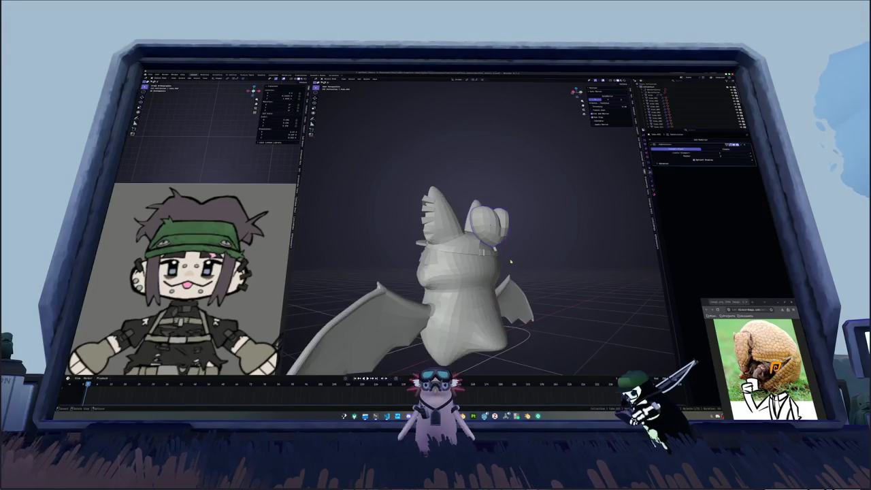
{"action": "key", "text": "KP_1"}
{"action": "key", "text": "KP_3"}
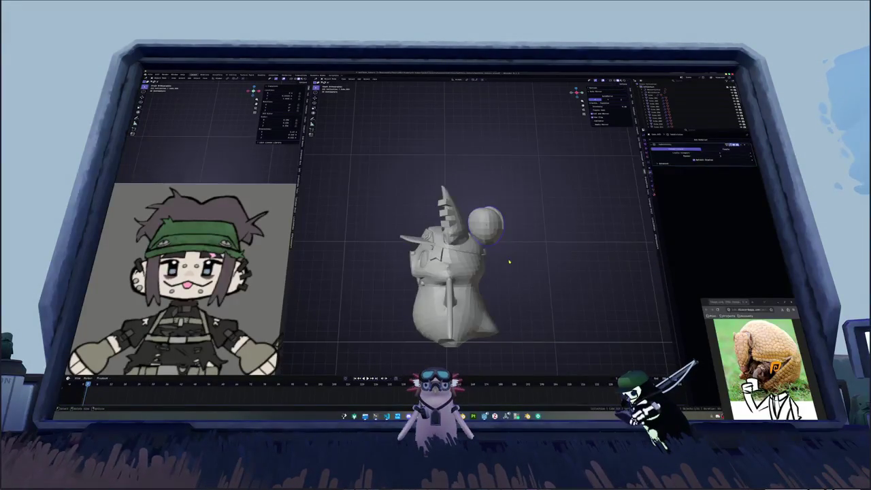
{"action": "key", "text": "r"}
{"action": "left_click", "coordinate": [524, 238]}
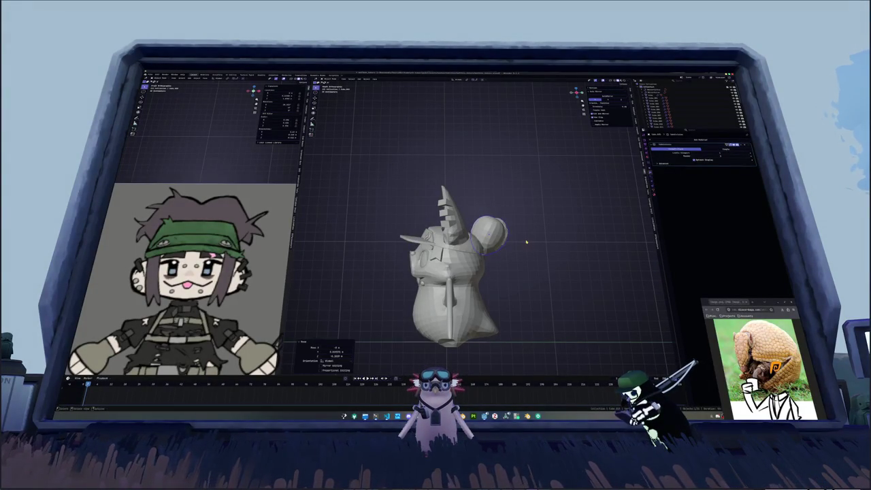
{"action": "left_click", "coordinate": [528, 252]}
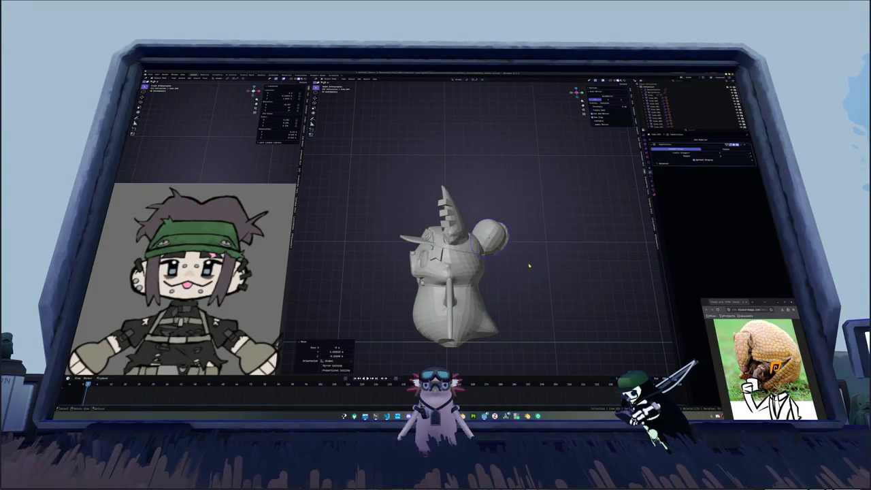
{"action": "scroll", "coordinate": [528, 265], "scroll_direction": "up", "scroll_amount": 3}
{"action": "key", "text": "Tab"}
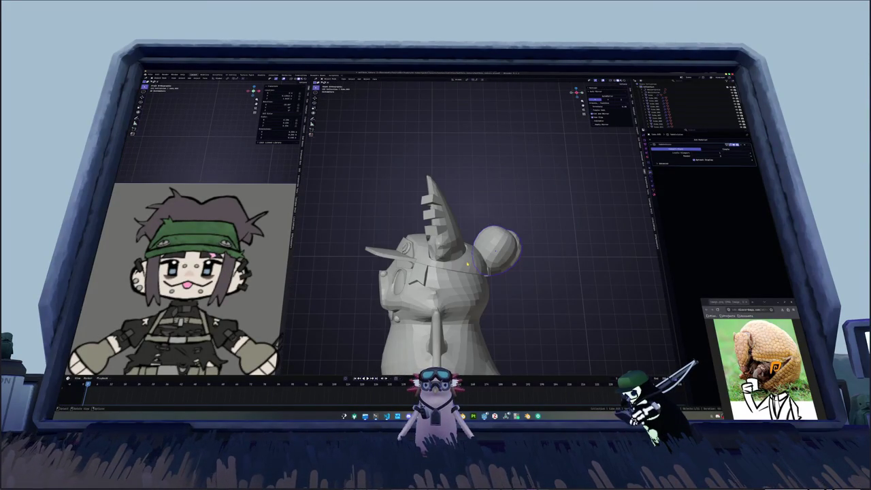
- Duplicate a small piece from the bat's face, rotating and moving it toward the cap
{"action": "left_click", "coordinate": [419, 271]}
{"action": "key", "text": "shift+d"}
{"action": "left_click", "coordinate": [502, 268]}
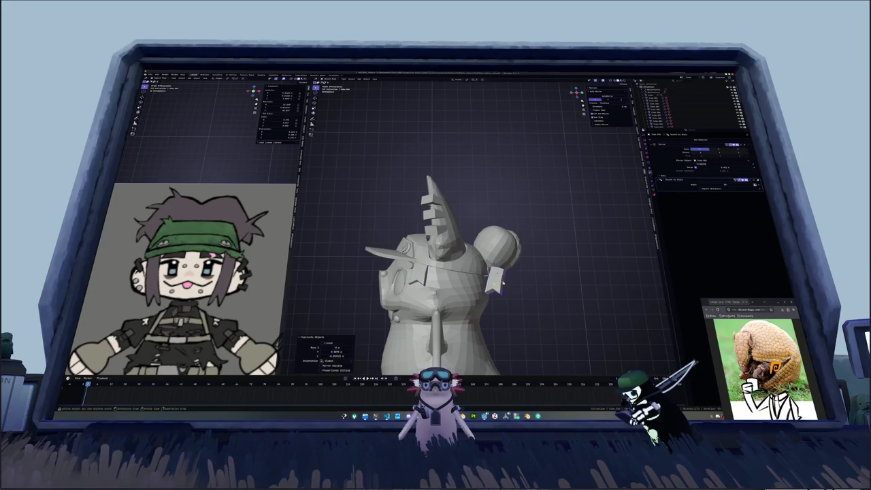
{"action": "middle_click_drag", "start_coordinate": [502, 267], "coordinate": [502, 266]}
{"action": "key", "text": "r"}
{"action": "left_click", "coordinate": [498, 282]}
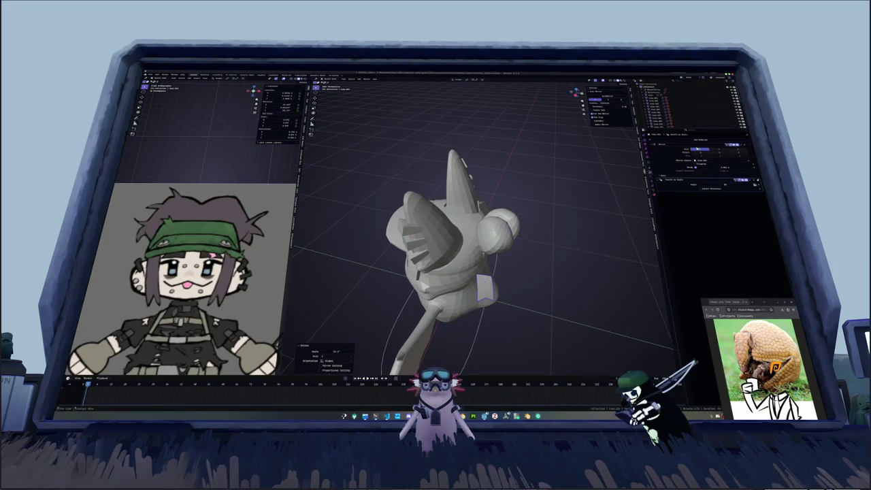
{"action": "middle_click_drag", "start_coordinate": [499, 282], "coordinate": [443, 264]}
{"action": "scroll", "coordinate": [443, 265], "scroll_direction": "up", "scroll_amount": 3}
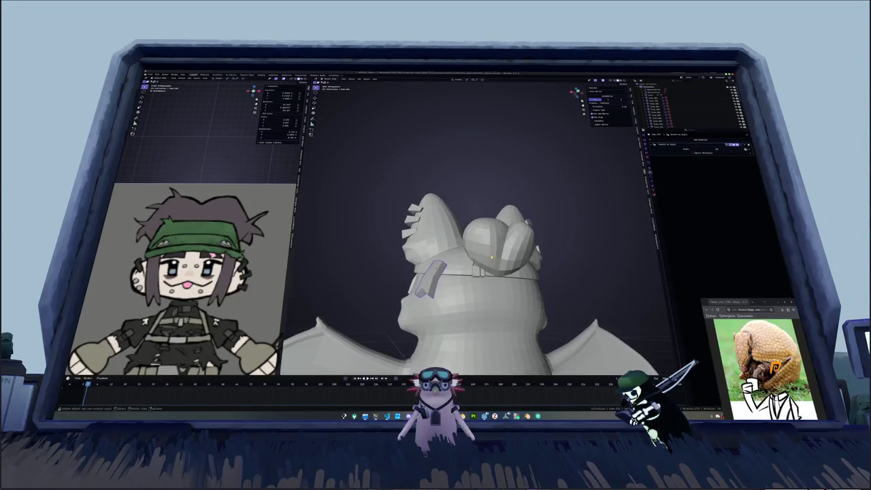
{"action": "key", "text": "g"}
{"action": "left_click", "coordinate": [443, 264]}
- Rotate the duplicated piece around the Z axis and then the X axis
{"action": "key", "text": "r"}
{"action": "key", "text": "z"}
{"action": "mouse_move", "coordinate": [530, 281]}
{"action": "middle_mouse_down"}
{"action": "mouse_move", "coordinate": [535, 289]}
{"action": "mouse_move", "coordinate": [534, 240]}
{"action": "mouse_move", "coordinate": [510, 272]}
{"action": "mouse_move", "coordinate": [424, 280]}
{"action": "mouse_move", "coordinate": [449, 294]}
{"action": "mouse_move", "coordinate": [518, 280]}
{"action": "mouse_move", "coordinate": [437, 277]}
{"action": "mouse_move", "coordinate": [439, 288]}
{"action": "mouse_move", "coordinate": [492, 293]}
{"action": "mouse_move", "coordinate": [486, 296]}
{"action": "mouse_move", "coordinate": [495, 271]}
{"action": "middle_mouse_up"}
{"action": "left_click", "coordinate": [534, 240]}
{"action": "key", "text": "r"}
{"action": "key", "text": "x"}
{"action": "left_click", "coordinate": [424, 282]}
- Nudge the piece along X and Z so it hangs just below the cap
{"action": "key", "text": "g"}
{"action": "left_click", "coordinate": [442, 292]}
{"action": "key", "text": "g"}
{"action": "key", "text": "x"}
{"action": "left_click", "coordinate": [449, 294]}
{"action": "key", "text": "g"}
{"action": "key", "text": "z"}
{"action": "left_click", "coordinate": [436, 277]}
{"action": "key", "text": "g"}
{"action": "key", "text": "x"}
{"action": "left_click", "coordinate": [439, 289]}
- Select the cap on the bat's head instead of the head and neck piece
{"action": "left_click", "coordinate": [476, 296]}
{"action": "left_click", "coordinate": [492, 293]}
{"action": "left_click", "coordinate": [481, 216]}
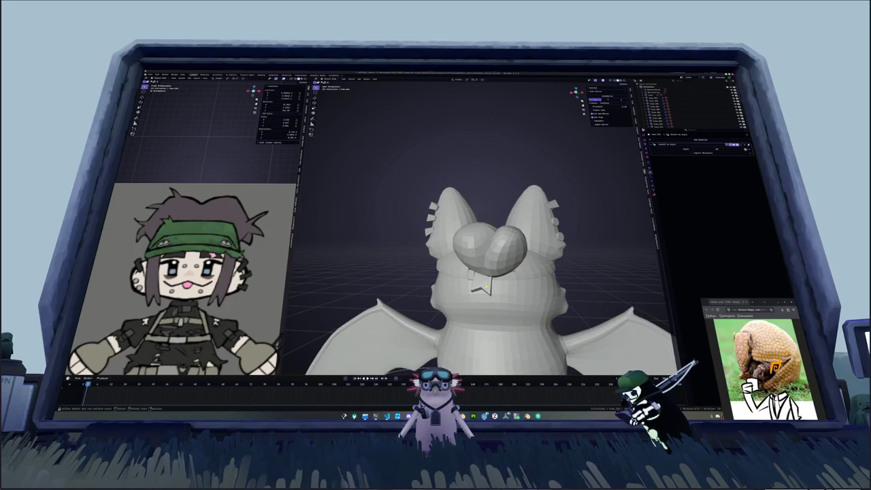
{"action": "left_click", "coordinate": [482, 260]}
{"action": "mouse_move", "coordinate": [483, 260]}
{"action": "middle_mouse_down"}
{"action": "mouse_move", "coordinate": [503, 245]}
{"action": "mouse_move", "coordinate": [491, 274]}
{"action": "middle_mouse_up"}
- Extrude part of the cap outward and scale it, squashing it along Z
{"action": "key", "text": "Tab"}
{"action": "key", "text": "e"}
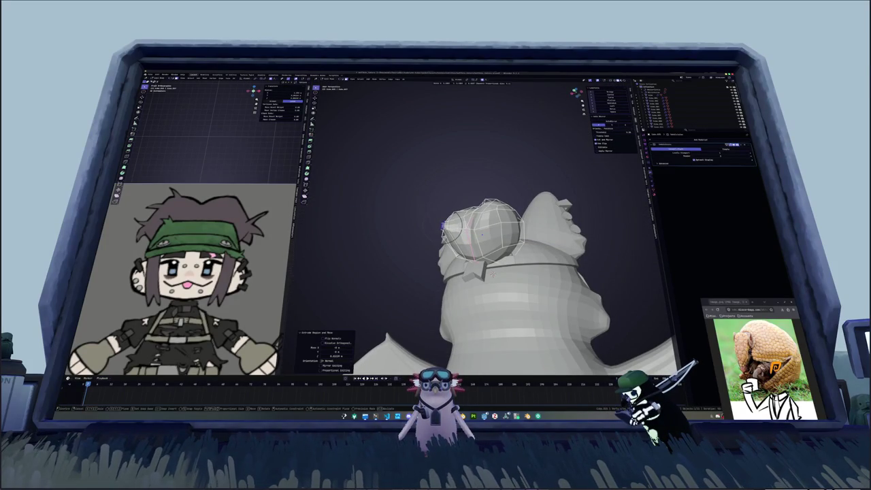
{"action": "key", "text": "s"}
{"action": "left_click", "coordinate": [493, 274]}
{"action": "mouse_move", "coordinate": [493, 274]}
{"action": "middle_mouse_down"}
{"action": "mouse_move", "coordinate": [479, 285]}
{"action": "mouse_move", "coordinate": [480, 272]}
{"action": "mouse_move", "coordinate": [480, 292]}
{"action": "mouse_move", "coordinate": [476, 245]}
{"action": "mouse_move", "coordinate": [422, 252]}
{"action": "mouse_move", "coordinate": [405, 266]}
{"action": "middle_mouse_up"}
{"action": "key", "text": "s"}
{"action": "key", "text": "z"}
{"action": "left_click", "coordinate": [476, 245]}
{"action": "scroll", "coordinate": [558, 249], "scroll_direction": "up", "scroll_amount": 2}
{"action": "scroll", "coordinate": [544, 242], "scroll_direction": "up", "scroll_amount": 2}
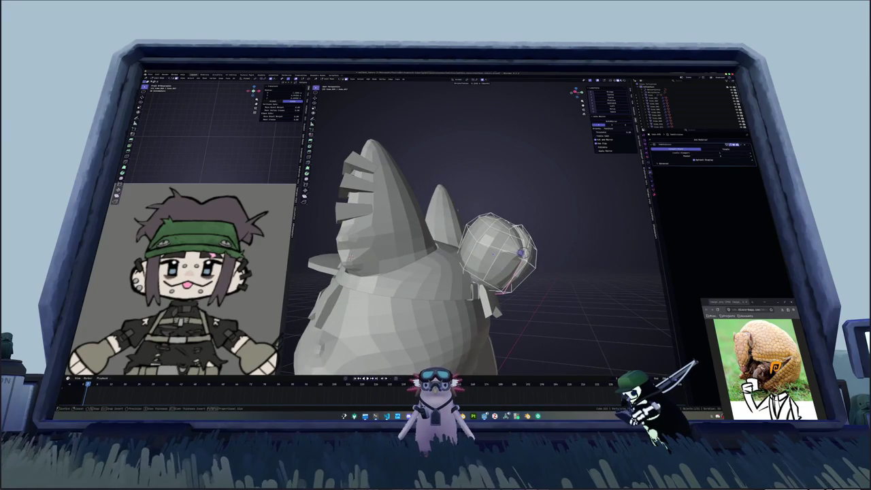
{"action": "left_click", "coordinate": [517, 253]}
- Flatten the extruded section further along the Z axis
{"action": "middle_click_drag", "start_coordinate": [517, 253], "coordinate": [493, 236]}
{"action": "key", "text": "s"}
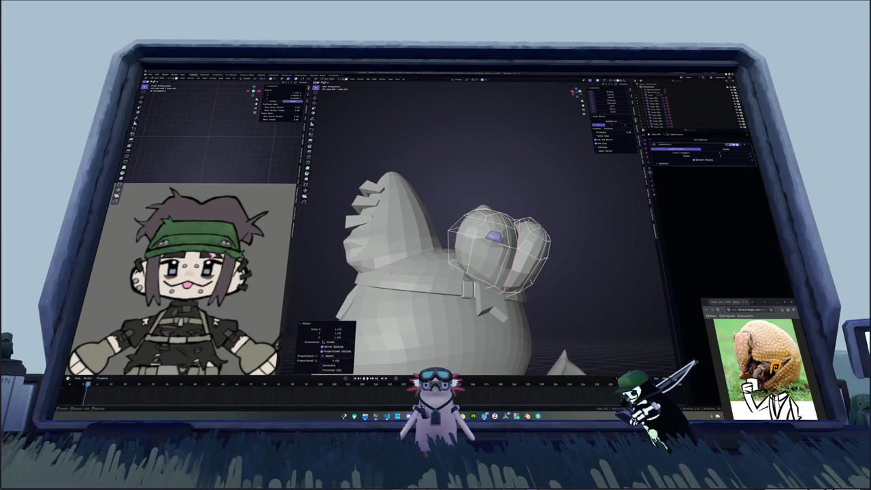
{"action": "key", "text": "z"}
{"action": "left_click", "coordinate": [391, 270]}
{"action": "mouse_move", "coordinate": [391, 270]}
{"action": "middle_mouse_down"}
{"action": "mouse_move", "coordinate": [435, 263]}
{"action": "mouse_move", "coordinate": [449, 231]}
{"action": "mouse_move", "coordinate": [489, 244]}
{"action": "middle_mouse_up"}
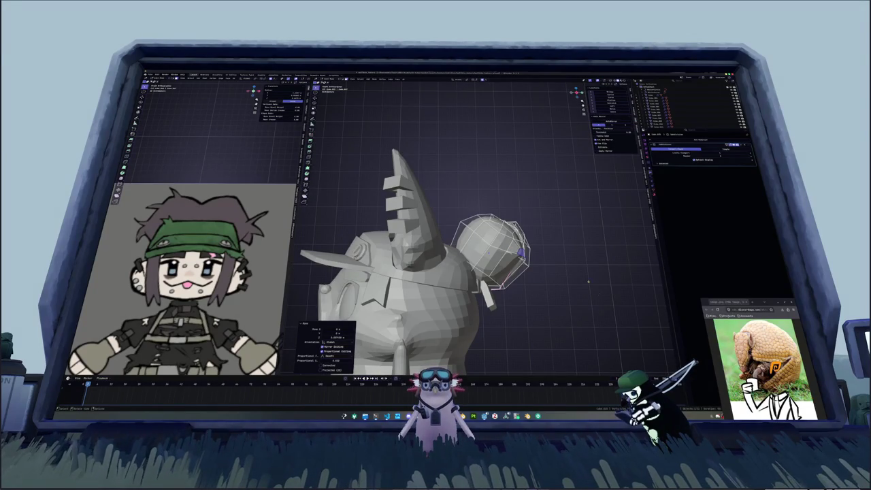
{"action": "middle_click_drag", "start_coordinate": [556, 240], "coordinate": [523, 240]}
- Pull a cap vertex out into a small pointed peak and slide nearby vertices
{"action": "key", "text": "g"}
{"action": "left_click", "coordinate": [463, 239]}
{"action": "key", "text": "g"}
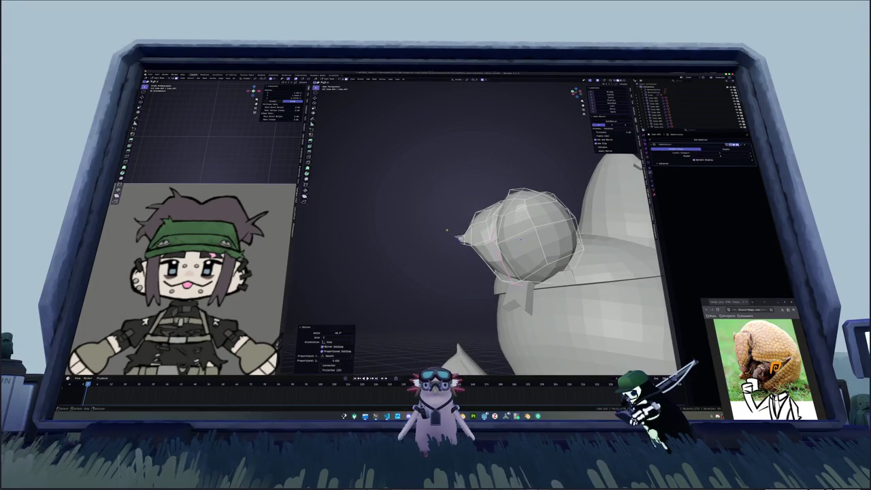
{"action": "key", "text": "s"}
{"action": "left_click", "coordinate": [486, 234]}
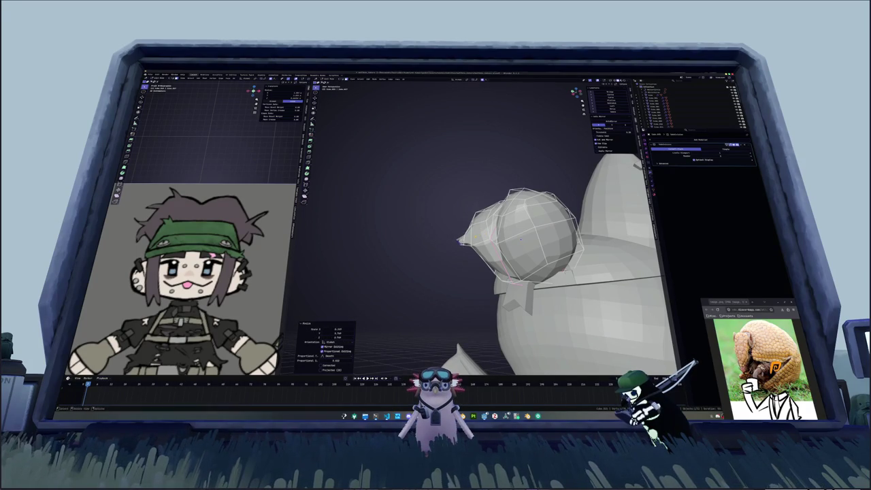
{"action": "key", "text": "g"}
{"action": "left_click", "coordinate": [520, 238]}
- Leave Edit Mode and apply level-1 subdivision to smooth the cap
{"action": "middle_click_drag", "start_coordinate": [520, 239], "coordinate": [557, 280]}
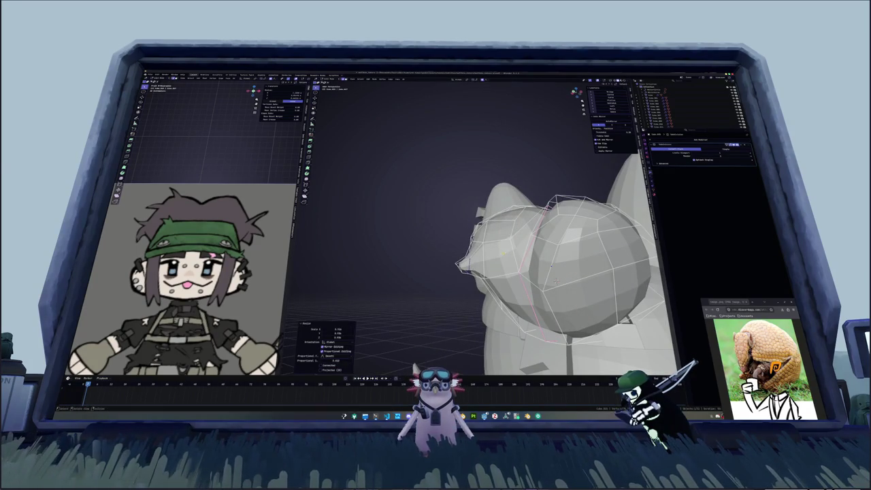
{"action": "key", "text": "Tab"}
{"action": "key", "text": "ctrl+1"}
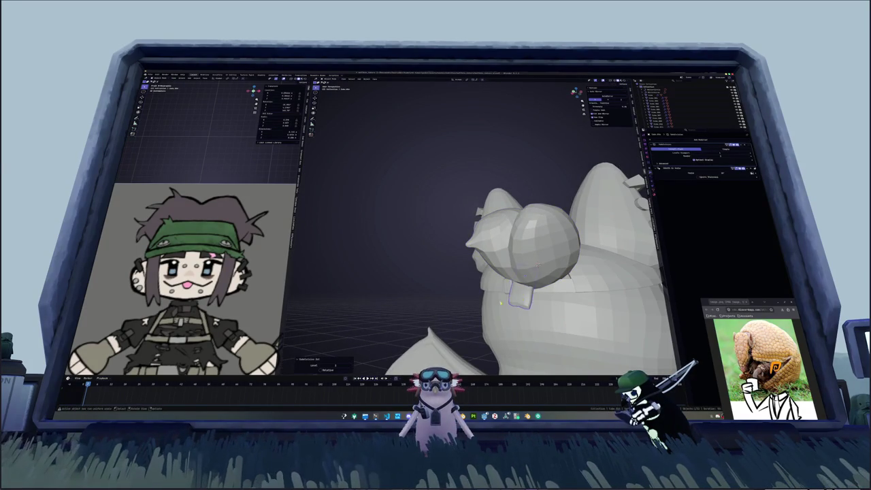
- Undo the cap's smoothing, add a modifier to it, and apply its scale
{"action": "mouse_move", "coordinate": [555, 281]}
{"action": "middle_mouse_down"}
{"action": "mouse_move", "coordinate": [532, 303]}
{"action": "mouse_move", "coordinate": [541, 303]}
{"action": "middle_mouse_up"}
{"action": "key", "text": "ctrl+z"}
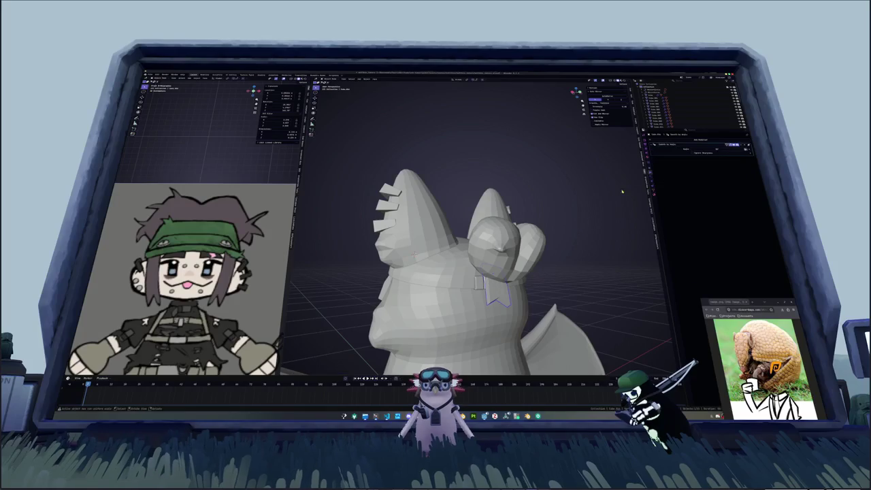
{"action": "left_click", "coordinate": [670, 141]}
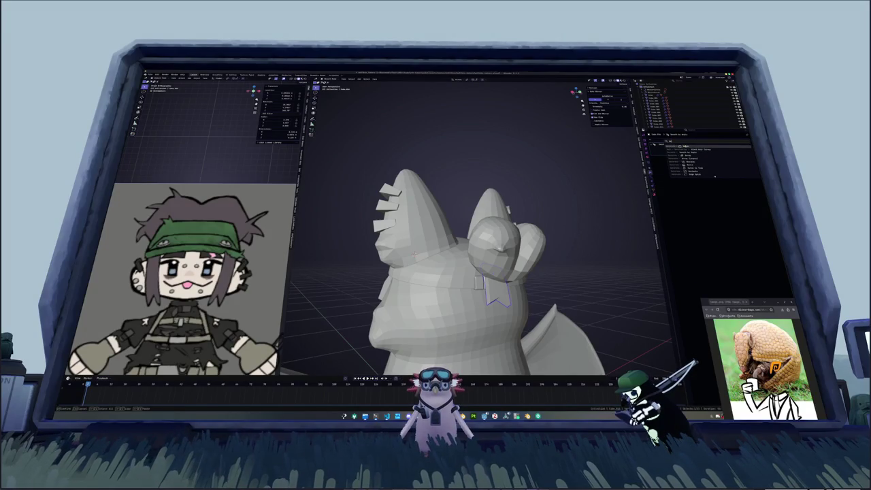
{"action": "left_click", "coordinate": [681, 160]}
{"action": "key", "text": "ctrl+a"}
{"action": "left_click", "coordinate": [574, 198]}
- Add a Subdivision Surface modifier with Ctrl+1 and set its viewport level to 1
{"action": "scroll", "coordinate": [564, 198], "scroll_direction": "up", "scroll_amount": 2}
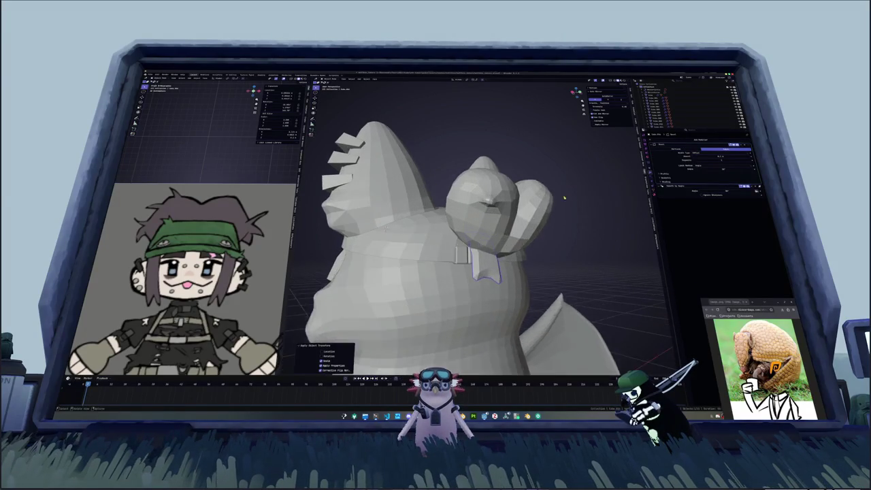
{"action": "scroll", "coordinate": [564, 198], "scroll_direction": "up", "scroll_amount": 1}
{"action": "key", "text": "ctrl+1"}
{"action": "middle_click_drag", "start_coordinate": [575, 213], "coordinate": [535, 218]}
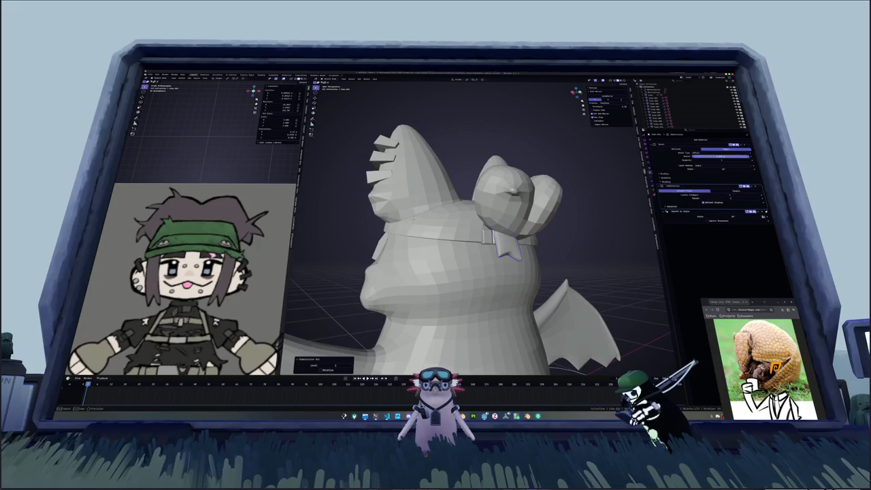
{"action": "left_click", "coordinate": [720, 156]}
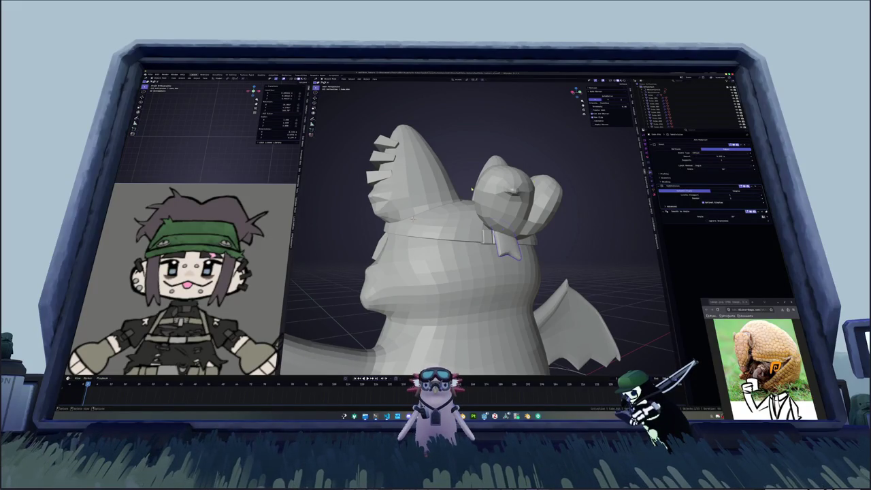
{"action": "mouse_move", "coordinate": [472, 188]}
{"action": "middle_mouse_down"}
{"action": "mouse_move", "coordinate": [489, 234]}
{"action": "mouse_move", "coordinate": [645, 209]}
{"action": "middle_mouse_up"}
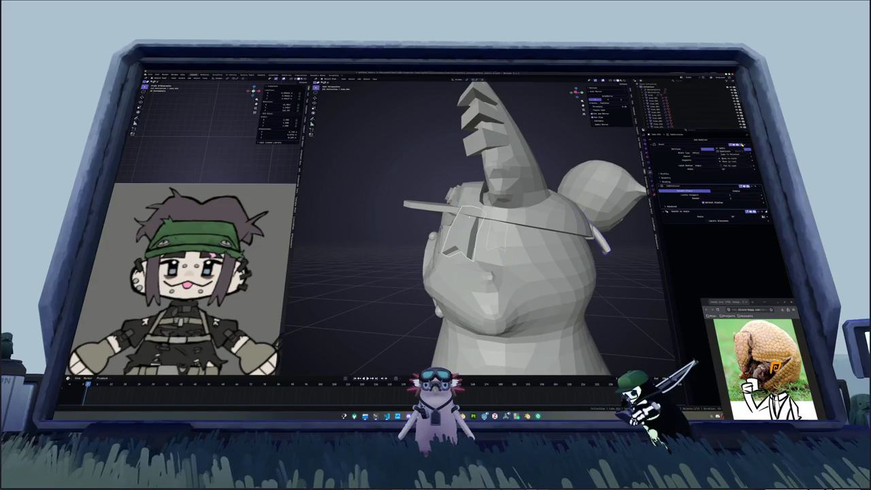
- Change the goggles' modifier option and apply the goggles' transform
{"action": "left_click", "coordinate": [740, 155]}
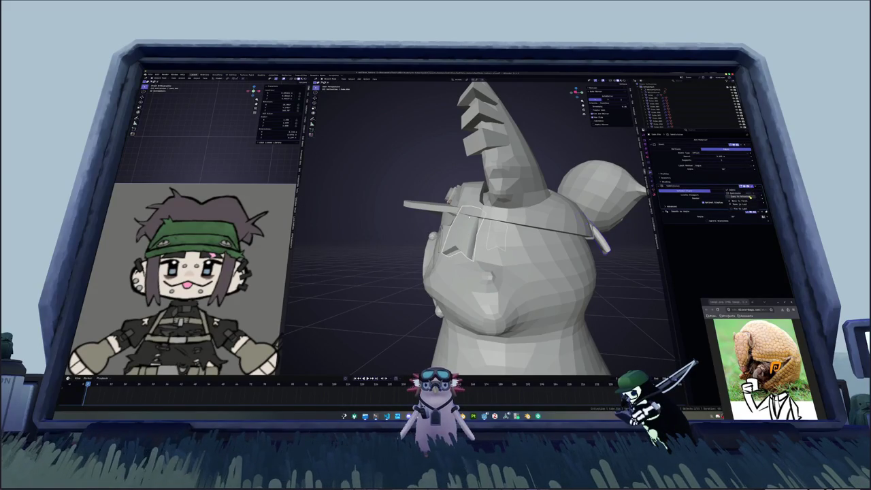
{"action": "left_click", "coordinate": [746, 197]}
{"action": "key", "text": "ctrl+a"}
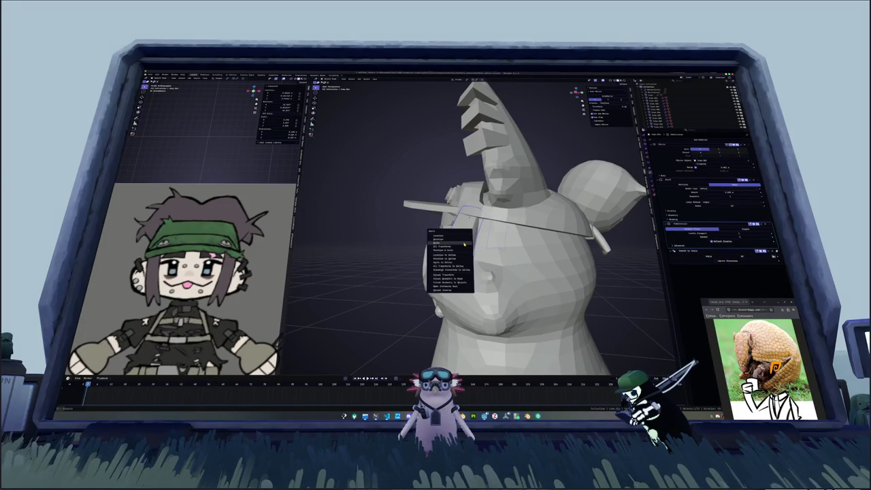
{"action": "left_click", "coordinate": [453, 239]}
{"action": "mouse_move", "coordinate": [452, 240]}
{"action": "middle_mouse_down"}
{"action": "mouse_move", "coordinate": [578, 246]}
{"action": "mouse_move", "coordinate": [660, 227]}
{"action": "middle_mouse_up"}
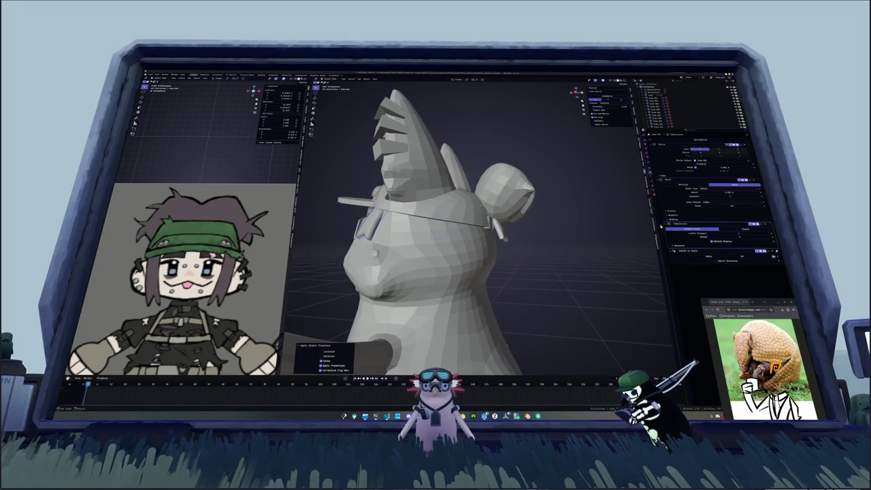
- Select another part of the goggles and move it along the Z axis
{"action": "left_click", "coordinate": [516, 239]}
{"action": "mouse_move", "coordinate": [516, 239]}
{"action": "middle_mouse_down"}
{"action": "mouse_move", "coordinate": [448, 255]}
{"action": "mouse_move", "coordinate": [460, 272]}
{"action": "mouse_move", "coordinate": [477, 244]}
{"action": "mouse_move", "coordinate": [517, 246]}
{"action": "middle_mouse_up"}
{"action": "scroll", "coordinate": [448, 255], "scroll_direction": "up", "scroll_amount": 3}
{"action": "key", "text": "g"}
{"action": "key", "text": "z"}
{"action": "left_click", "coordinate": [460, 272]}
- Move a goggle strap loop along the Y axis, then select the cap ball in Edit Mode
{"action": "left_click", "coordinate": [508, 234], "text": "alt"}
{"action": "scroll", "coordinate": [482, 218], "scroll_direction": "up", "scroll_amount": 2}
{"action": "key", "text": "g"}
{"action": "key", "text": "y"}
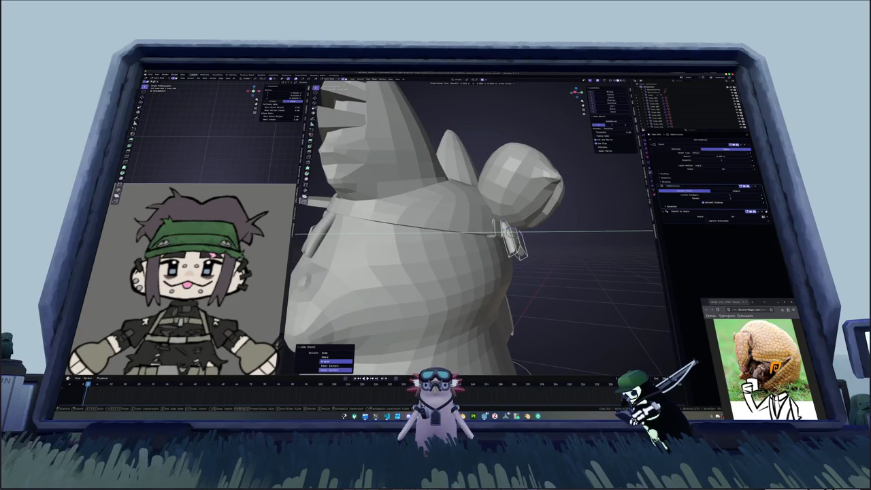
{"action": "left_click", "coordinate": [517, 246]}
{"action": "key", "text": "Tab"}
{"action": "left_click", "coordinate": [520, 184]}
- Reposition the selected cap geometry
{"action": "mouse_move", "coordinate": [521, 184]}
{"action": "middle_mouse_down"}
{"action": "mouse_move", "coordinate": [389, 186]}
{"action": "mouse_move", "coordinate": [506, 183]}
{"action": "middle_mouse_up"}
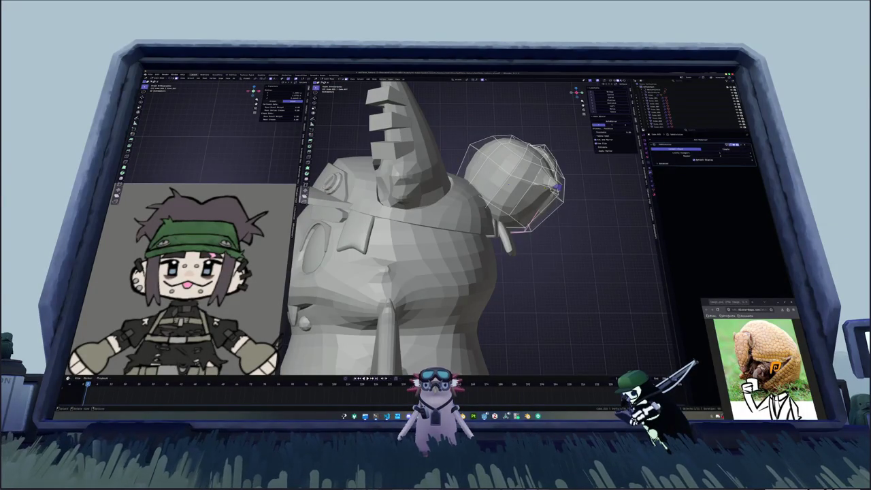
{"action": "key", "text": "g"}
{"action": "key", "text": "Return"}
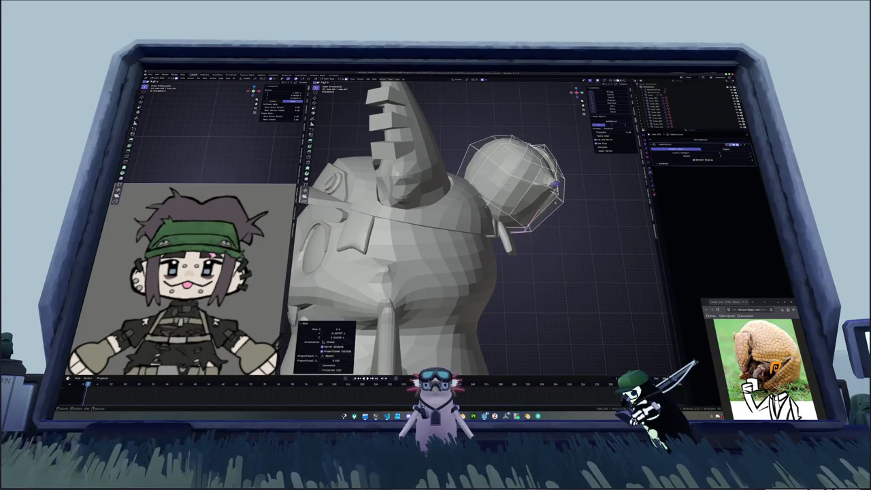
{"action": "middle_click_drag", "start_coordinate": [476, 204], "coordinate": [381, 211]}
{"action": "middle_click_drag", "start_coordinate": [476, 218], "coordinate": [545, 198]}
- Change the selection mode and select an edge loop on the cap
{"action": "right_click", "coordinate": [541, 196]}
{"action": "left_click", "coordinate": [554, 205]}
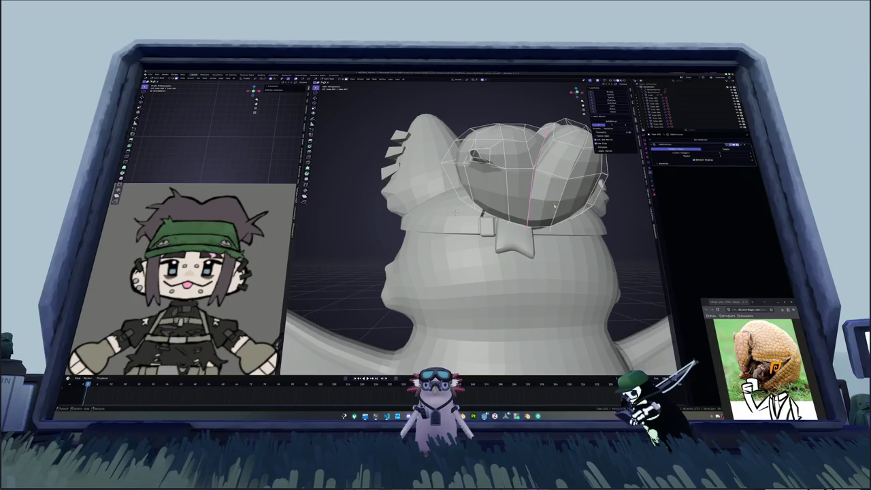
{"action": "left_click", "coordinate": [476, 155], "text": "alt"}
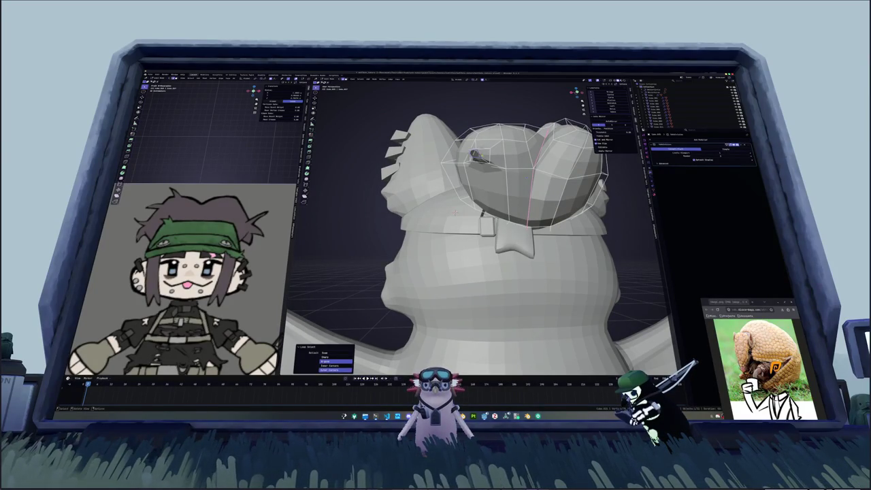
{"action": "right_click", "coordinate": [477, 155]}
{"action": "right_click", "coordinate": [486, 151]}
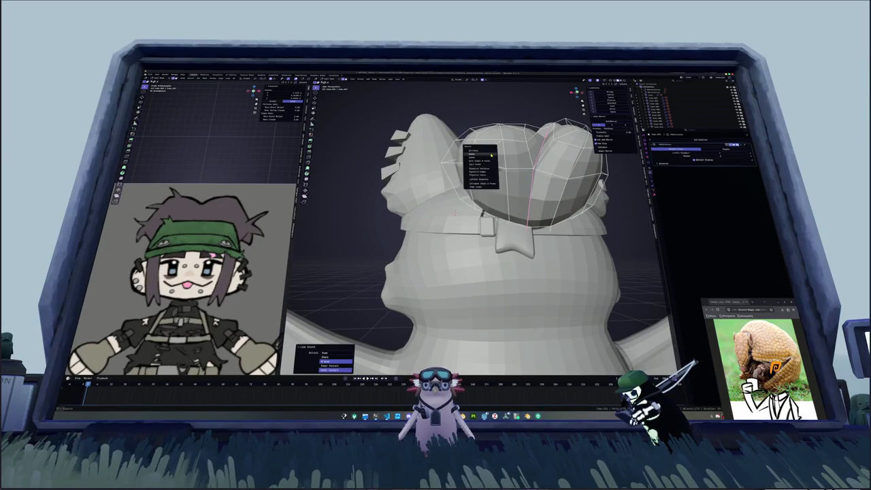
{"action": "left_click", "coordinate": [492, 155]}
{"action": "middle_click_drag", "start_coordinate": [491, 155], "coordinate": [436, 177]}
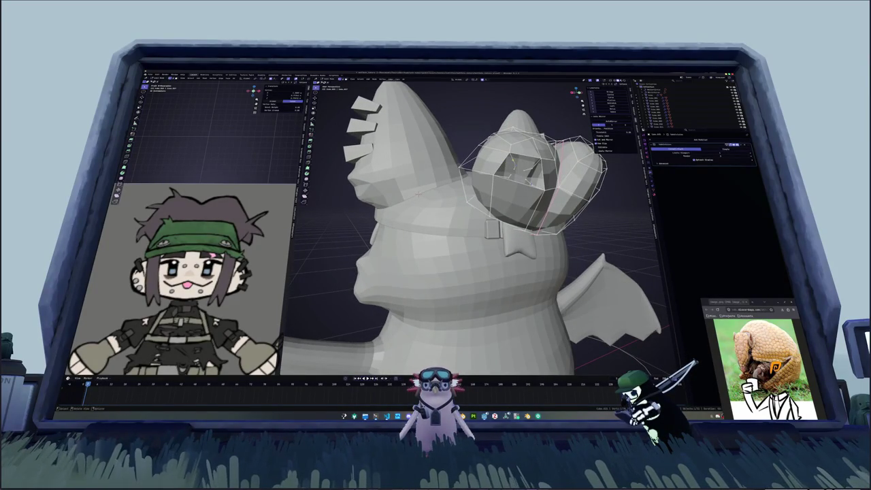
- Apply mesh operations to the cap's ring, then undo them twice
{"action": "right_click", "coordinate": [518, 172]}
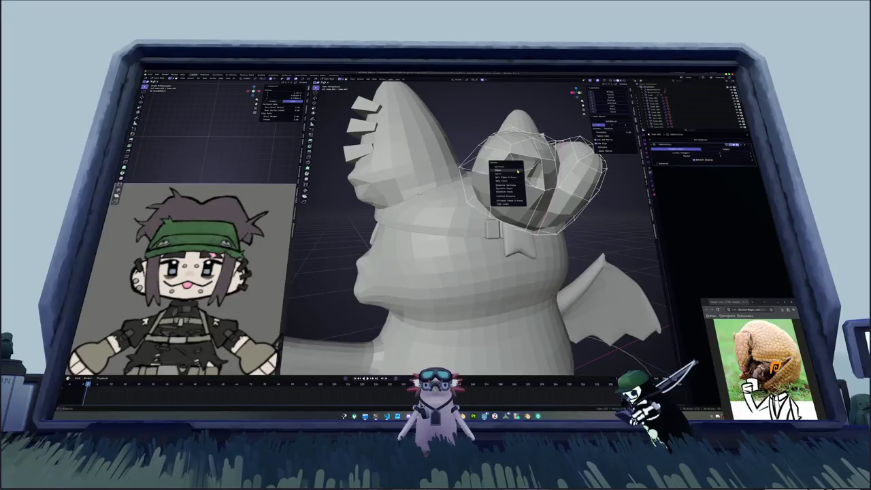
{"action": "middle_click_drag", "start_coordinate": [517, 172], "coordinate": [495, 176]}
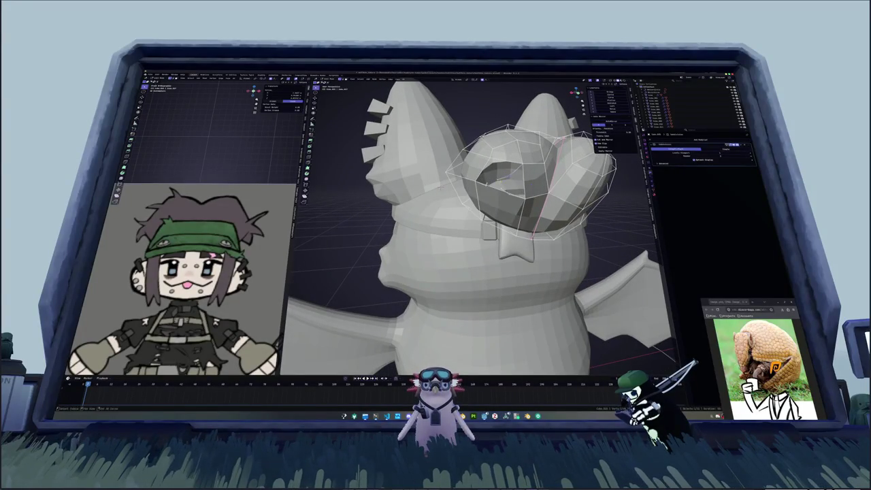
{"action": "right_click", "coordinate": [494, 176]}
{"action": "left_click", "coordinate": [494, 176]}
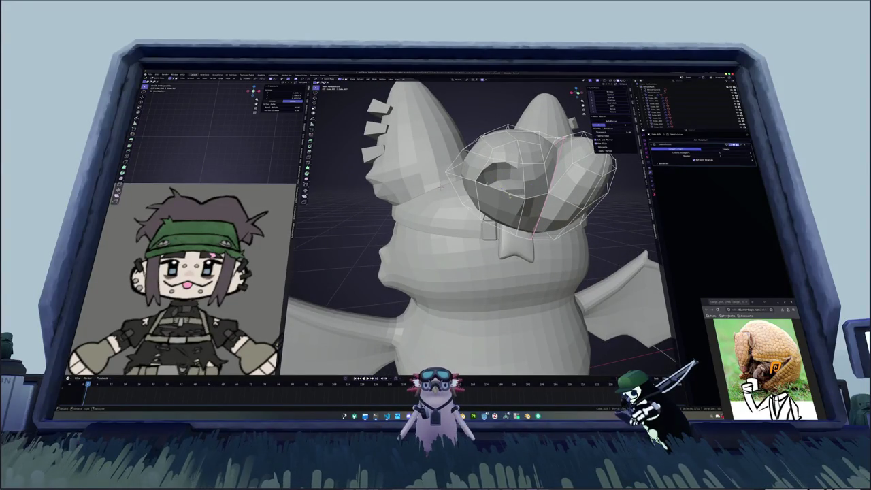
{"action": "right_click", "coordinate": [486, 182]}
{"action": "left_click", "coordinate": [485, 182]}
{"action": "key", "text": "ctrl+z"}
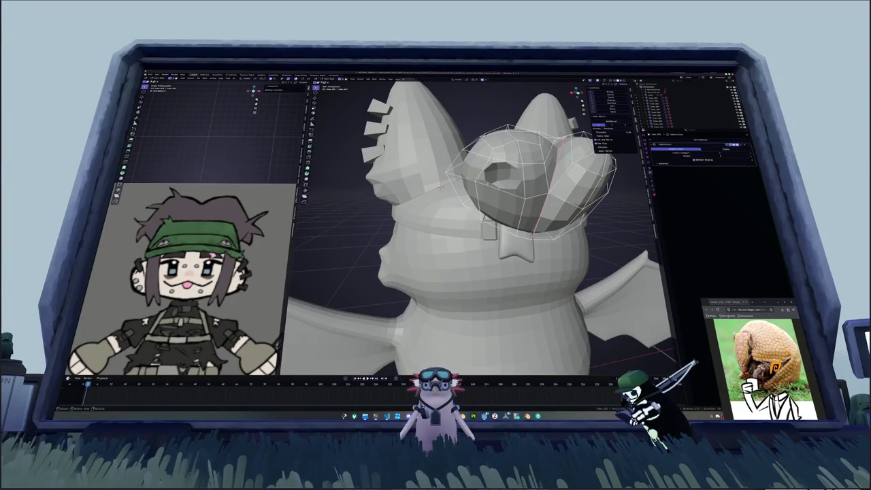
{"action": "key", "text": "ctrl+z"}
- Fill the ring hole with a face, then merge all cap vertices by distance
{"action": "key", "text": "f"}
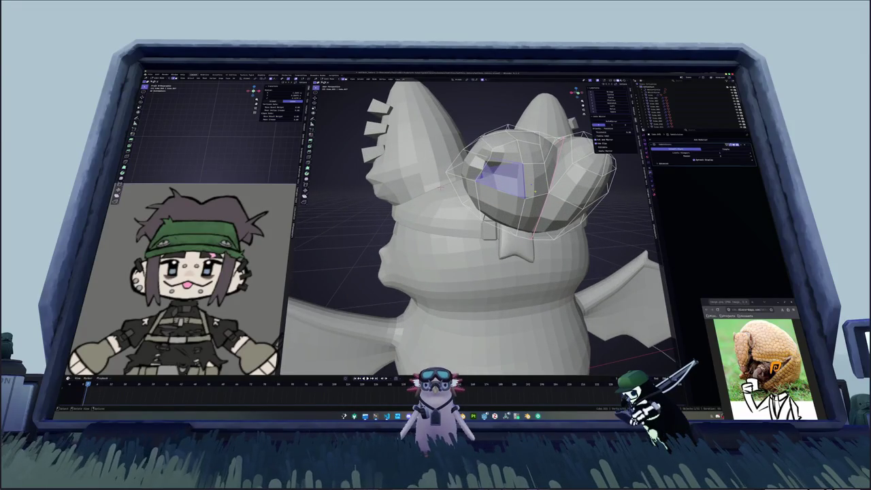
{"action": "middle_click_drag", "start_coordinate": [477, 225], "coordinate": [517, 224]}
{"action": "key", "text": "alt+a"}
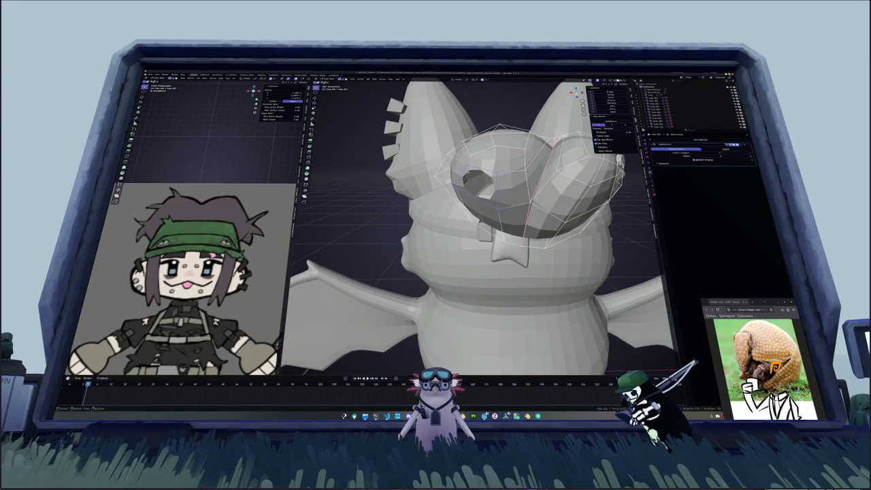
{"action": "key", "text": "a"}
{"action": "right_click", "coordinate": [478, 221]}
{"action": "mouse_move", "coordinate": [463, 240]}
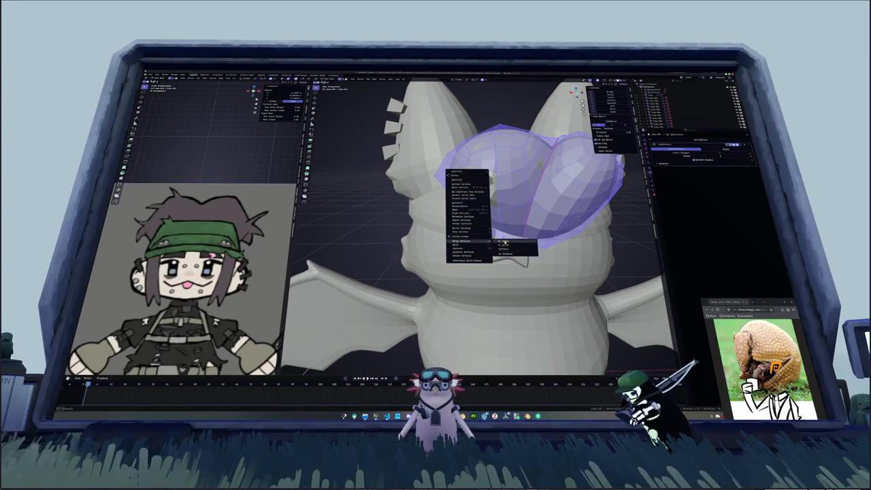
{"action": "left_click", "coordinate": [509, 254]}
- Deselect everything and return to Object Mode to view the solid cap
{"action": "key", "text": "alt+a"}
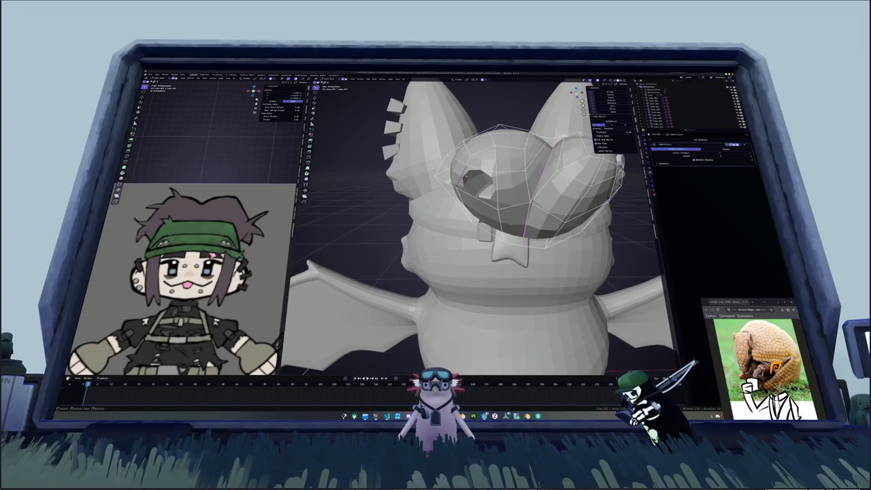
{"action": "key", "text": "Tab"}
{"action": "scroll", "coordinate": [477, 197], "scroll_direction": "down", "scroll_amount": 5}
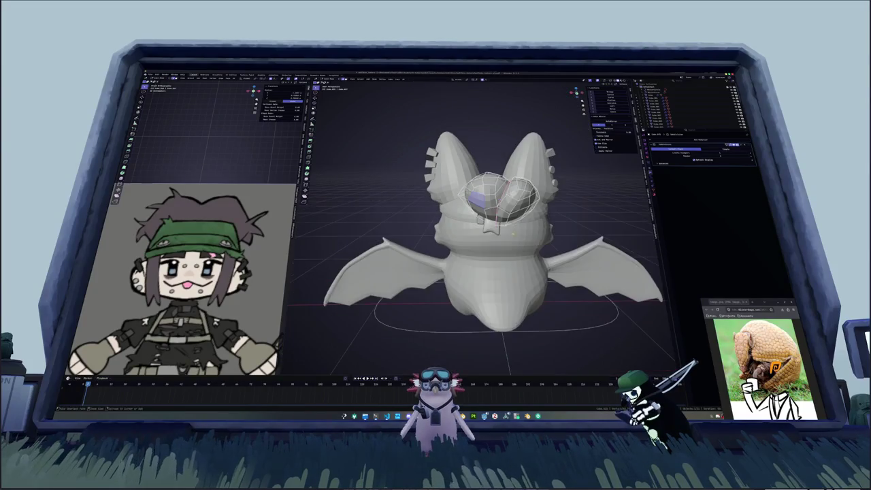
{"action": "mouse_move", "coordinate": [478, 197]}
{"action": "middle_mouse_down"}
{"action": "mouse_move", "coordinate": [486, 204]}
{"action": "mouse_move", "coordinate": [470, 224]}
{"action": "mouse_move", "coordinate": [432, 211]}
{"action": "middle_mouse_up"}
{"action": "scroll", "coordinate": [492, 228], "scroll_direction": "up", "scroll_amount": 5}
- Duplicate the cap, move the copy along Z, and rotate it
{"action": "key", "text": "shift+d"}
{"action": "key", "text": "z"}
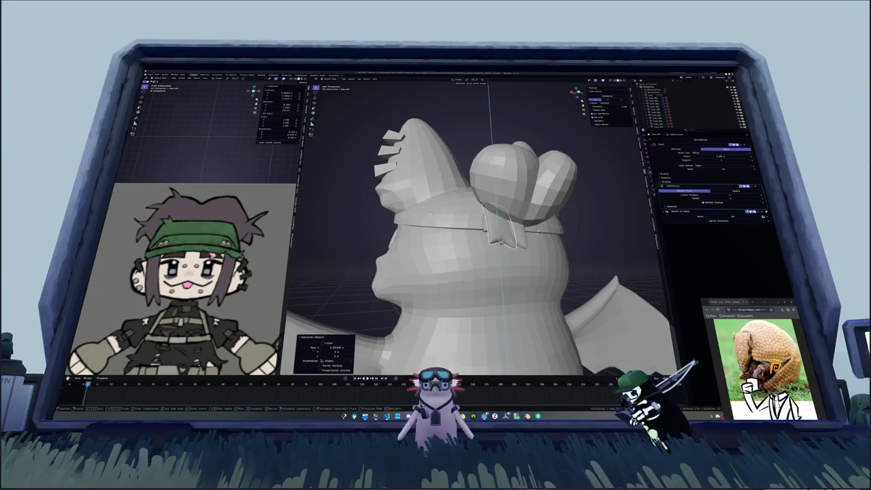
{"action": "left_click", "coordinate": [432, 211]}
{"action": "middle_click_drag", "start_coordinate": [431, 212], "coordinate": [292, 256]}
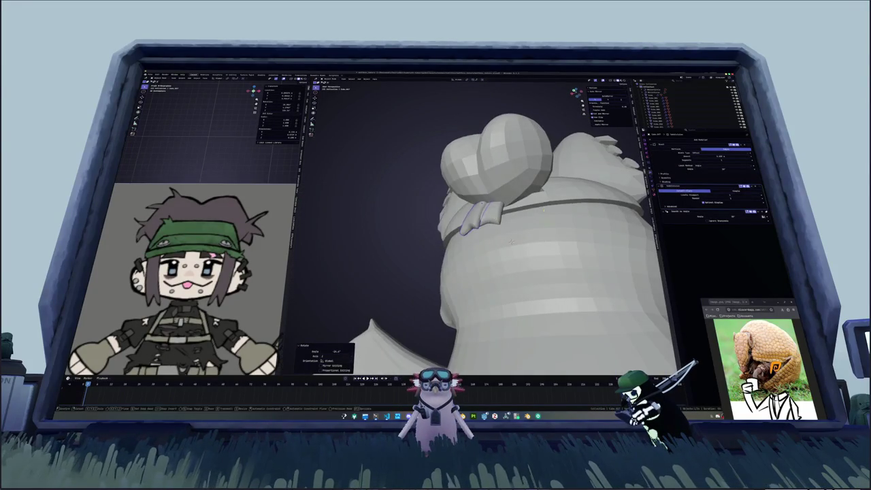
{"action": "key", "text": "r"}
{"action": "left_click", "coordinate": [292, 256]}
- Rotate the copy again, scale it along Z, and rotate it on the X axis
{"action": "mouse_move", "coordinate": [511, 240]}
{"action": "middle_mouse_down"}
{"action": "mouse_move", "coordinate": [464, 273]}
{"action": "mouse_move", "coordinate": [545, 230]}
{"action": "mouse_move", "coordinate": [542, 236]}
{"action": "mouse_move", "coordinate": [525, 222]}
{"action": "middle_mouse_up"}
{"action": "key", "text": "r"}
{"action": "key", "text": "s"}
{"action": "key", "text": "z"}
{"action": "left_click", "coordinate": [546, 233]}
{"action": "key", "text": "r"}
{"action": "key", "text": "x"}
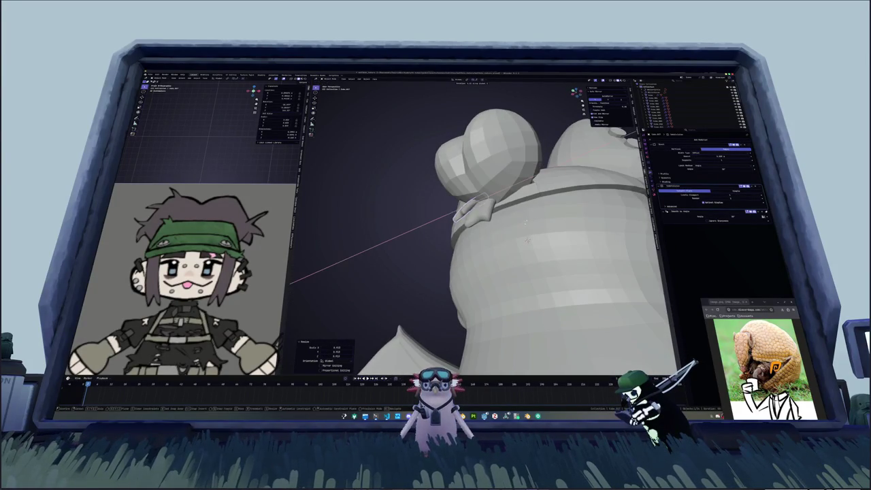
{"action": "left_click", "coordinate": [453, 214]}
- Shade the copy smooth, frame it, and enter Edit Mode with X-ray on
{"action": "right_click", "coordinate": [476, 163]}
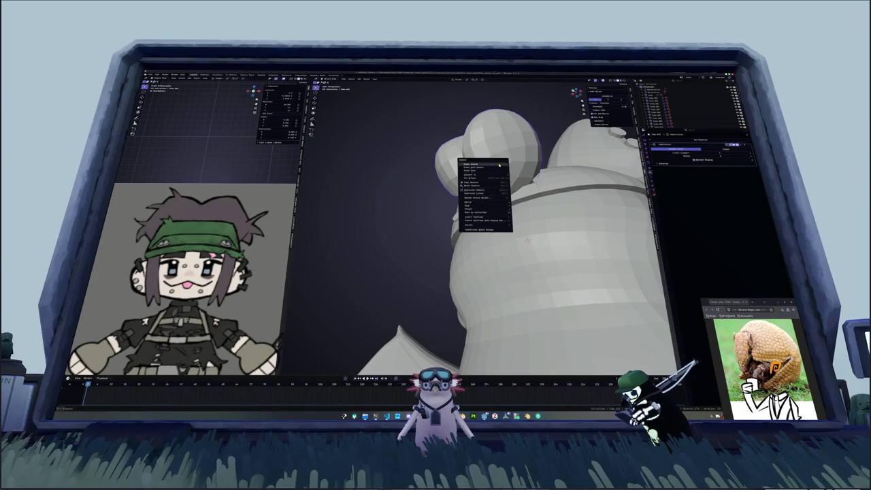
{"action": "left_click", "coordinate": [477, 167]}
{"action": "scroll", "coordinate": [401, 198], "scroll_direction": "down", "scroll_amount": 5}
{"action": "middle_click_drag", "start_coordinate": [401, 198], "coordinate": [409, 238]}
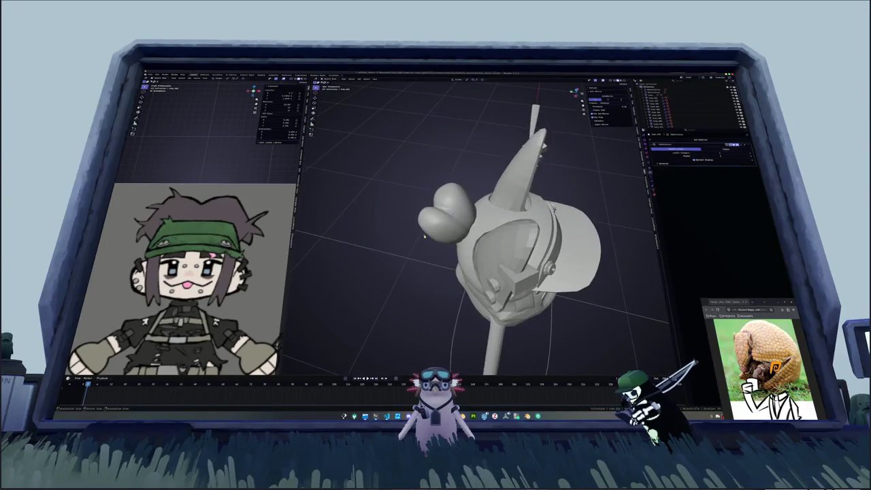
{"action": "key", "text": "KP_Decimal"}
{"action": "key", "text": "Tab"}
{"action": "key", "text": "alt+z"}
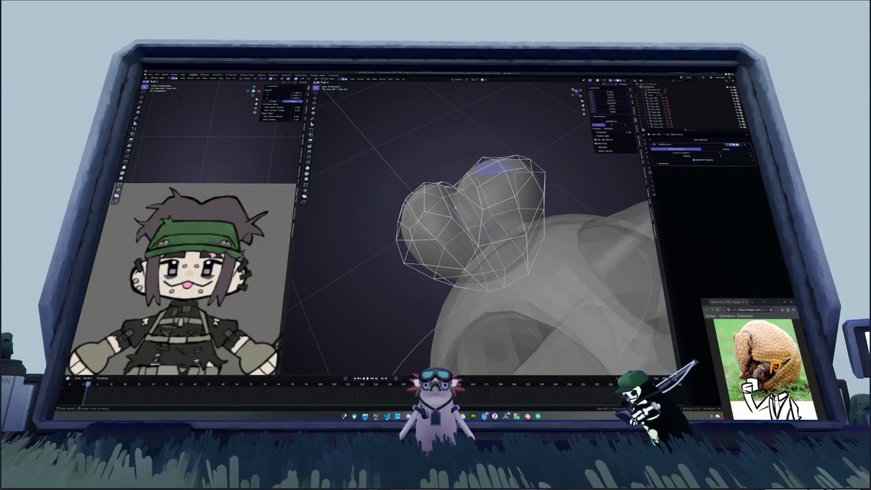
- Turn off X-ray, slide a cap vertex along its edge, and select an edge loop
{"action": "key", "text": "alt+z"}
{"action": "mouse_move", "coordinate": [484, 219]}
{"action": "middle_mouse_down"}
{"action": "mouse_move", "coordinate": [381, 136]}
{"action": "mouse_move", "coordinate": [485, 177]}
{"action": "mouse_move", "coordinate": [504, 224]}
{"action": "middle_mouse_up"}
{"action": "key", "text": "shift+v"}
{"action": "left_click", "coordinate": [371, 126]}
{"action": "left_click", "coordinate": [486, 178], "text": "alt"}
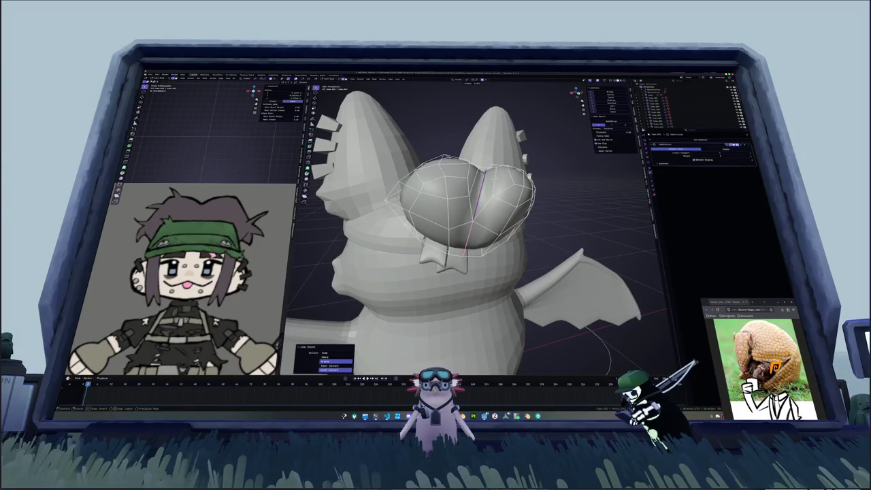
{"action": "mouse_move", "coordinate": [504, 225]}
{"action": "middle_mouse_down"}
{"action": "mouse_move", "coordinate": [477, 177]}
{"action": "mouse_move", "coordinate": [491, 164]}
{"action": "middle_mouse_up"}
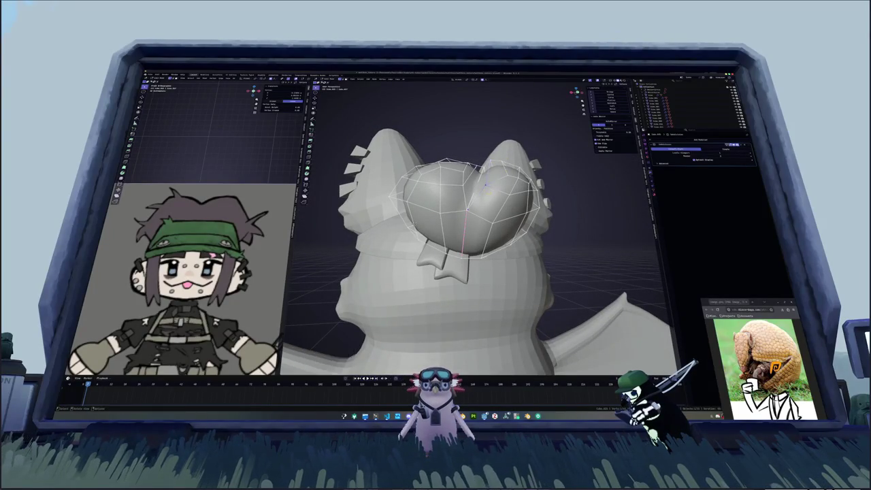
- Widen the cap along X with proportional scaling and slide two vertices into place
{"action": "key", "text": "s"}
{"action": "key", "text": "x"}
{"action": "left_click", "coordinate": [487, 179]}
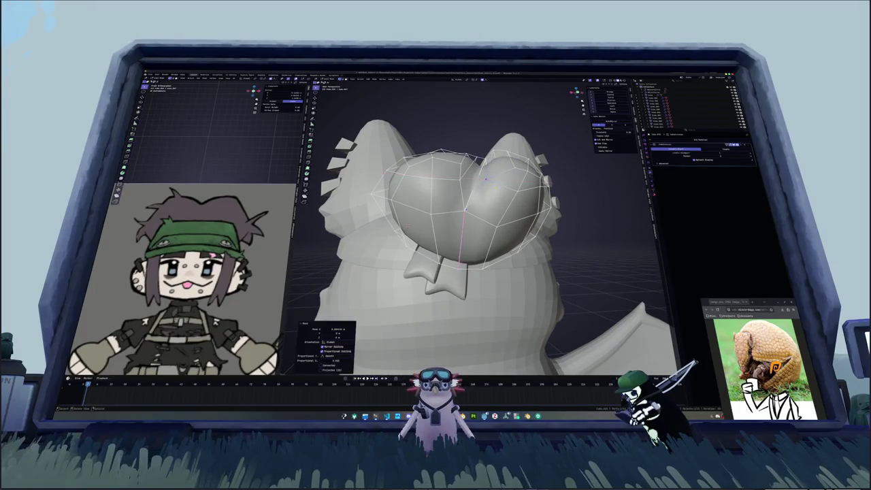
{"action": "mouse_move", "coordinate": [487, 178]}
{"action": "middle_mouse_down"}
{"action": "mouse_move", "coordinate": [468, 221]}
{"action": "mouse_move", "coordinate": [498, 156]}
{"action": "mouse_move", "coordinate": [487, 172]}
{"action": "middle_mouse_up"}
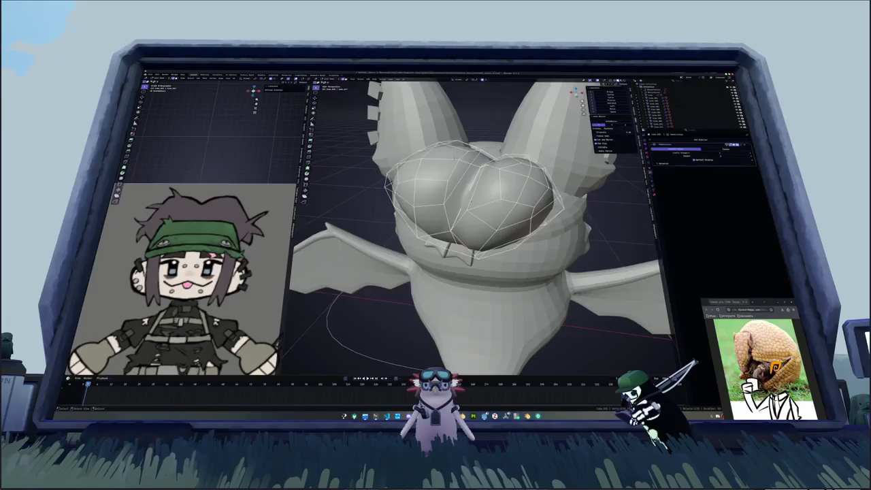
{"action": "key", "text": "s"}
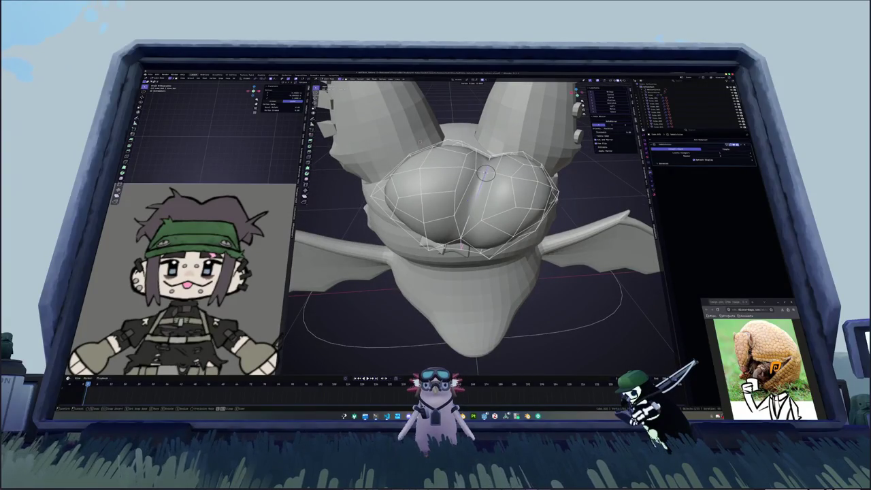
{"action": "left_click", "coordinate": [486, 173]}
{"action": "key", "text": "g"}
{"action": "key", "text": "g"}
{"action": "left_click", "coordinate": [482, 171]}
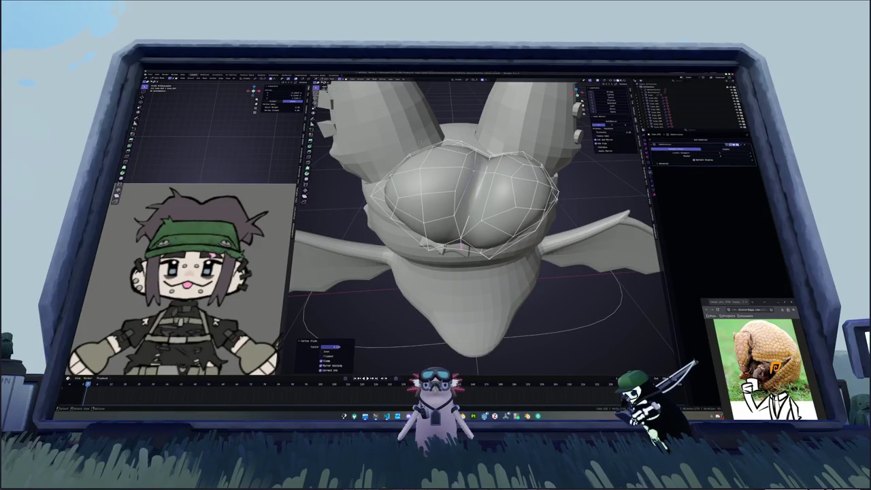
- Select a shortest edge path across the cap and relax it smooth
{"action": "mouse_move", "coordinate": [482, 171]}
{"action": "middle_mouse_down"}
{"action": "mouse_move", "coordinate": [404, 201]}
{"action": "mouse_move", "coordinate": [435, 204]}
{"action": "middle_mouse_up"}
{"action": "left_click", "coordinate": [461, 204], "text": "ctrl"}
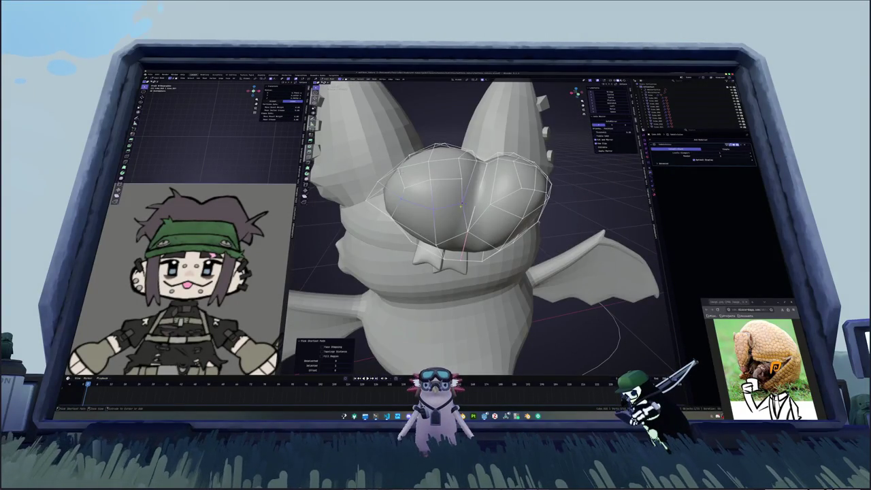
{"action": "left_click", "coordinate": [404, 193], "text": "ctrl"}
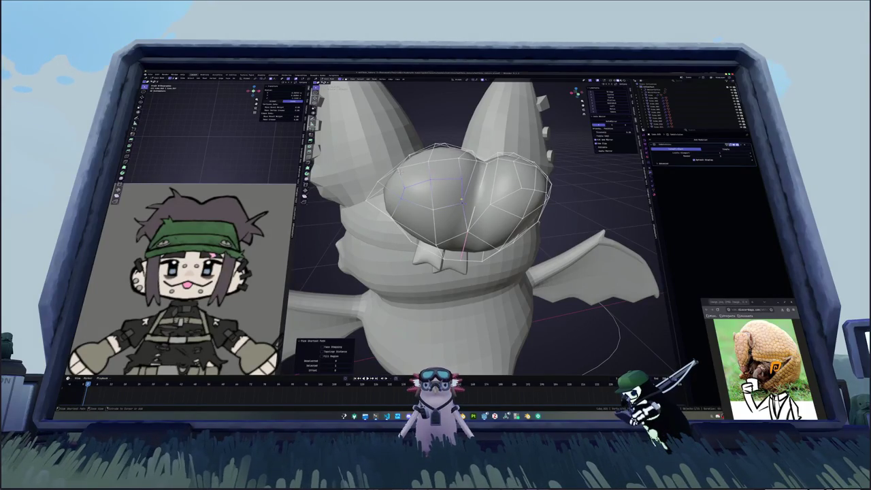
{"action": "key", "text": "q"}
{"action": "middle_click_drag", "start_coordinate": [454, 186], "coordinate": [397, 107]}
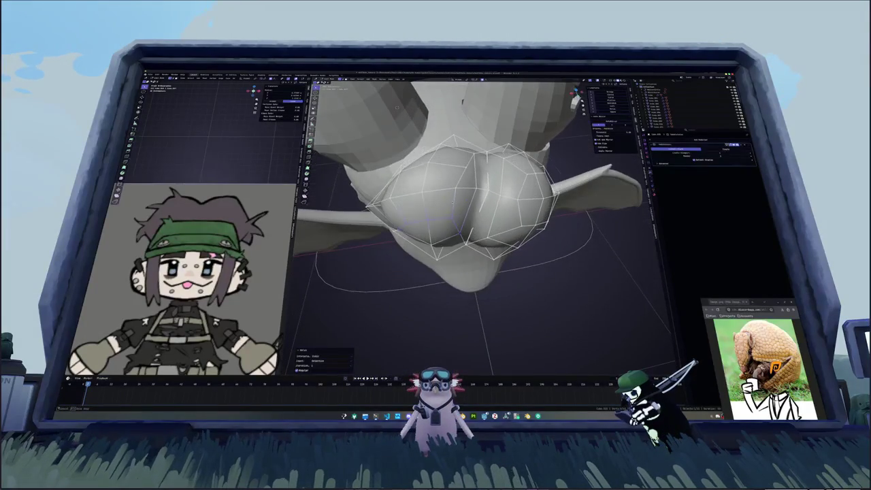
{"action": "mouse_move", "coordinate": [436, 167]}
{"action": "middle_mouse_down"}
{"action": "mouse_move", "coordinate": [447, 171]}
{"action": "mouse_move", "coordinate": [473, 236]}
{"action": "mouse_move", "coordinate": [463, 218]}
{"action": "mouse_move", "coordinate": [438, 214]}
{"action": "mouse_move", "coordinate": [462, 225]}
{"action": "middle_mouse_up"}
- Select a cap edge loop, circle-select nearby vertices, and slide them along their edges
{"action": "key", "text": "alt+a"}
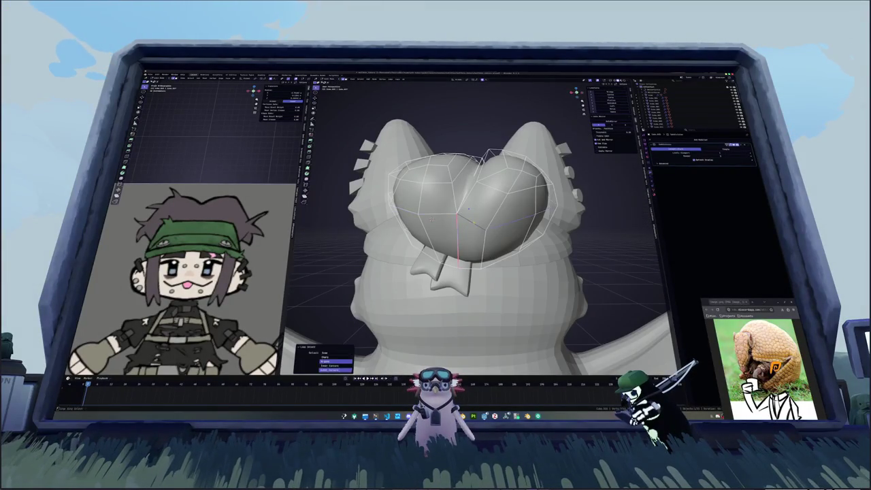
{"action": "middle_click_drag", "start_coordinate": [476, 204], "coordinate": [530, 197]}
{"action": "left_click", "coordinate": [490, 170], "text": "alt"}
{"action": "middle_click_drag", "start_coordinate": [476, 204], "coordinate": [388, 204]}
{"action": "mouse_move", "coordinate": [477, 204]}
{"action": "middle_mouse_down"}
{"action": "mouse_move", "coordinate": [476, 251]}
{"action": "mouse_move", "coordinate": [469, 200]}
{"action": "middle_mouse_up"}
{"action": "key", "text": "c"}
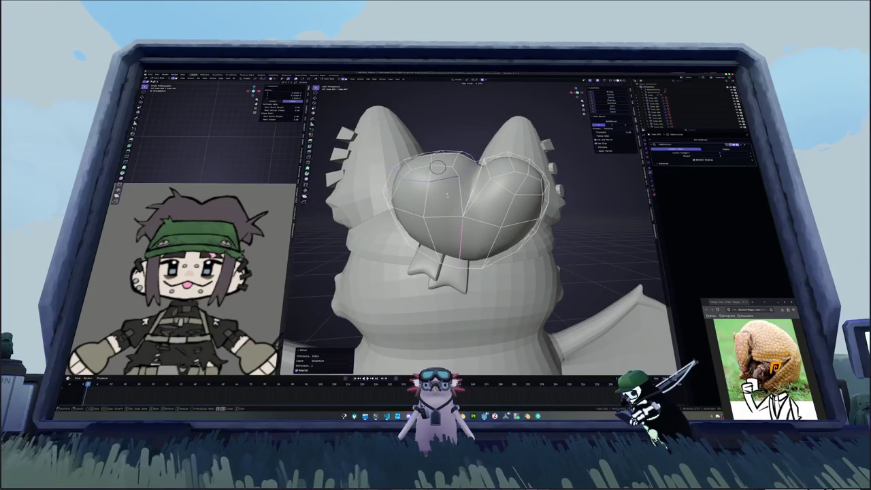
{"action": "left_click_drag", "start_coordinate": [449, 184], "coordinate": [430, 156]}
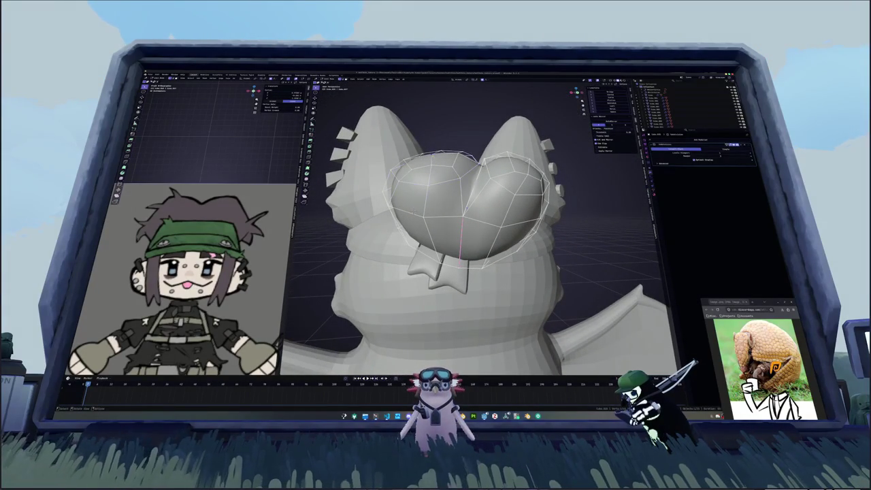
{"action": "key", "text": "Escape"}
{"action": "key", "text": "Return"}
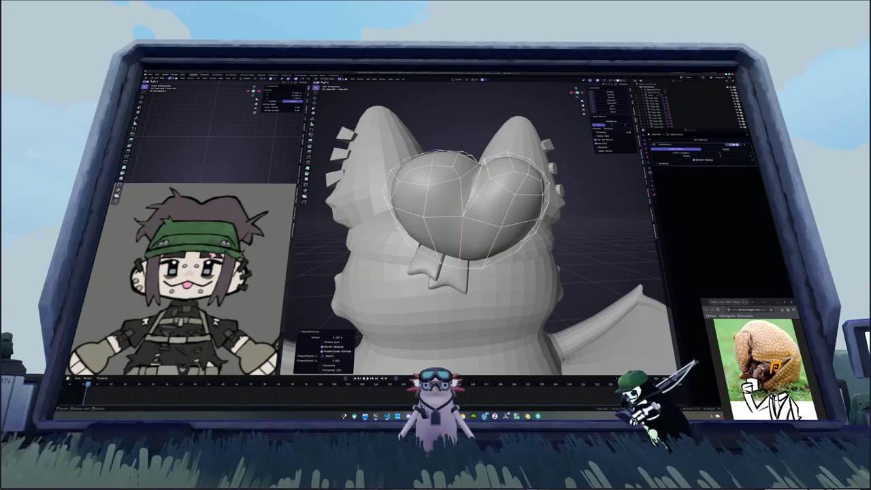
- Slide another stray cap vertex into place, then select two more edge loops
{"action": "mouse_move", "coordinate": [468, 154]}
{"action": "middle_mouse_down"}
{"action": "mouse_move", "coordinate": [475, 208]}
{"action": "mouse_move", "coordinate": [529, 182]}
{"action": "mouse_move", "coordinate": [306, 186]}
{"action": "mouse_move", "coordinate": [320, 136]}
{"action": "mouse_move", "coordinate": [492, 168]}
{"action": "middle_mouse_up"}
{"action": "left_click", "coordinate": [475, 206], "text": "alt"}
{"action": "key", "text": "c"}
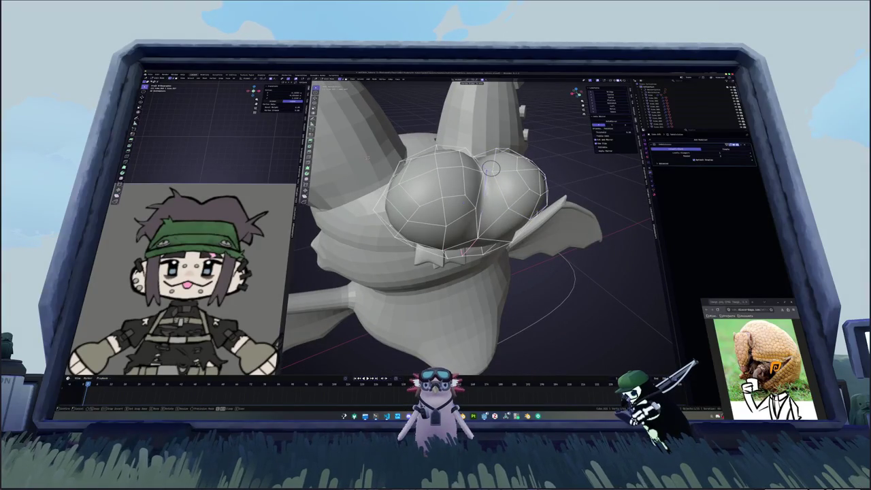
{"action": "key", "text": "shift+v"}
{"action": "left_click", "coordinate": [491, 170]}
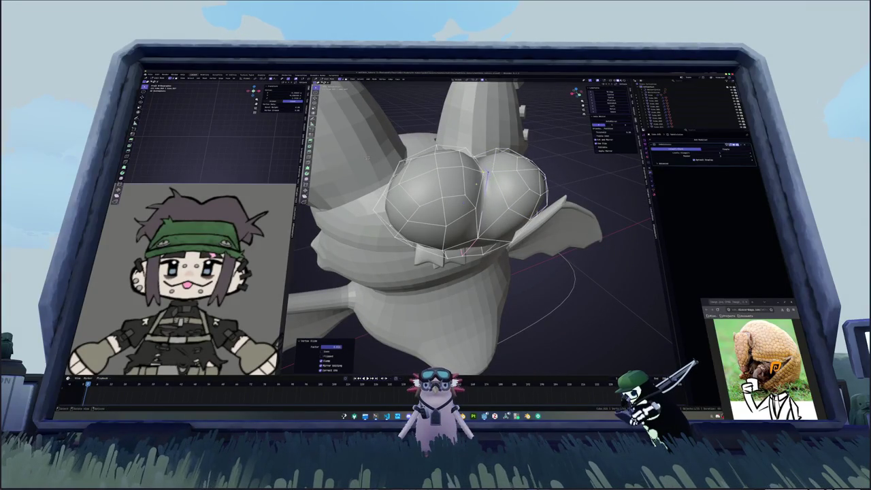
{"action": "middle_click_drag", "start_coordinate": [487, 174], "coordinate": [487, 159]}
{"action": "key", "text": "c"}
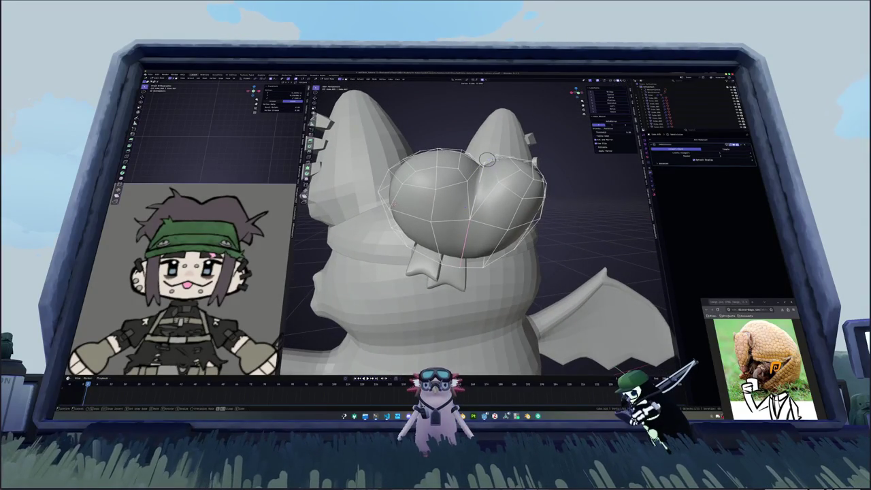
{"action": "left_click", "coordinate": [469, 216], "text": "alt"}
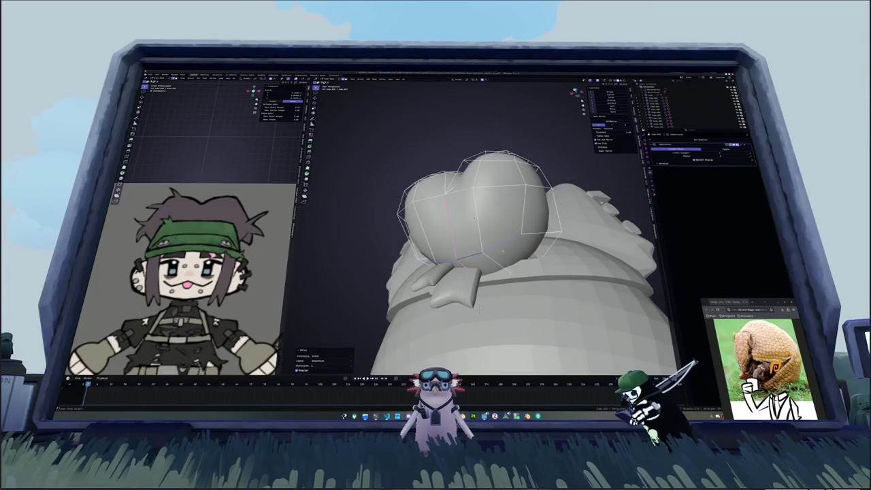
{"action": "left_click", "coordinate": [478, 308], "text": "alt"}
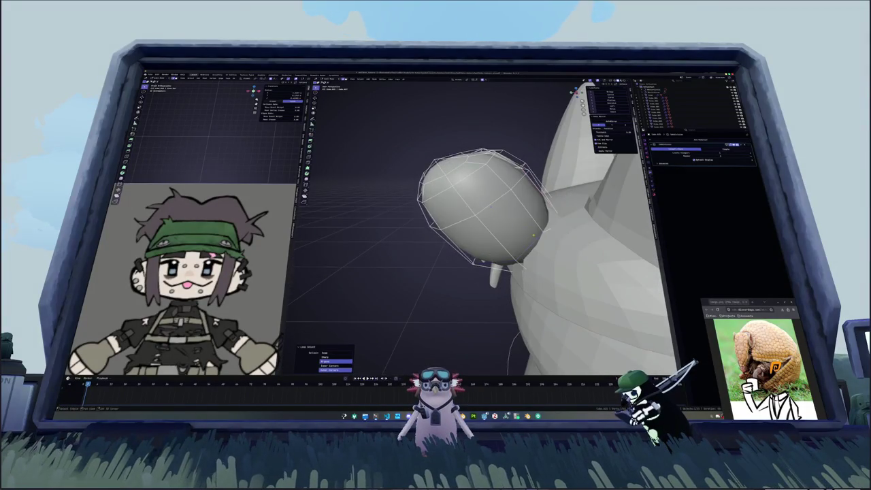